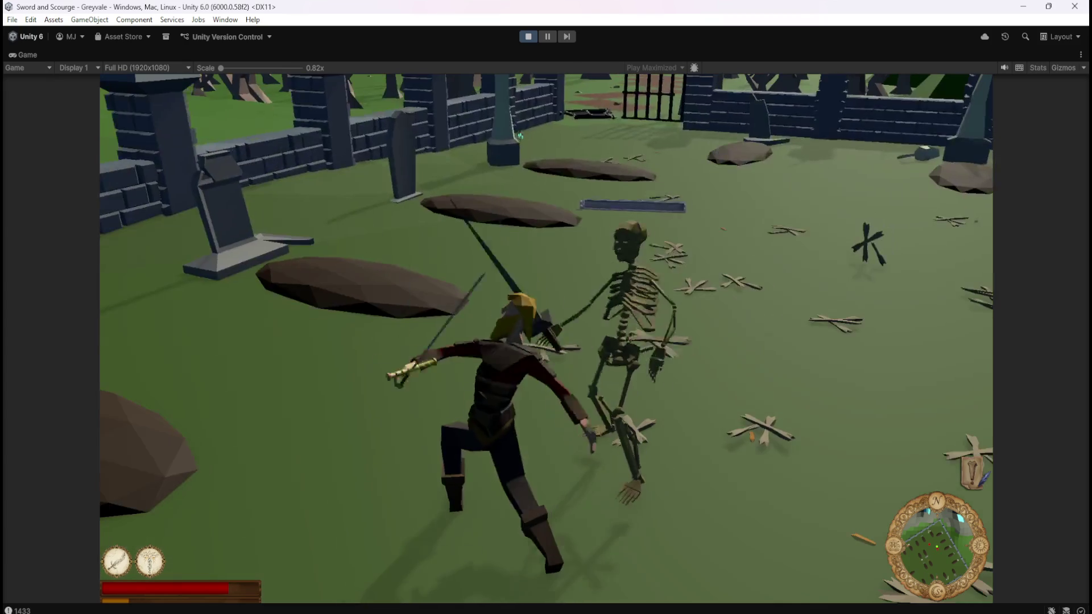
# Step: Strike the skeleton with ability 2, then pause the game and stop playtesting
pyautogui.press('2')
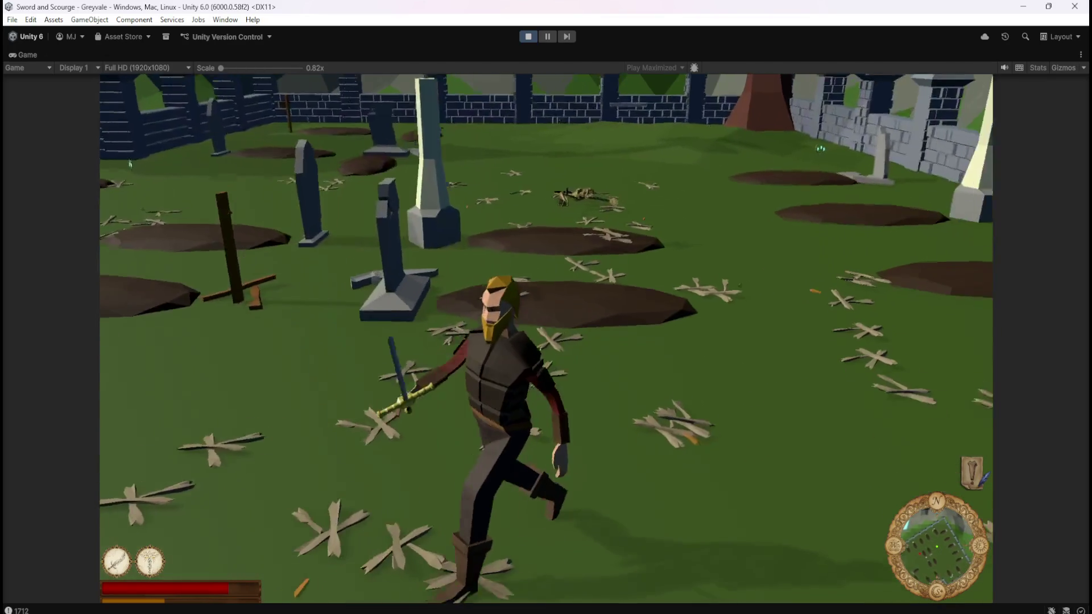
pyautogui.press('Escape')
pyautogui.click(523, 39)
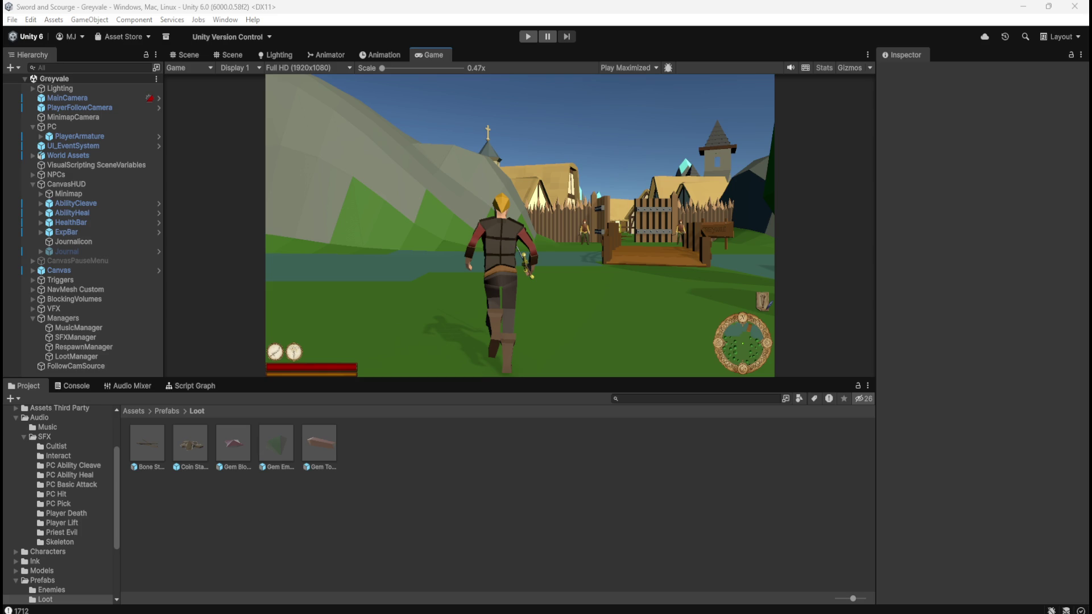
# Step: Bring up the RPG jobs.txt notes window and position it over the editor
pyautogui.hotkey('alt', 'Tab')
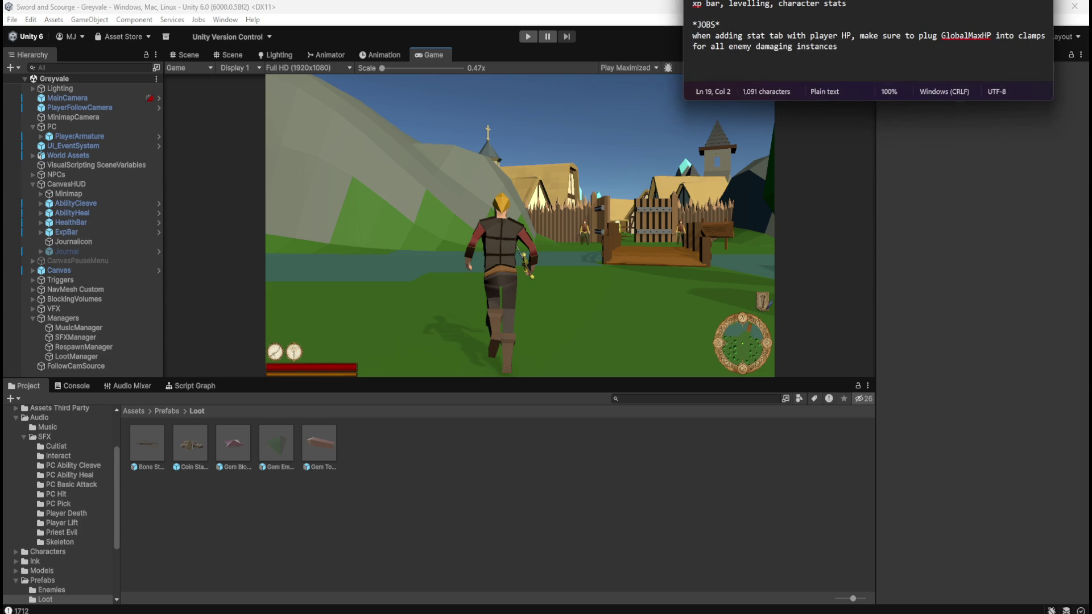
pyautogui.hotkey('alt', 'Tab')
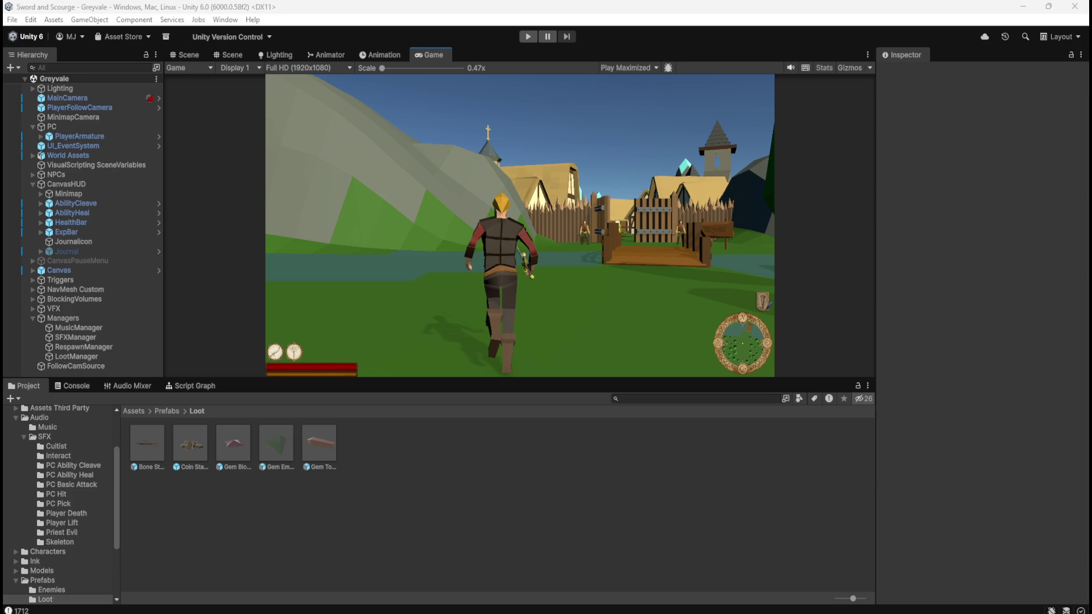
pyautogui.moveTo(911, 0)
pyautogui.mouseDown()
pyautogui.moveTo(905, 23)
pyautogui.moveTo(880, 27)
pyautogui.moveTo(893, 29)
pyautogui.mouseUp()
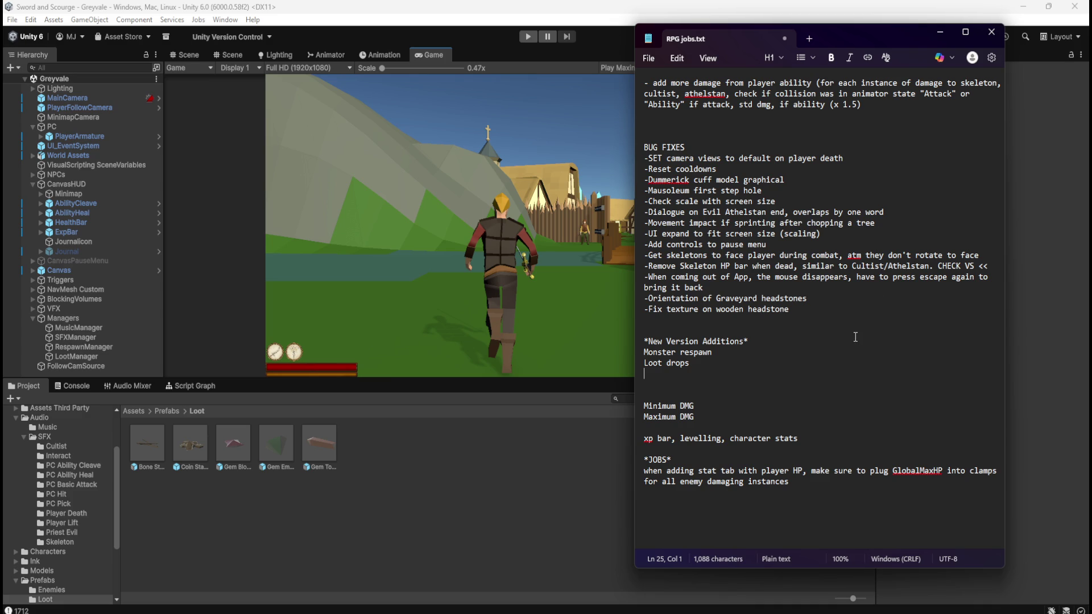
# Step: Add 'XP bar / Character Levelling' on a new line below Loot drops
pyautogui.moveTo(729, 364)
pyautogui.mouseDown()
pyautogui.moveTo(646, 364)
pyautogui.moveTo(645, 352)
pyautogui.moveTo(714, 354)
pyautogui.moveTo(652, 350)
pyautogui.mouseUp()
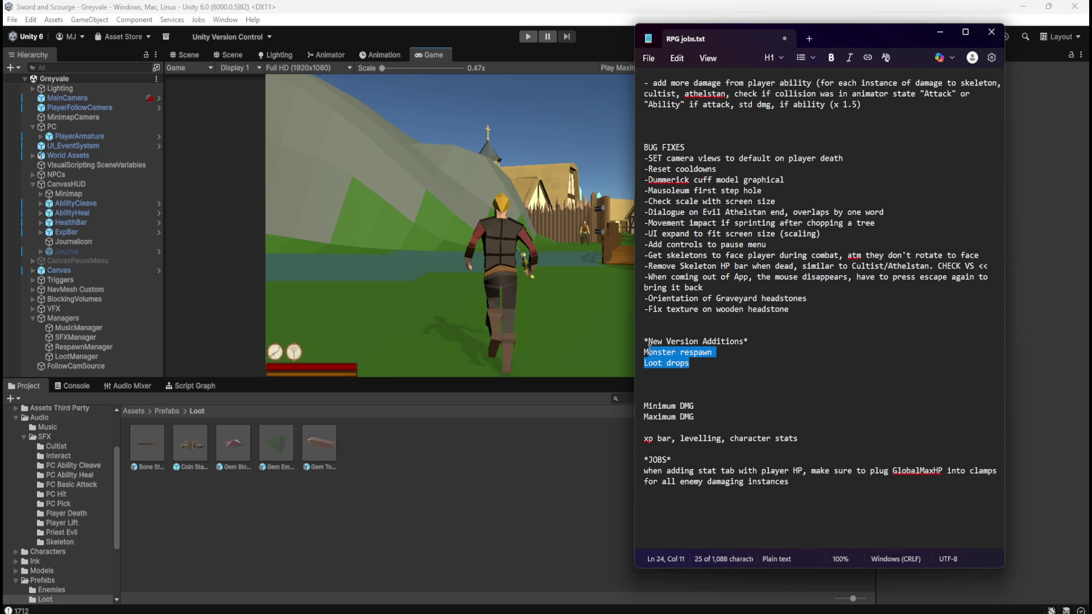
pyautogui.click(701, 364)
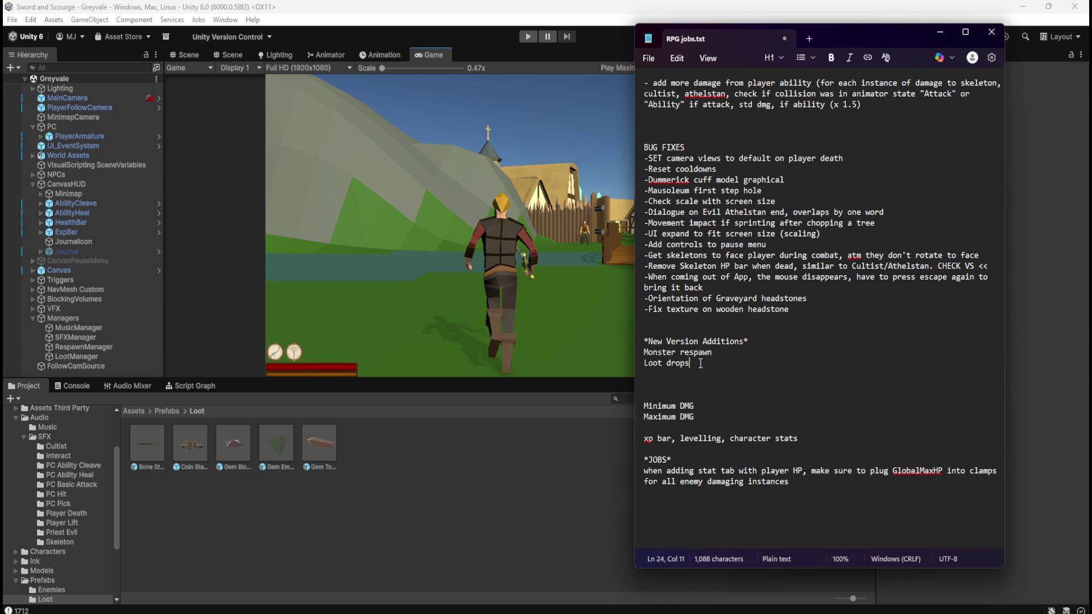
pyautogui.press('Return')
pyautogui.write('XP')
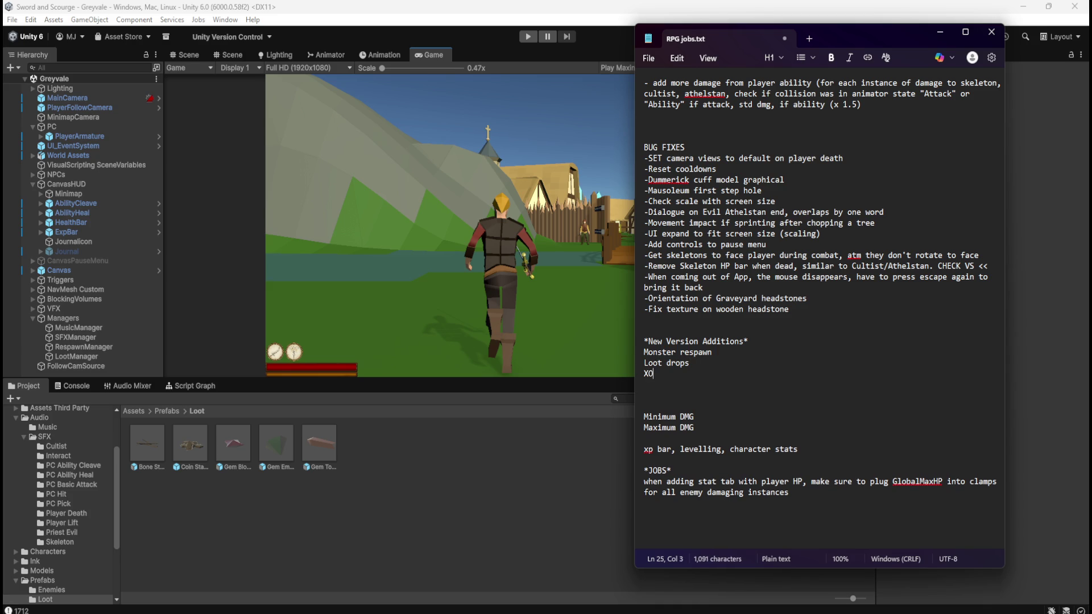
pyautogui.write('bar')
pyautogui.write(' / Character')
pyautogui.write(' levelling')
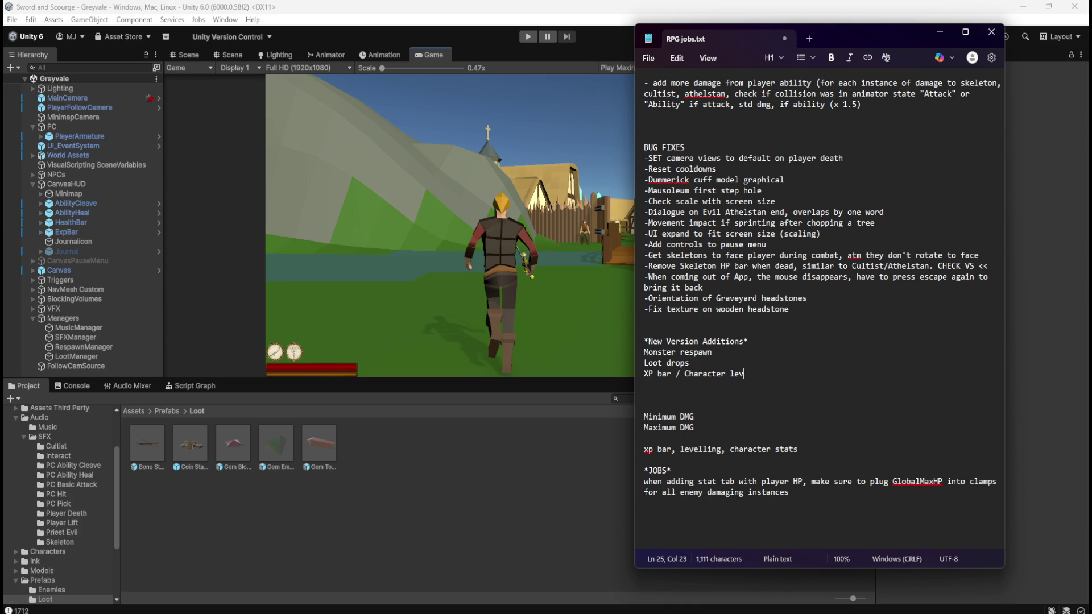
pyautogui.click(735, 374)
pyautogui.press('BackSpace')
pyautogui.write('Levelling')
# Step: Review the BUG FIXES lines and New Version Additions heading, ending after Loot drops
pyautogui.click(806, 299)
pyautogui.moveTo(836, 312)
pyautogui.mouseDown()
pyautogui.moveTo(648, 206)
pyautogui.moveTo(643, 158)
pyautogui.mouseUp()
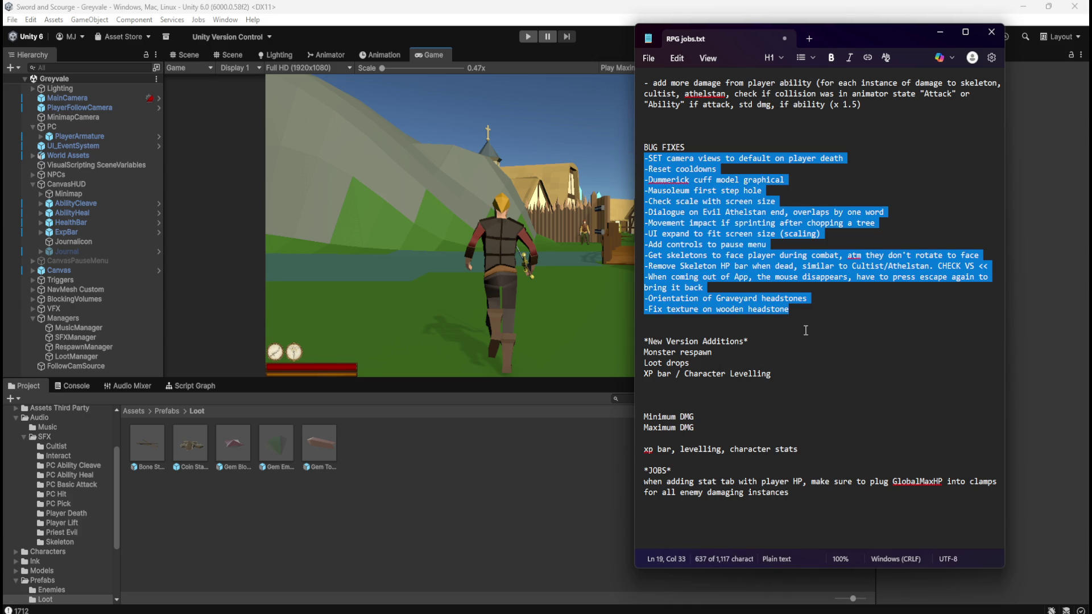
pyautogui.click(839, 303)
pyautogui.moveTo(831, 303); pyautogui.dragTo(643, 158)
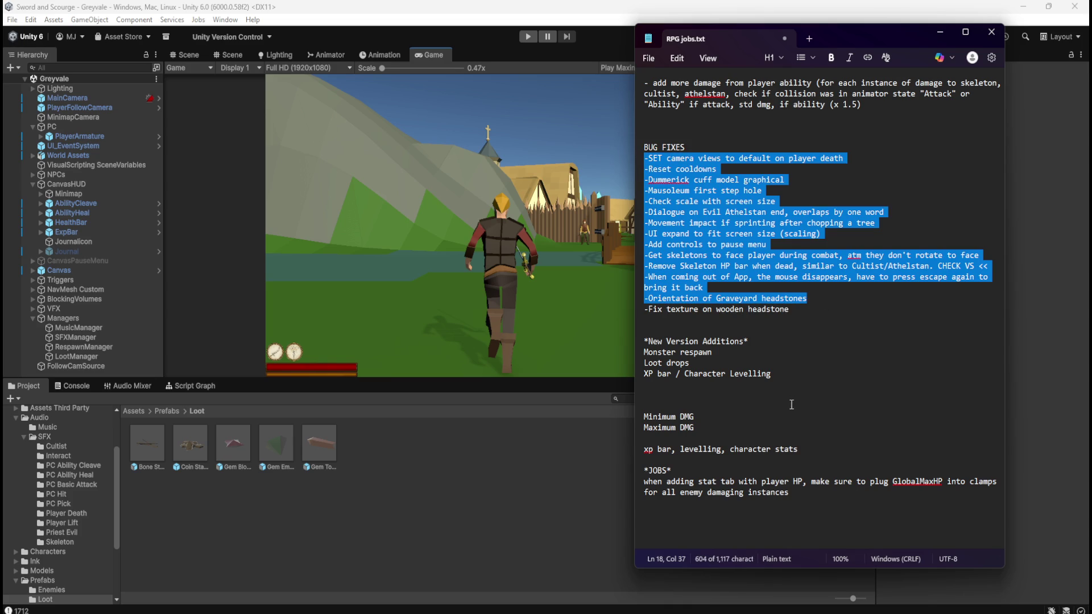
pyautogui.click(772, 391)
pyautogui.moveTo(751, 341); pyautogui.dragTo(675, 341)
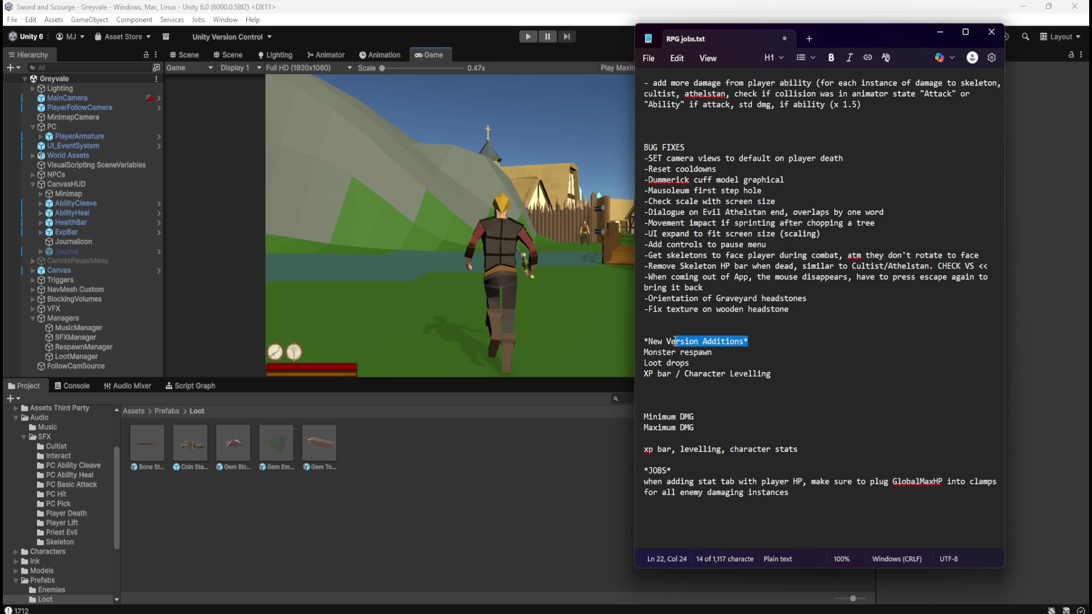
pyautogui.click(712, 352)
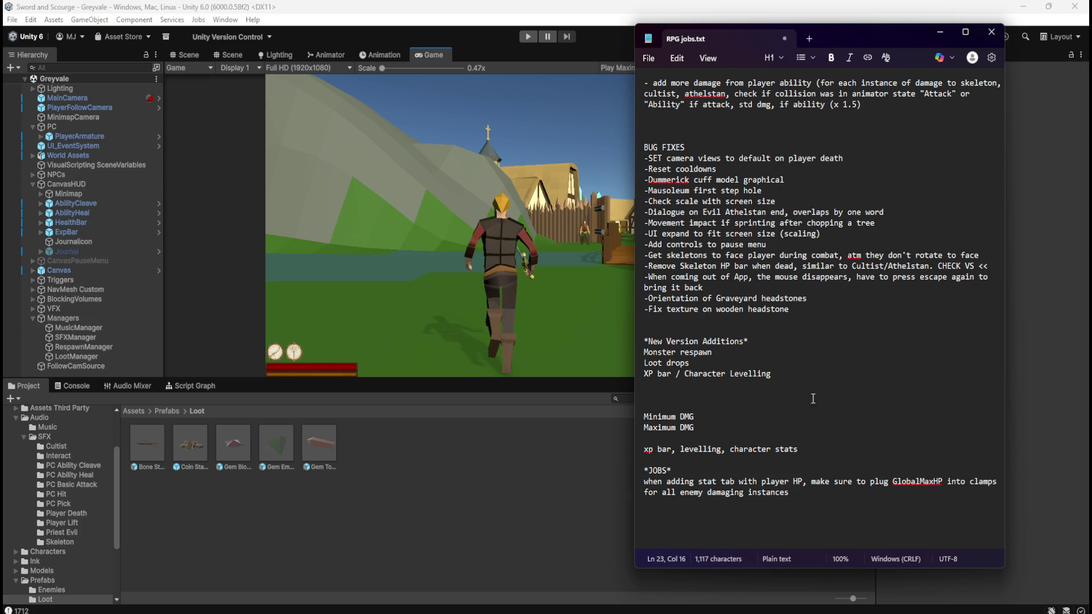
pyautogui.moveTo(789, 309)
pyautogui.mouseDown()
pyautogui.moveTo(708, 289)
pyautogui.moveTo(640, 255)
pyautogui.moveTo(636, 159)
pyautogui.mouseUp()
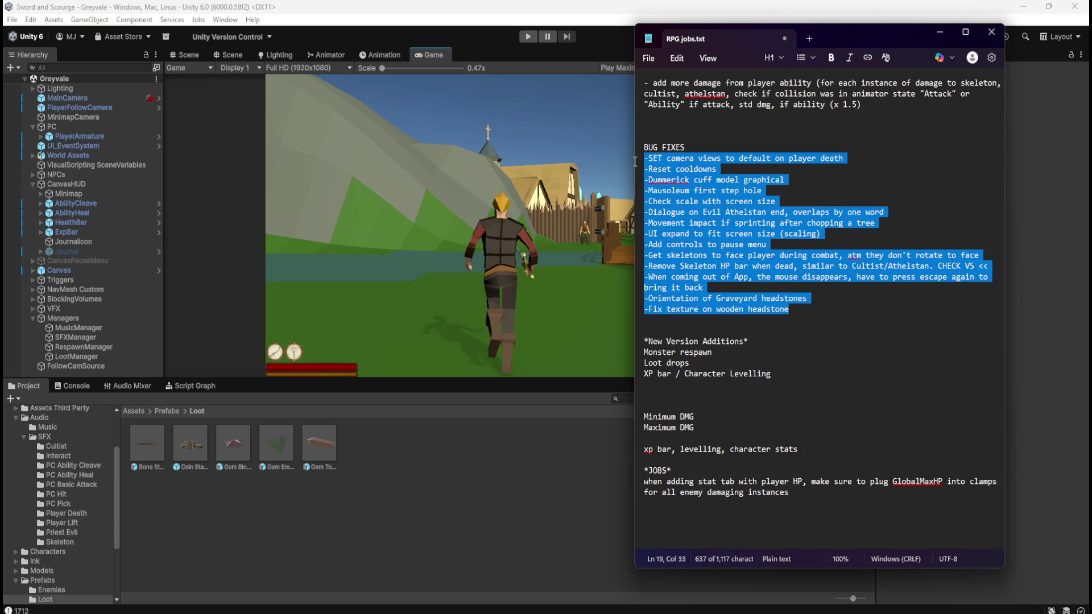
pyautogui.click(807, 311)
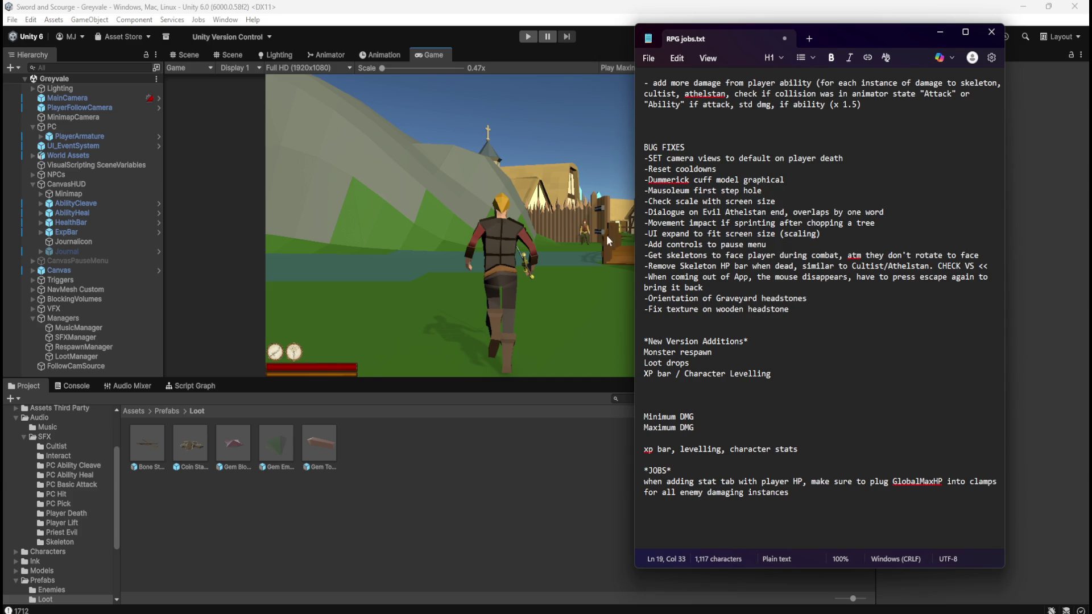
pyautogui.click(716, 374)
pyautogui.click(759, 365)
# Step: Return to Unity and switch from the Game view to the Scene view
pyautogui.hotkey('alt', 'Tab')
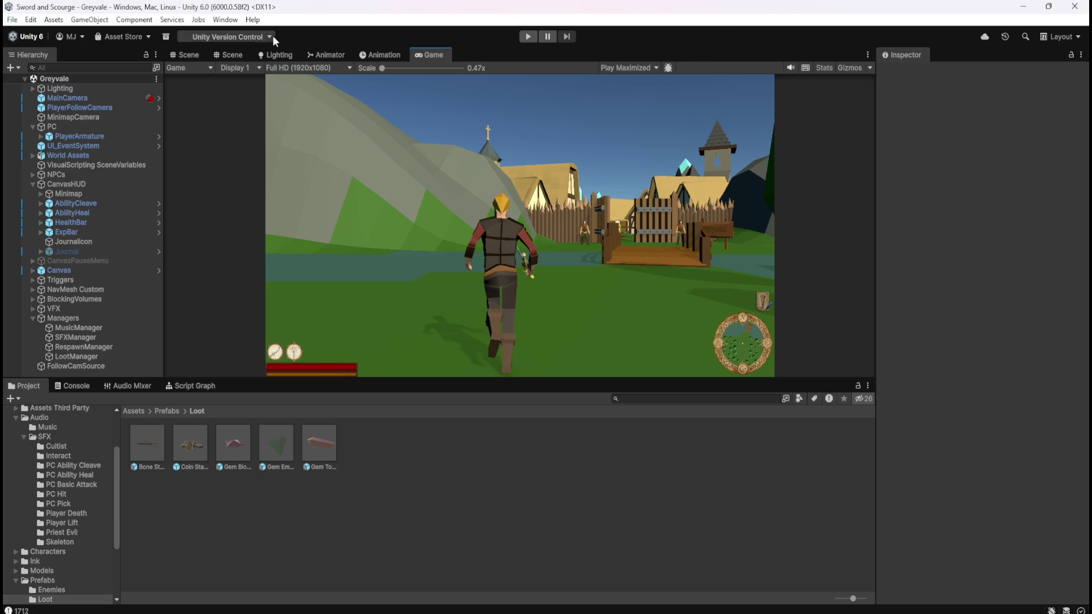
pyautogui.click(198, 56)
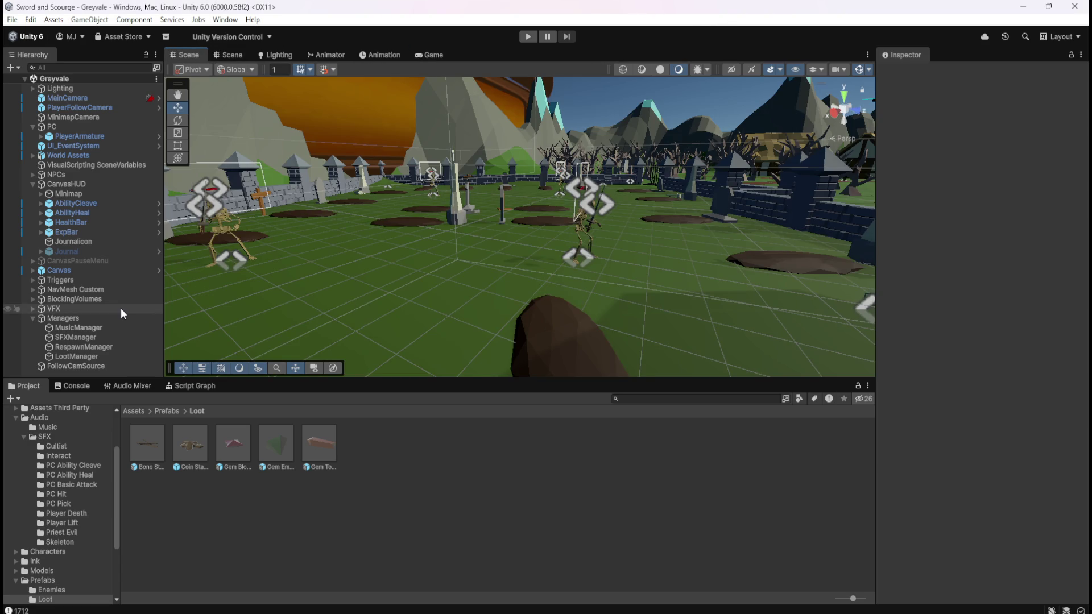
# Step: Open the Coin Stack loot prefab and show its script graph
pyautogui.click(151, 454)
pyautogui.doubleClick(151, 451)
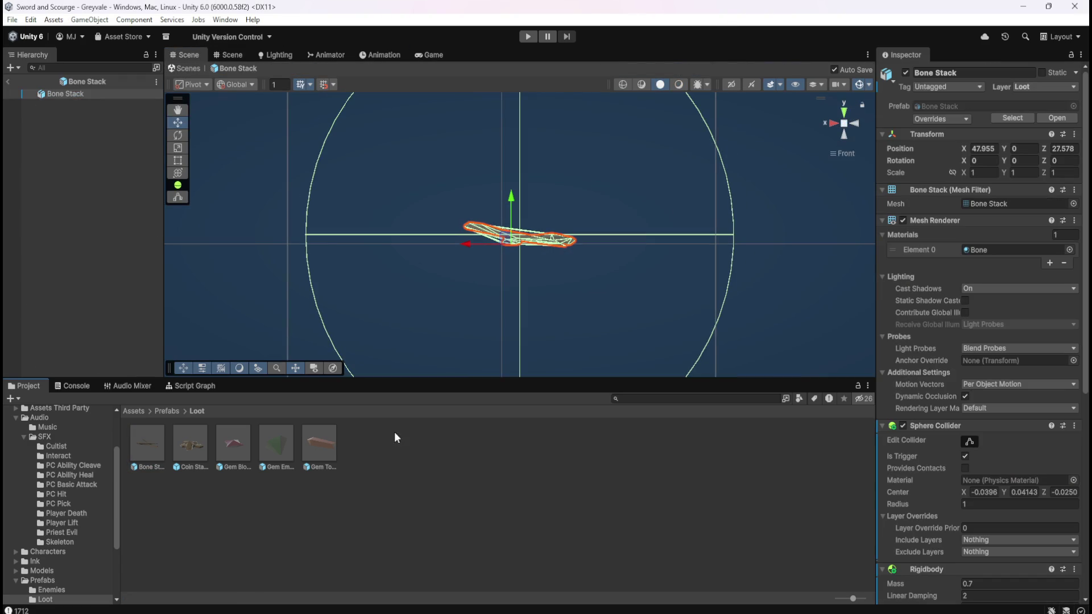
pyautogui.doubleClick(196, 445)
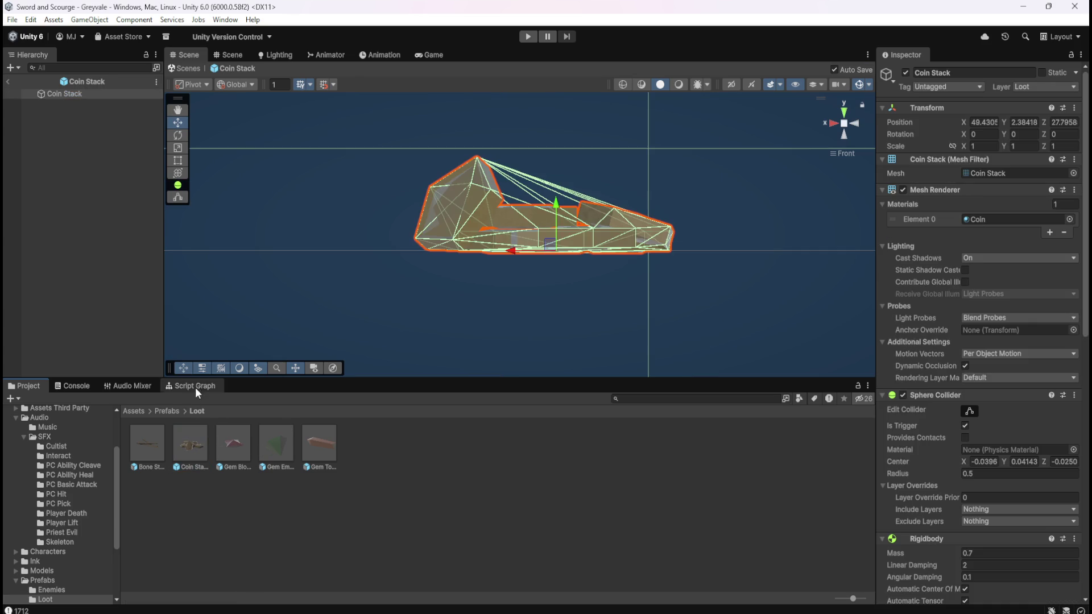
pyautogui.click(196, 386)
# Step: Review the maximized script graph, selecting the nodes after the collision event
pyautogui.hotkey('shift', 'space')
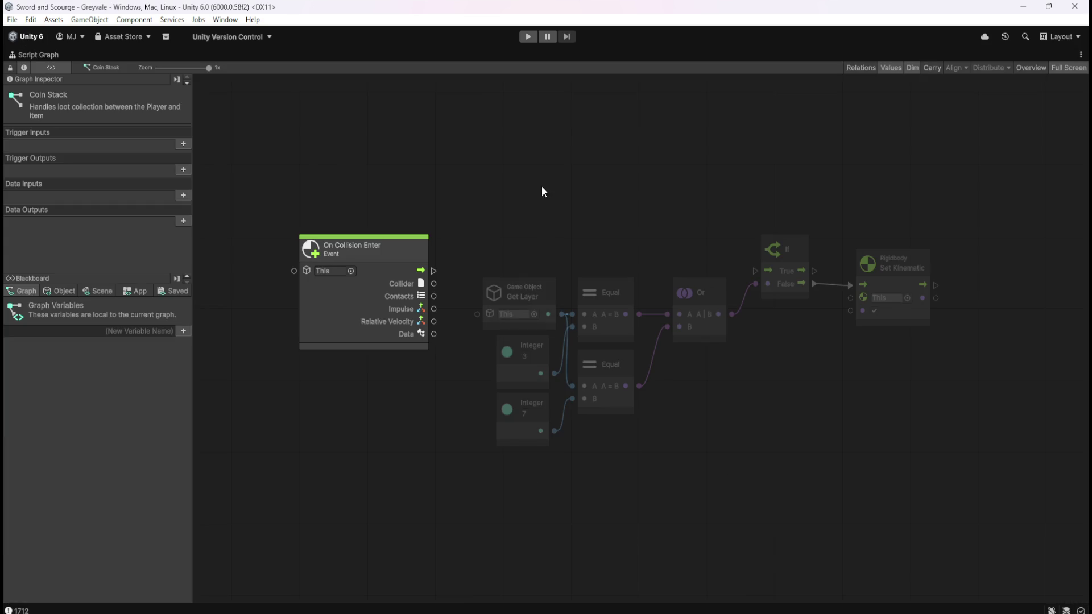
pyautogui.moveTo(383, 138); pyautogui.dragTo(944, 426)
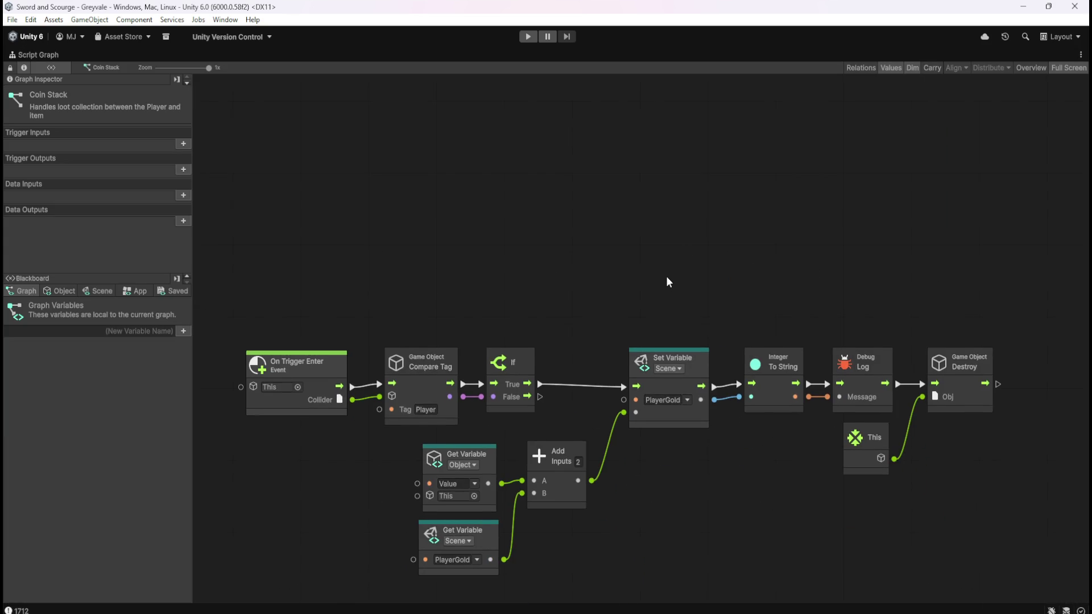
pyautogui.hotkey('shift', 'space')
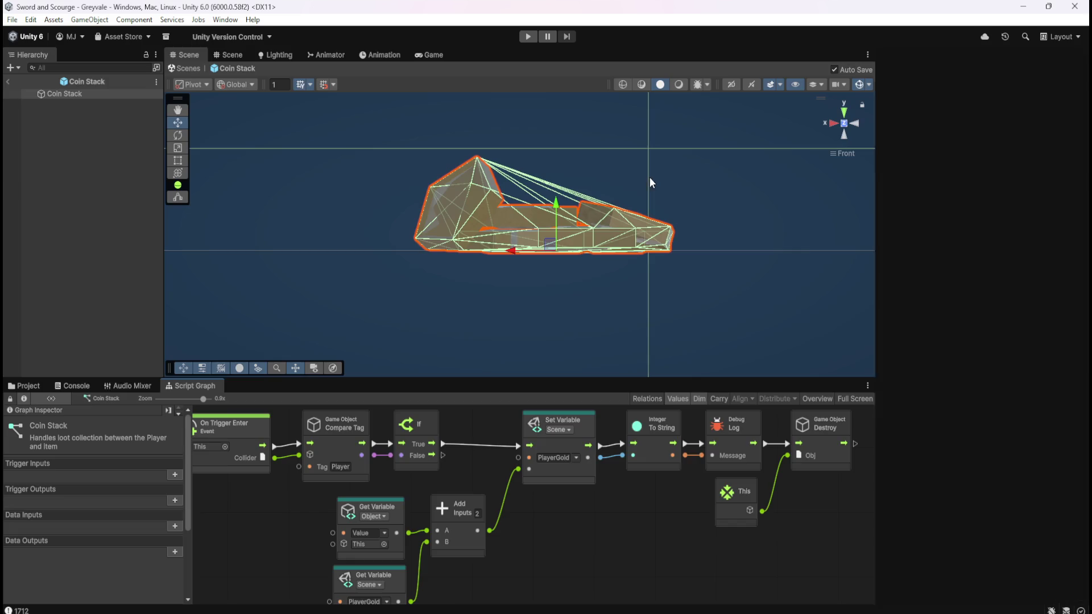
pyautogui.hotkey('shift', 'space')
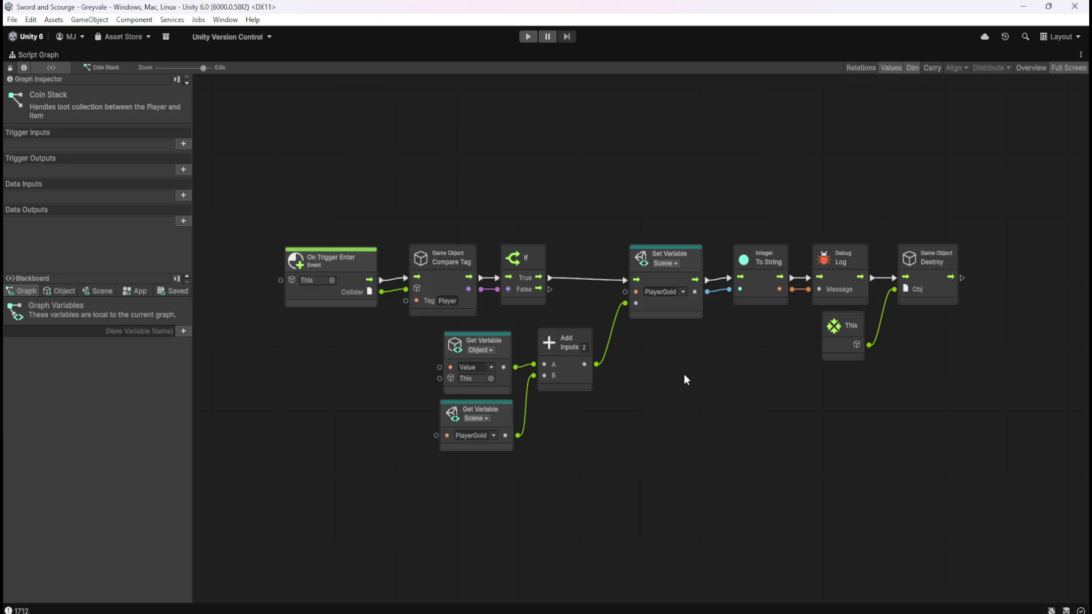
pyautogui.hotkey('shift', 'space')
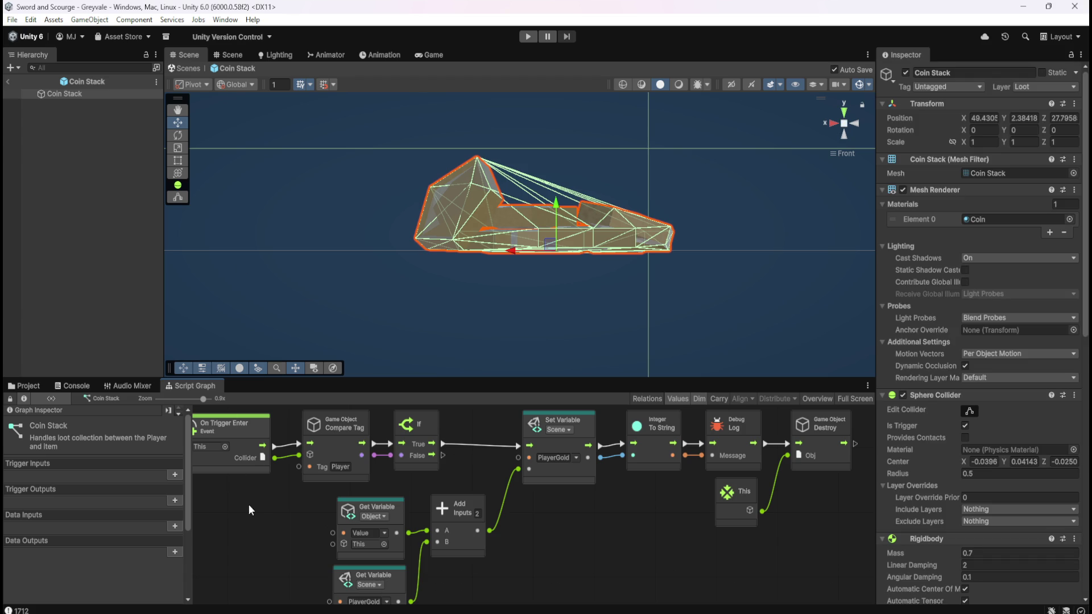
pyautogui.hotkey('shift', 'space')
pyautogui.hotkey('shift', 'space')
pyautogui.click(30, 389)
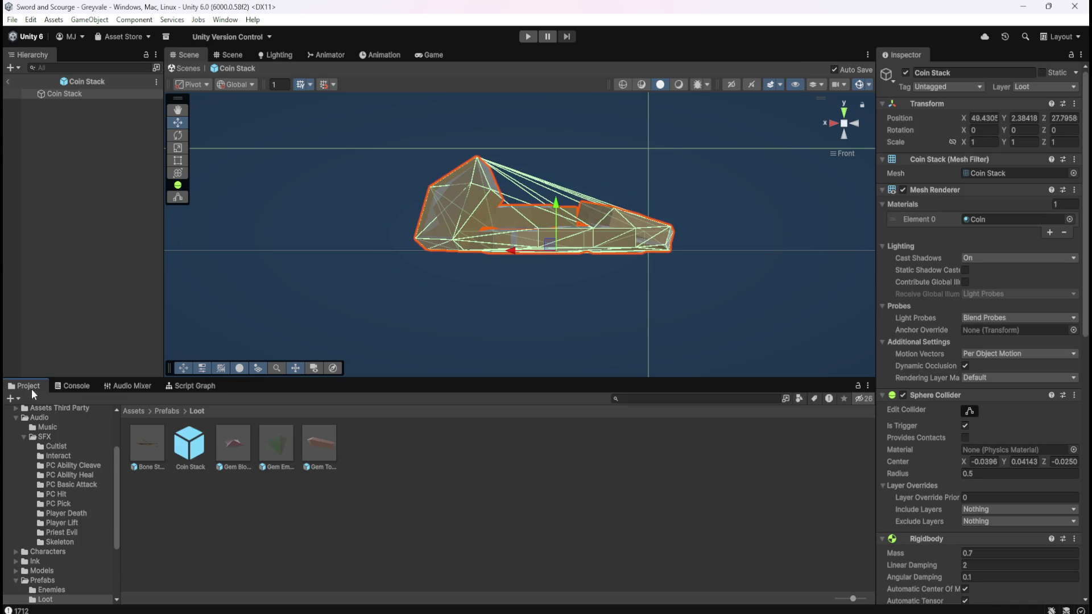
pyautogui.click(8, 80)
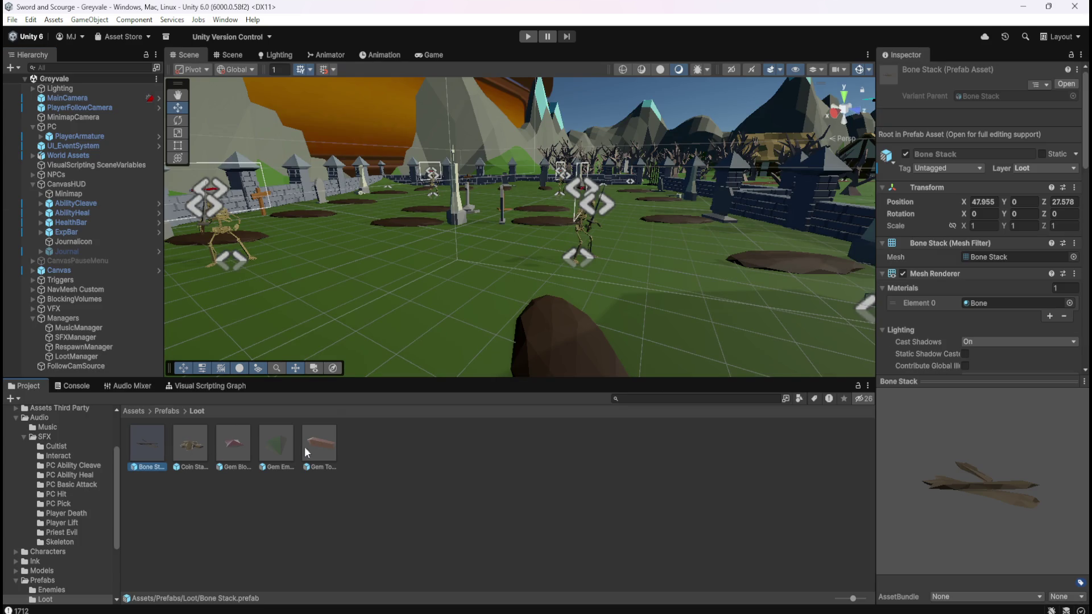
pyautogui.scroll(-10, 960, 282)
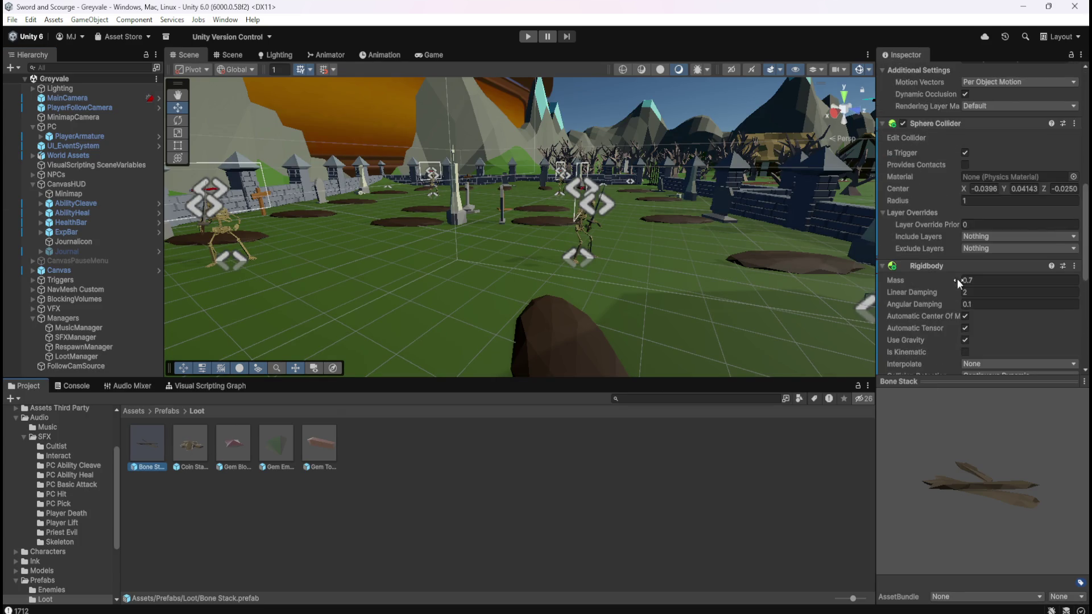
pyautogui.scroll(-5, 951, 276)
pyautogui.scroll(-3, 927, 265)
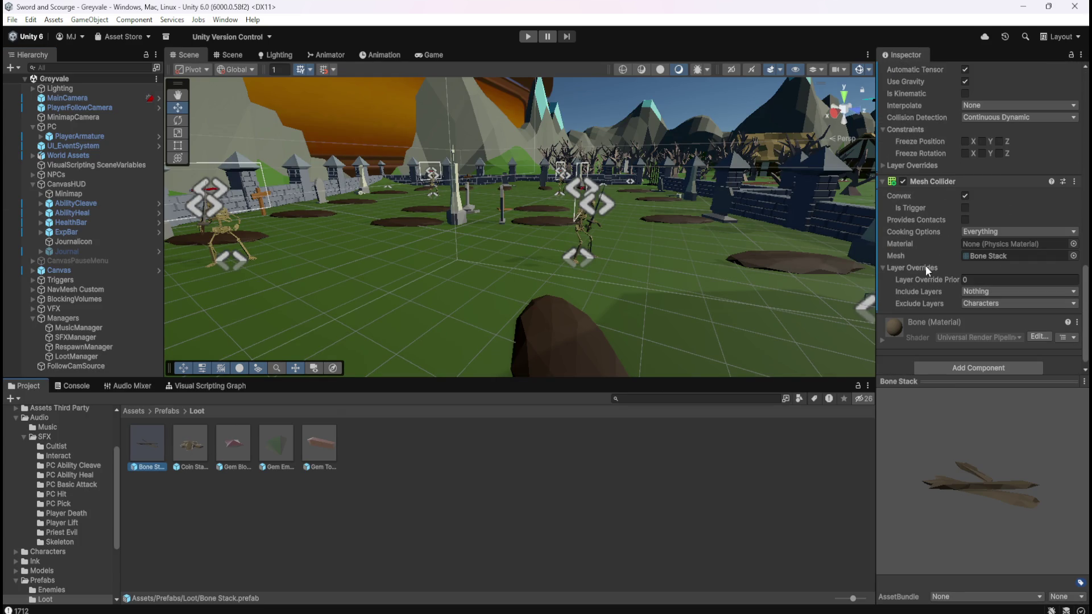
pyautogui.click(200, 441)
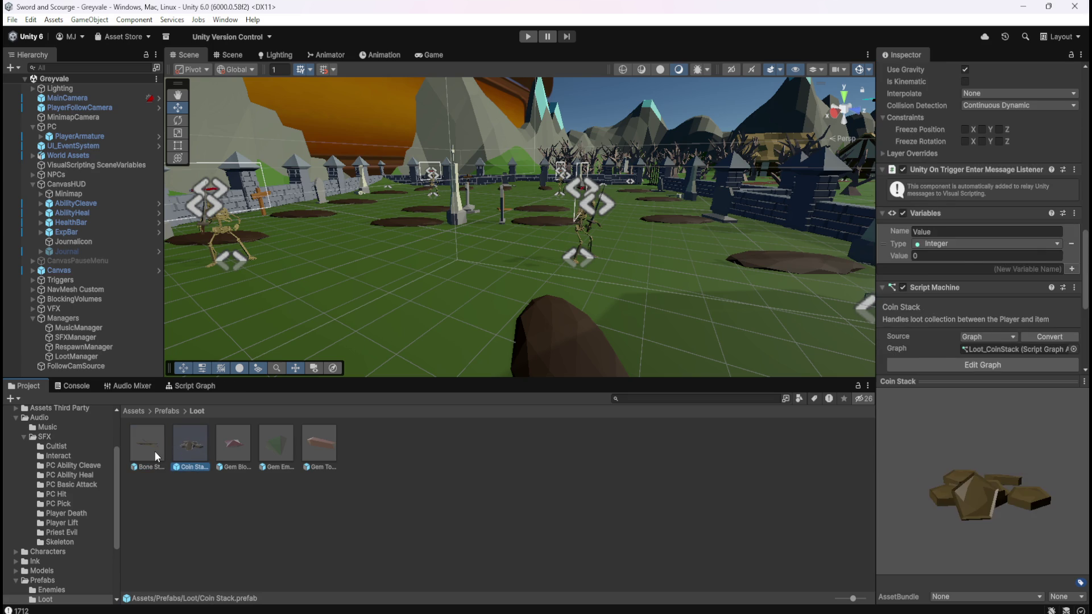
pyautogui.doubleClick(155, 452)
pyautogui.scroll(1, 978, 408)
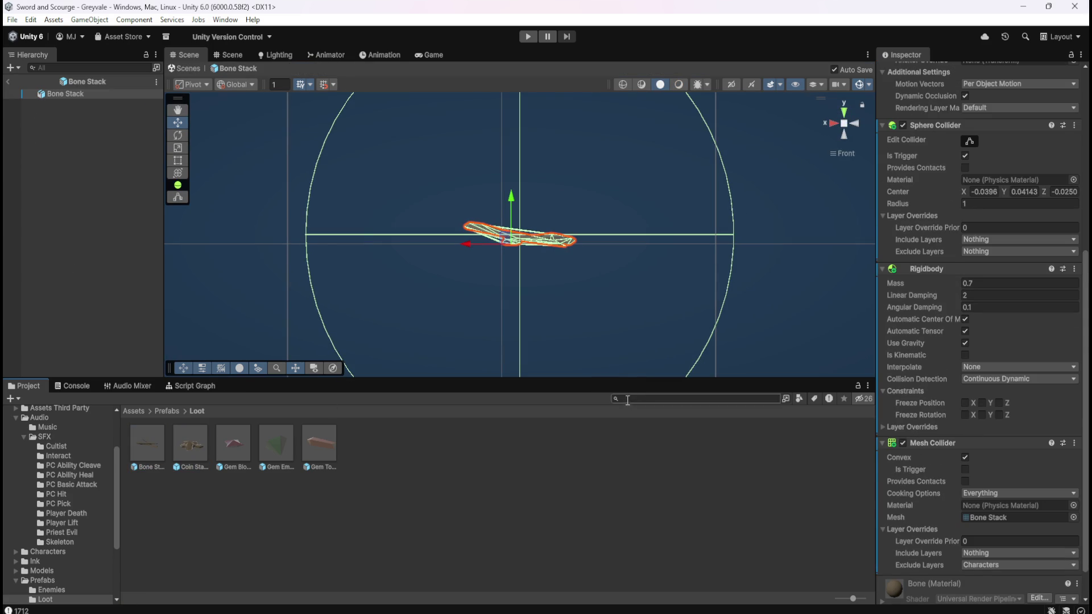
pyautogui.scroll(-1, 926, 462)
pyautogui.scroll(1, 578, 221)
pyautogui.doubleClick(184, 446)
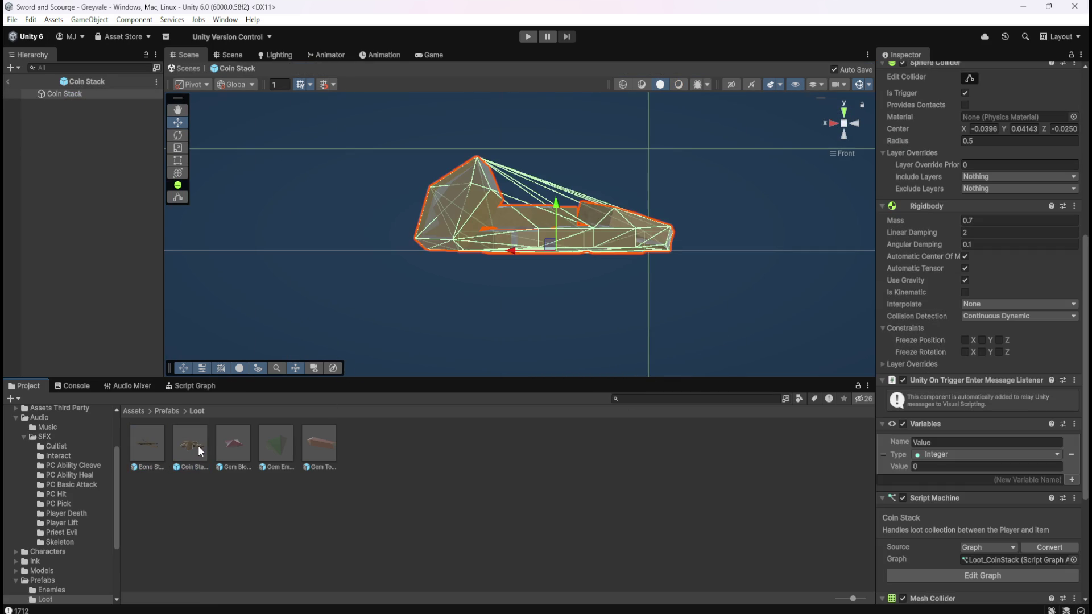
pyautogui.doubleClick(236, 444)
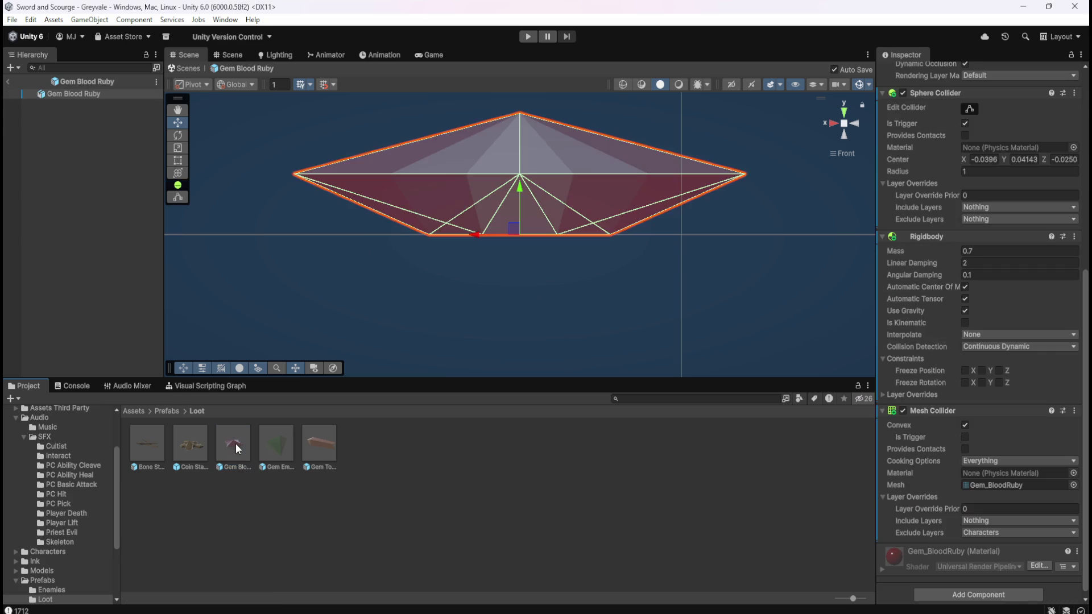
pyautogui.doubleClick(286, 443)
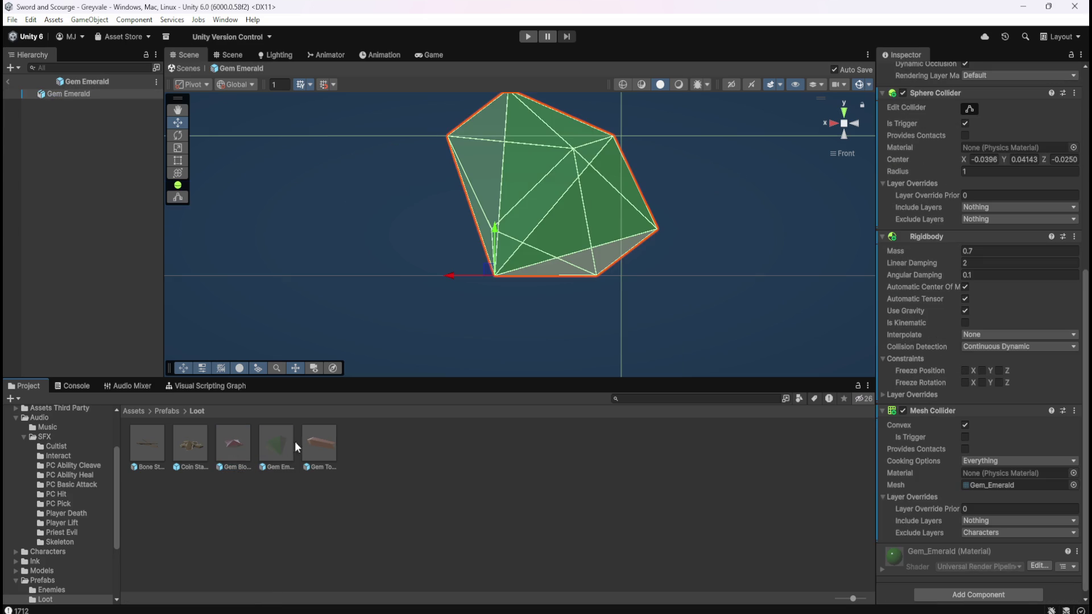
pyautogui.doubleClick(323, 452)
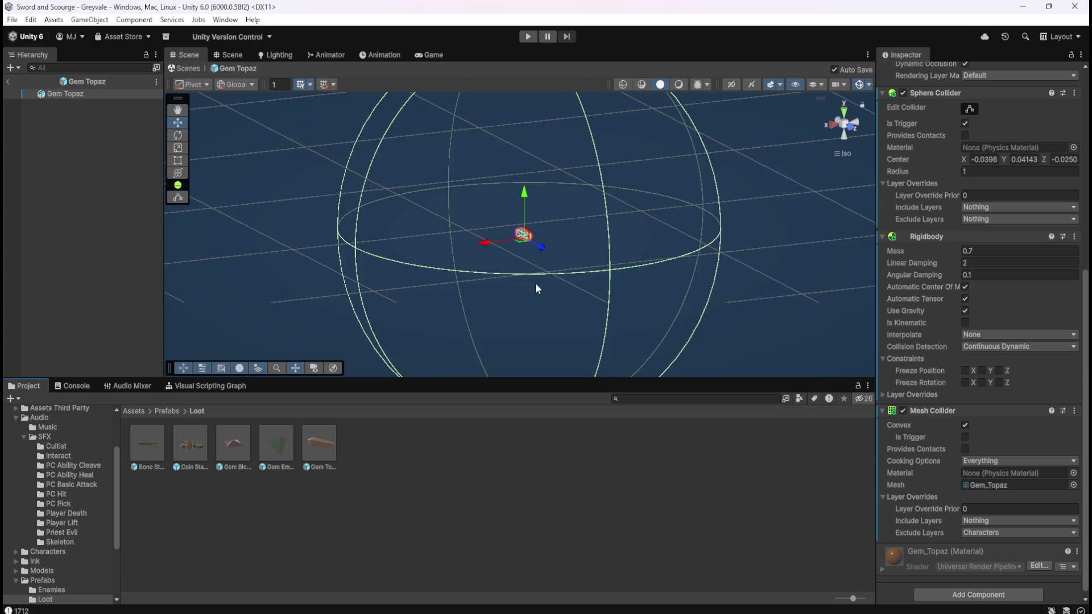
pyautogui.scroll(-5, 551, 280)
pyautogui.scroll(10, 534, 225)
pyautogui.scroll(8, 533, 232)
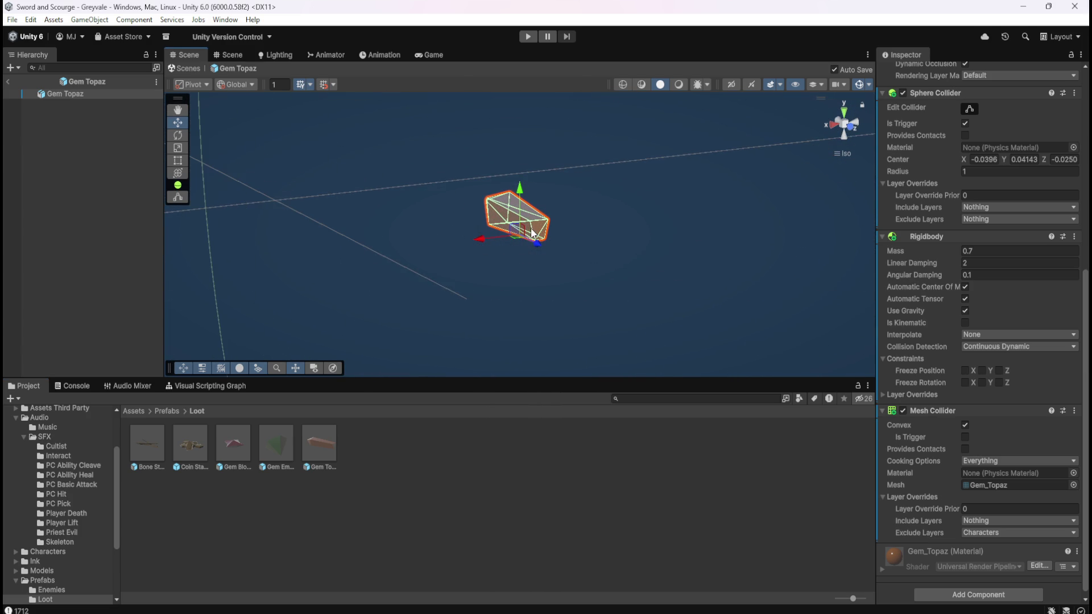
pyautogui.doubleClick(148, 443)
pyautogui.scroll(8, 556, 254)
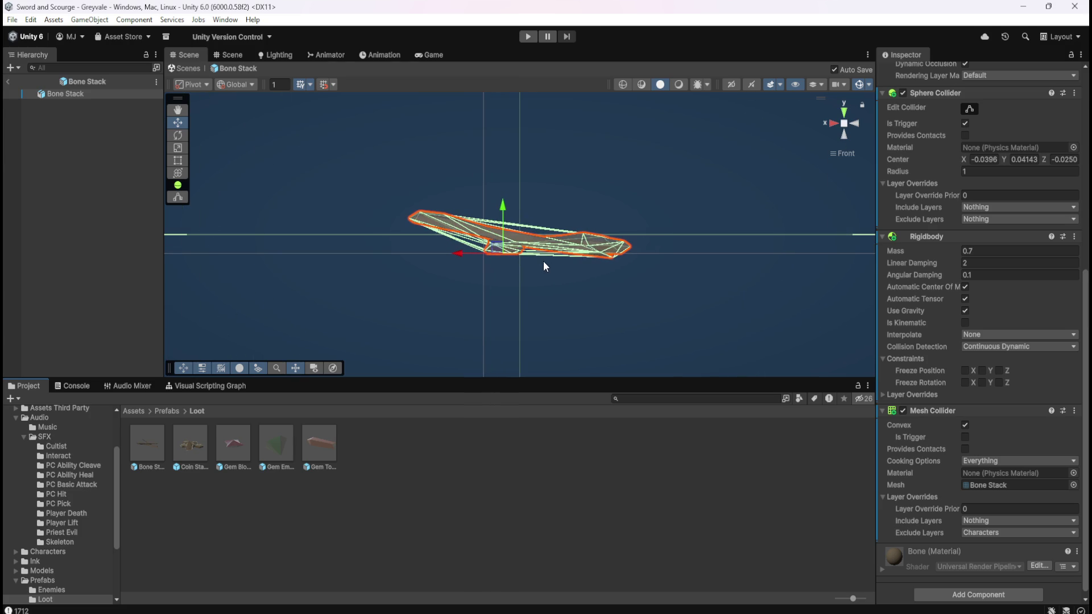
pyautogui.doubleClick(192, 445)
pyautogui.doubleClick(237, 442)
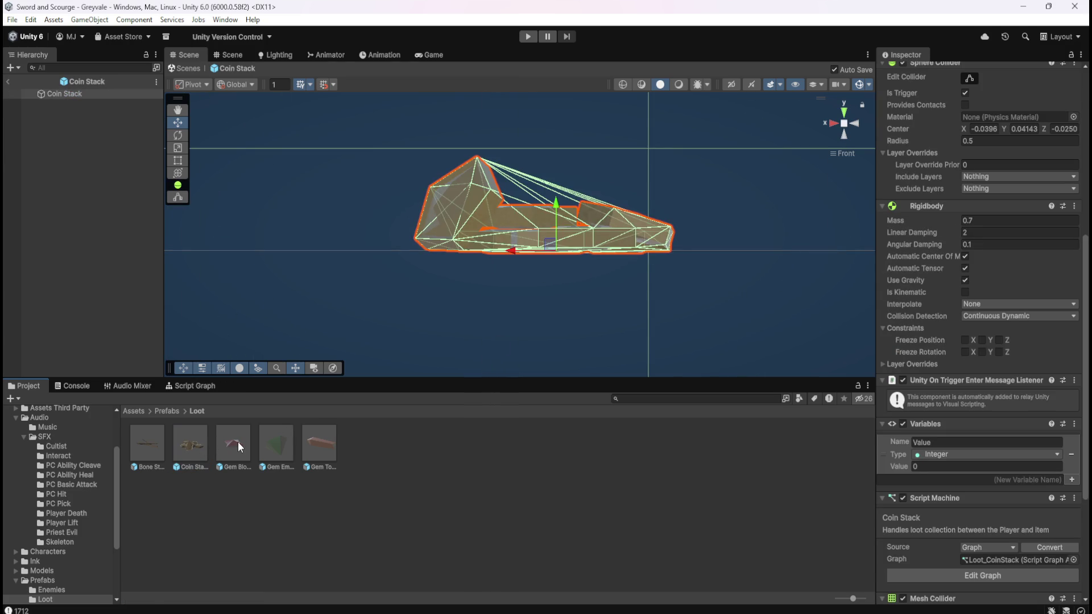
pyautogui.doubleClick(279, 441)
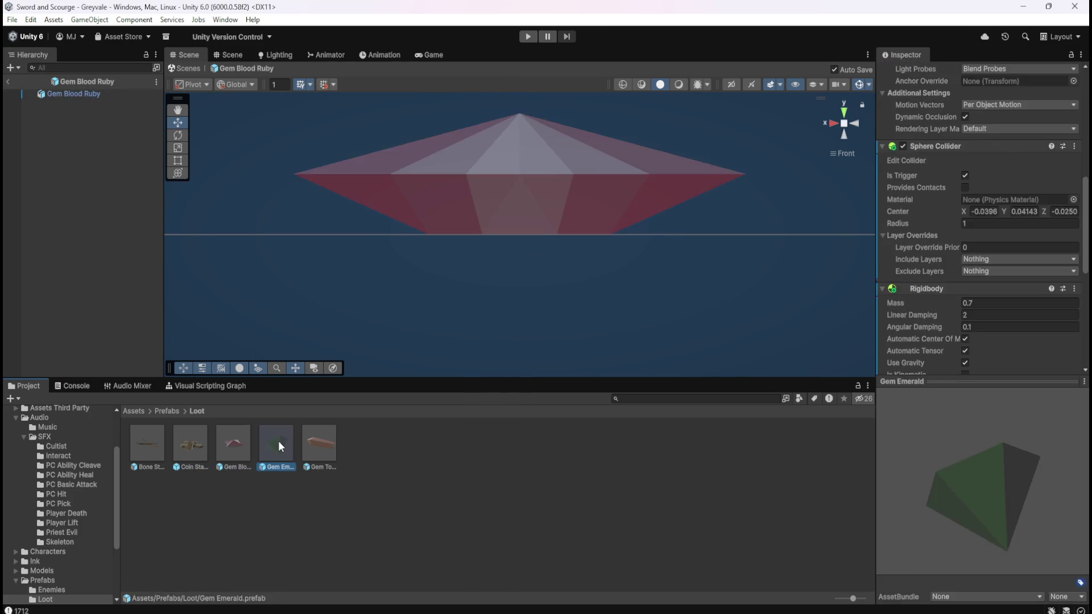
pyautogui.doubleClick(328, 444)
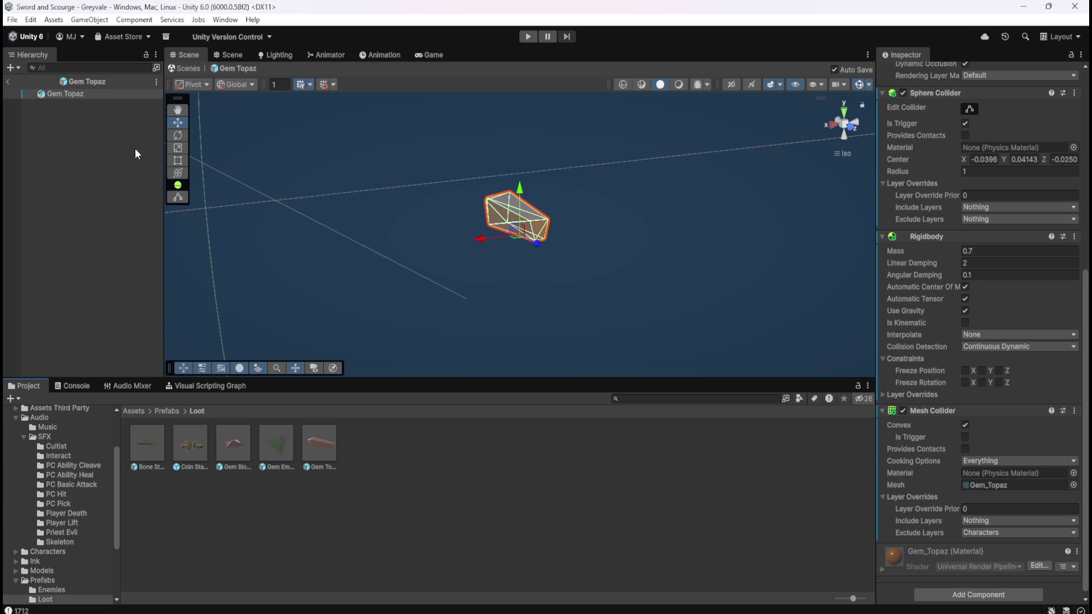
pyautogui.click(7, 82)
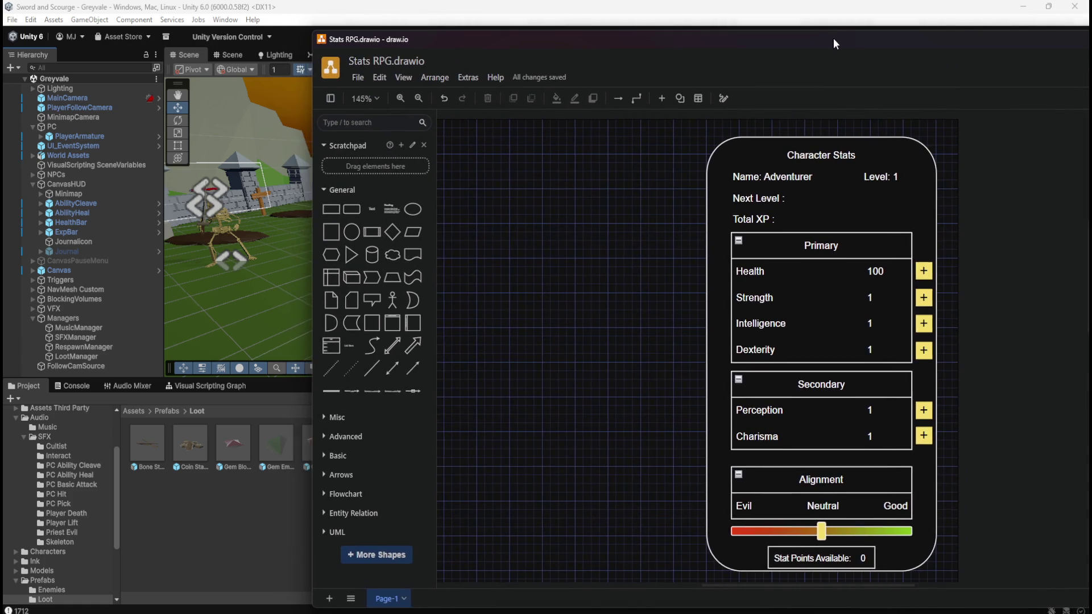
# Step: Nudge the Stats RPG diagram window slightly right over the editor
pyautogui.moveTo(833, 39); pyautogui.dragTo(845, 34)
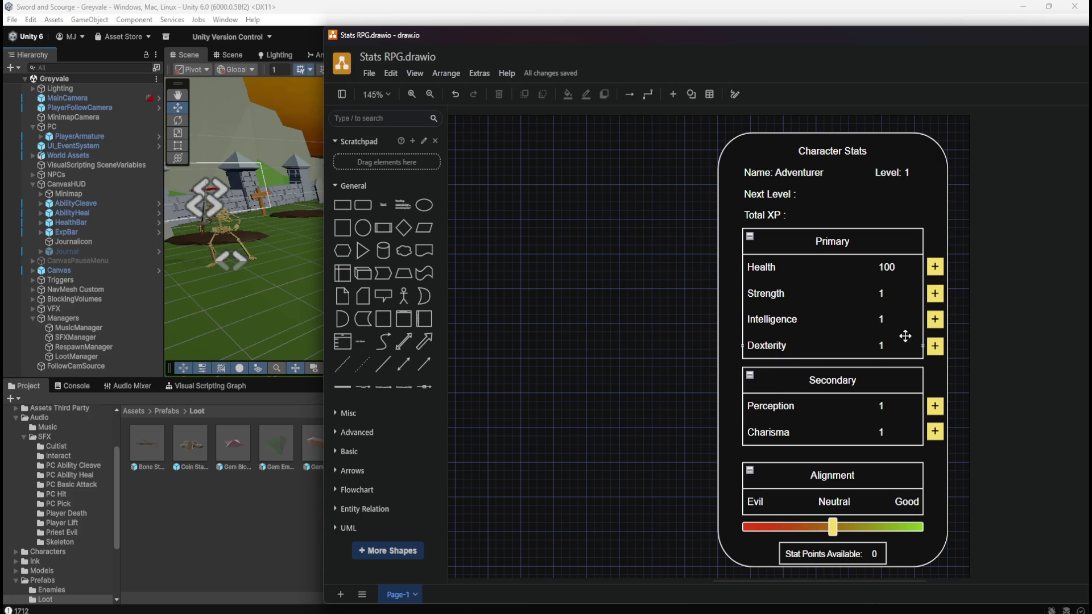
pyautogui.click(805, 373)
pyautogui.press('Escape')
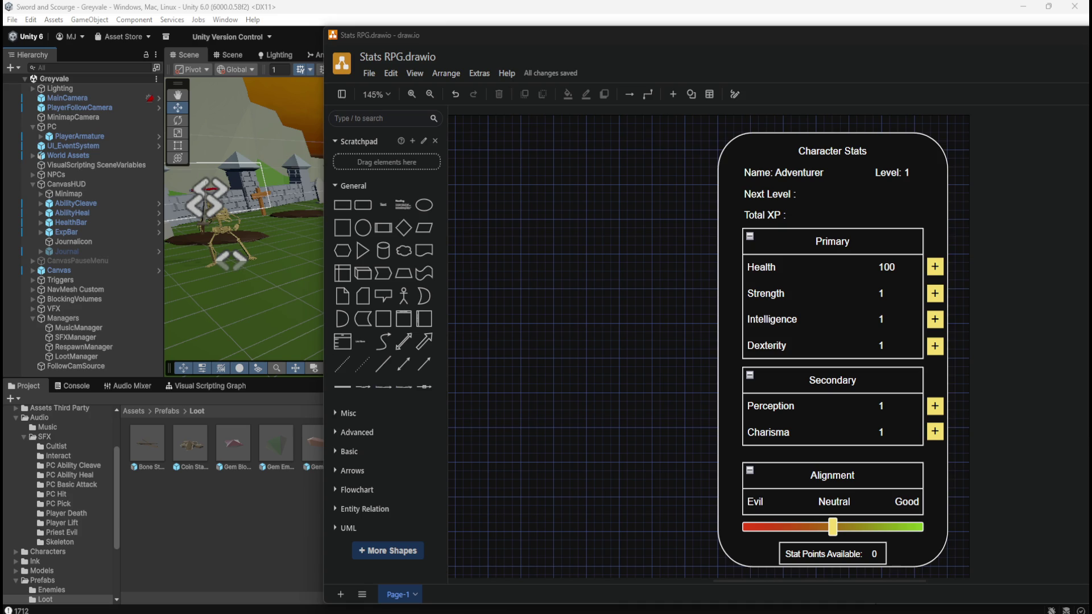
pyautogui.moveTo(834, 32); pyautogui.dragTo(886, 25)
pyautogui.click(955, 202)
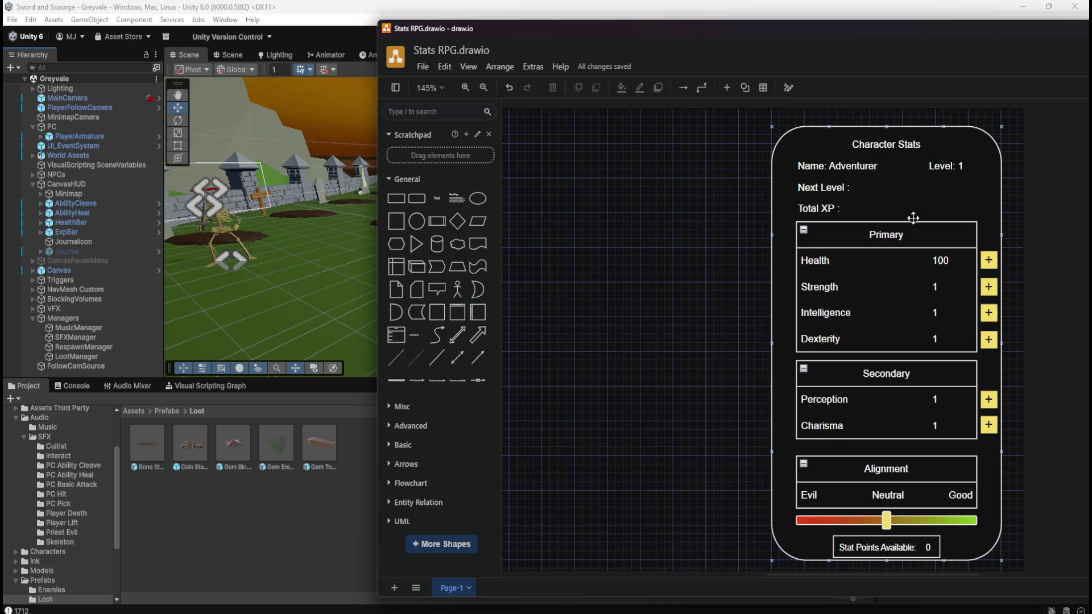
pyautogui.click(853, 185)
pyautogui.press('Escape')
pyautogui.click(959, 217)
pyautogui.click(861, 167)
pyautogui.click(981, 174)
pyautogui.click(979, 173)
# Step: Select the Total XP label, then minimize draw.io to return to Unity
pyautogui.click(836, 209)
pyautogui.click(1012, 29)
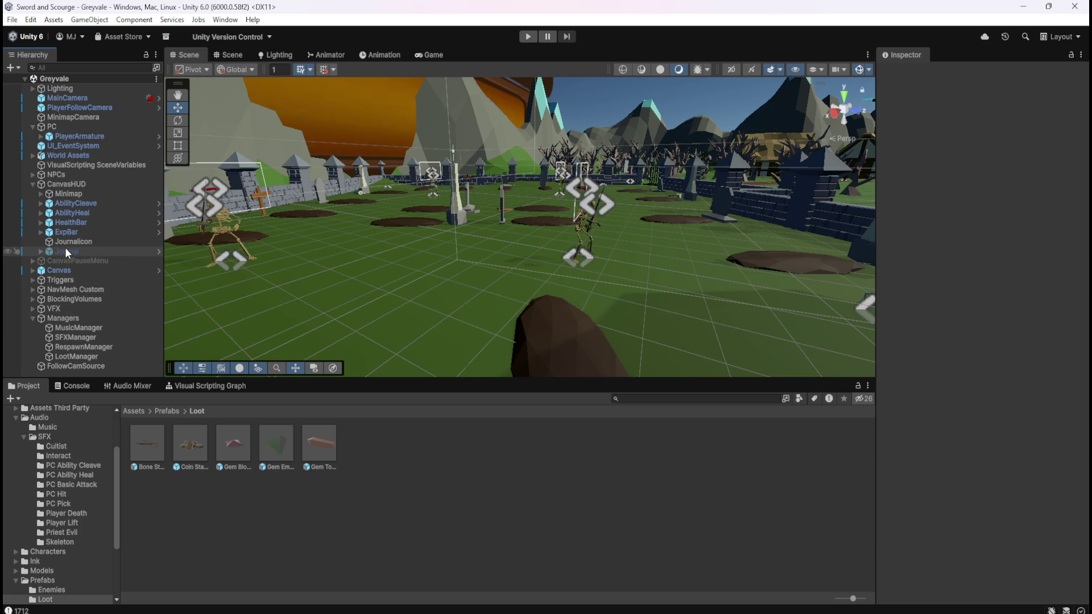
# Step: Compare JournalIcon with the Journal panel's settings, then frame JournalIcon in the Scene view
pyautogui.click(84, 242)
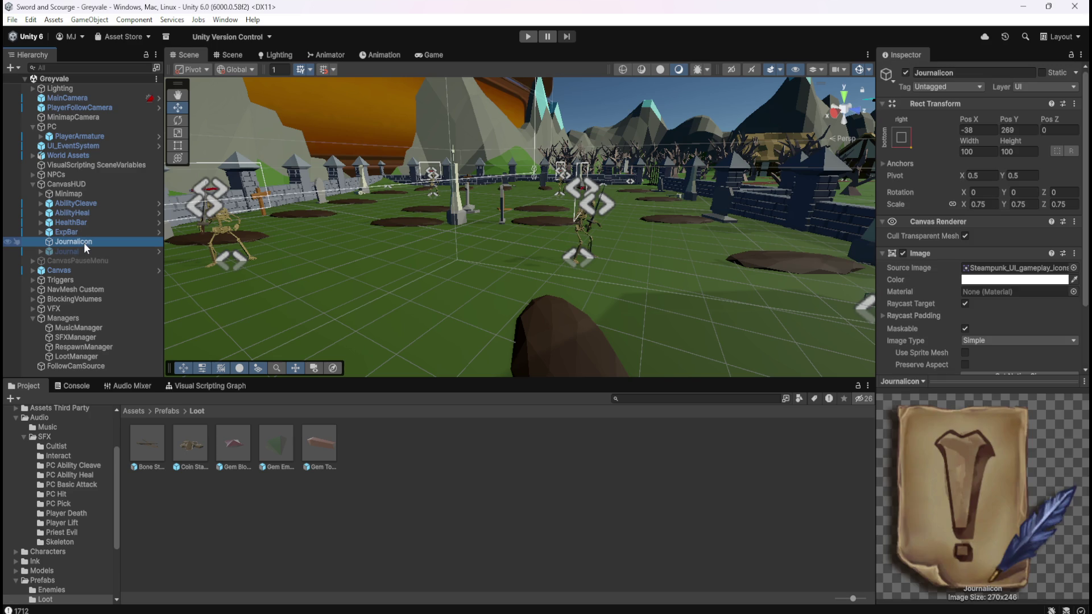
pyautogui.click(80, 250)
pyautogui.click(88, 241)
pyautogui.scroll(-3, 916, 309)
pyautogui.scroll(3, 918, 308)
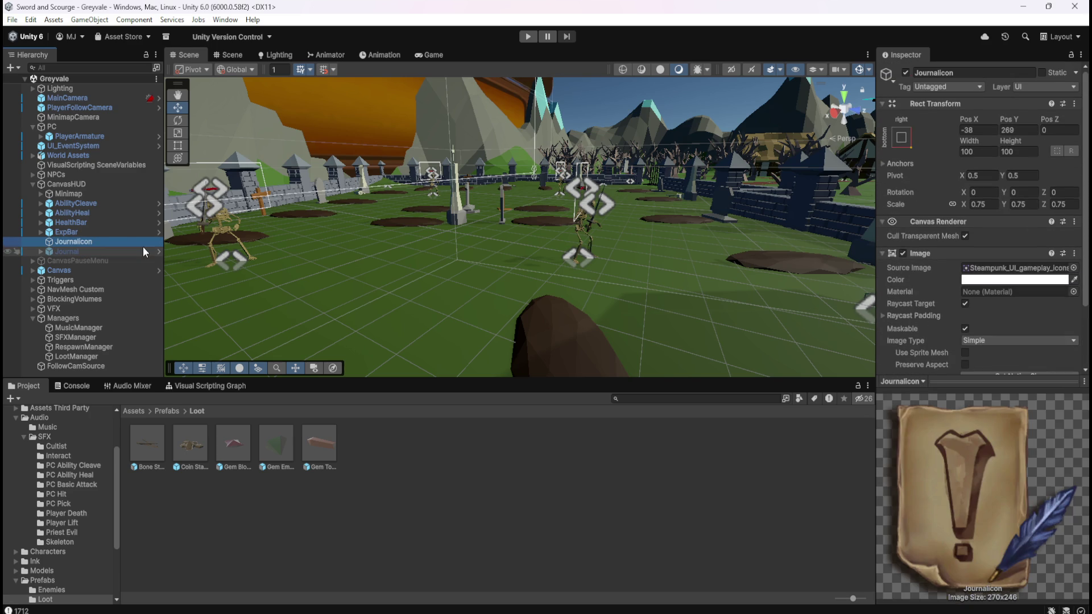
pyautogui.click(81, 250)
pyautogui.click(91, 240)
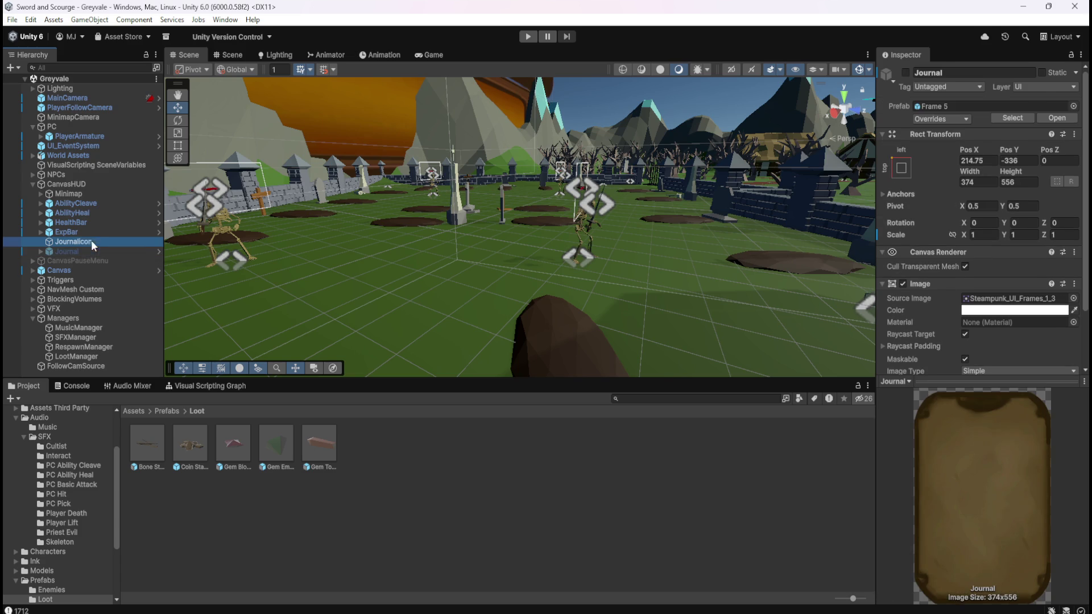
pyautogui.press('f')
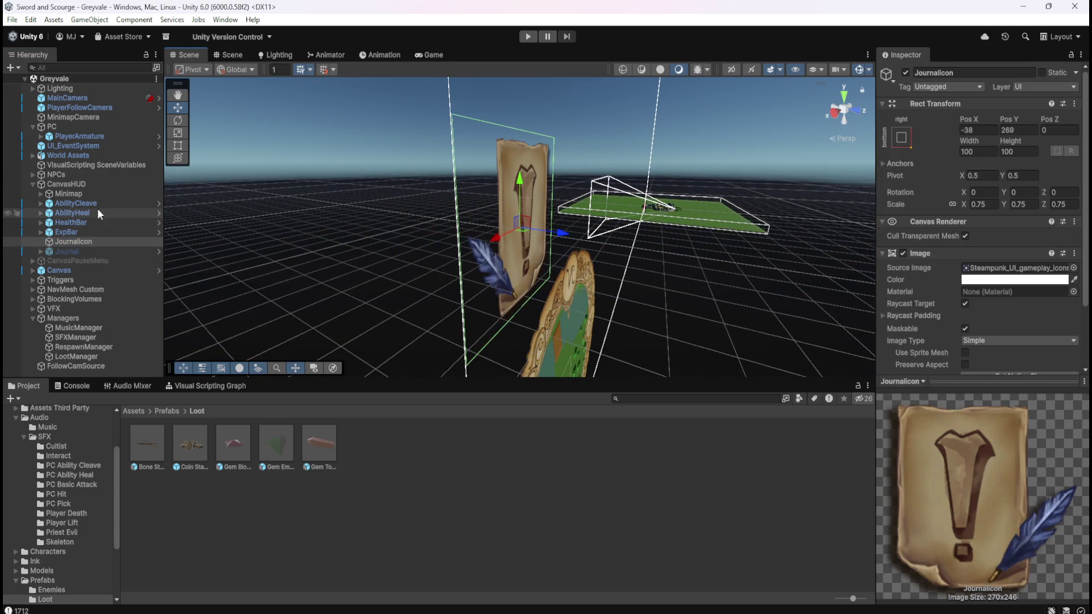
# Step: Check the Minimap and Journal settings against JournalIcon, then select Journal
pyautogui.click(109, 196)
pyautogui.click(83, 240)
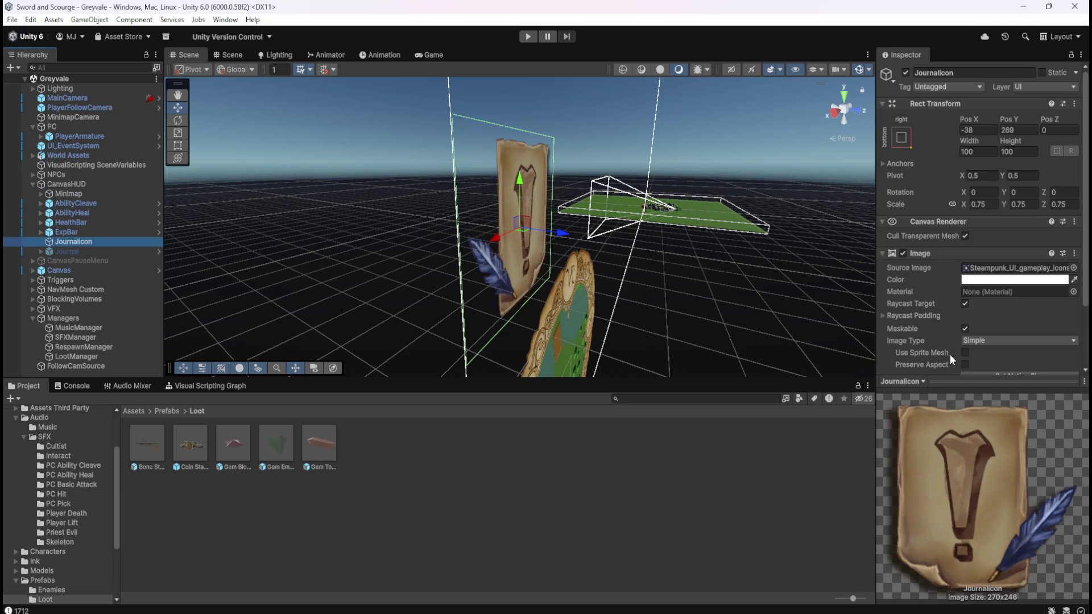
pyautogui.click(70, 250)
pyautogui.click(80, 242)
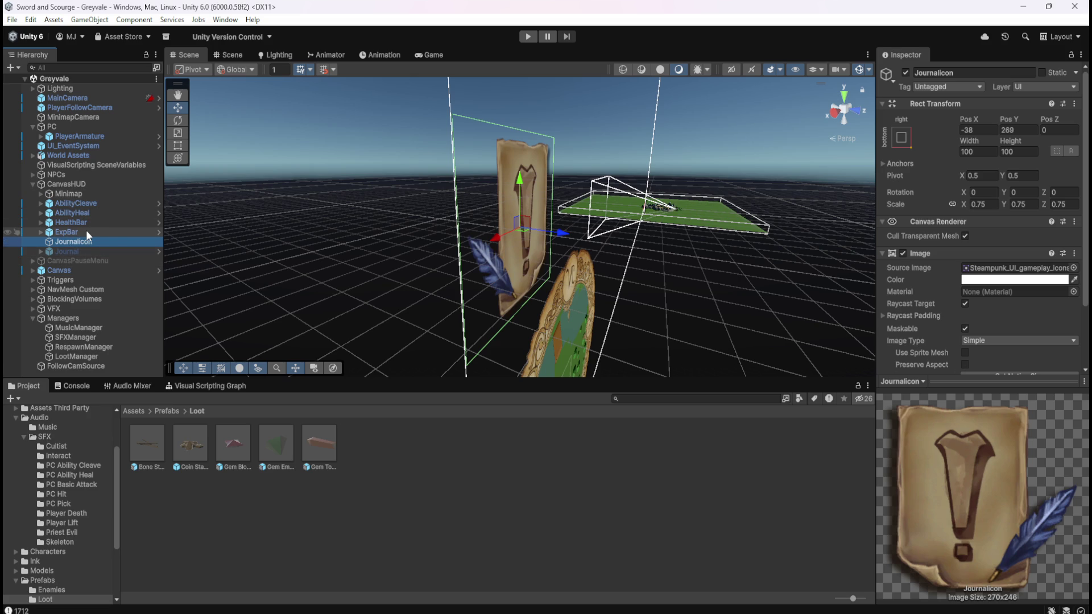
pyautogui.click(94, 253)
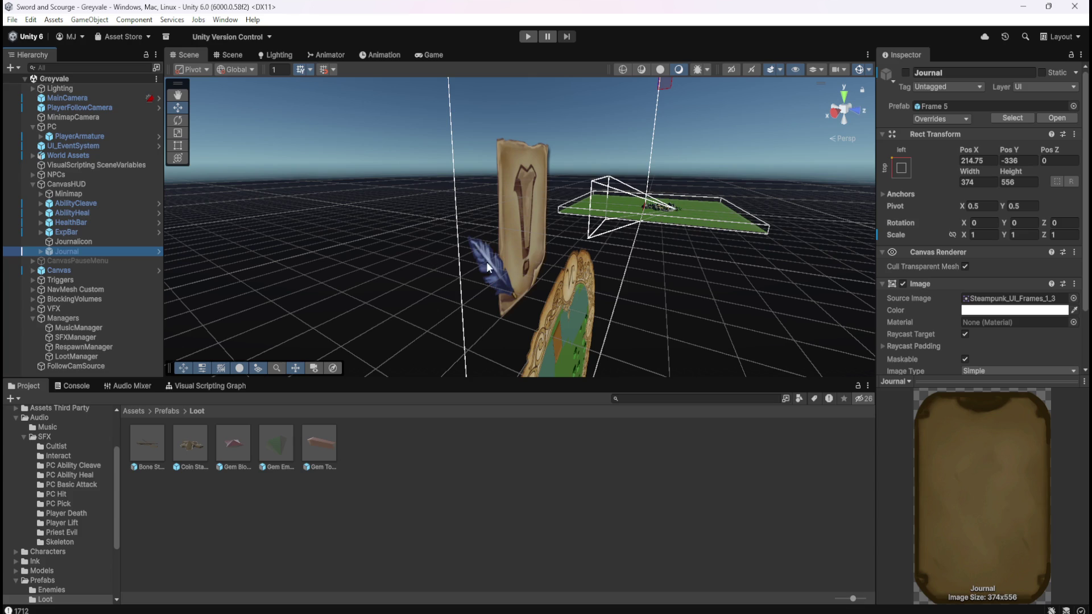
# Step: Frame the Journal panel in Front view and toggle its active state off and on
pyautogui.click(519, 263)
pyautogui.press('f')
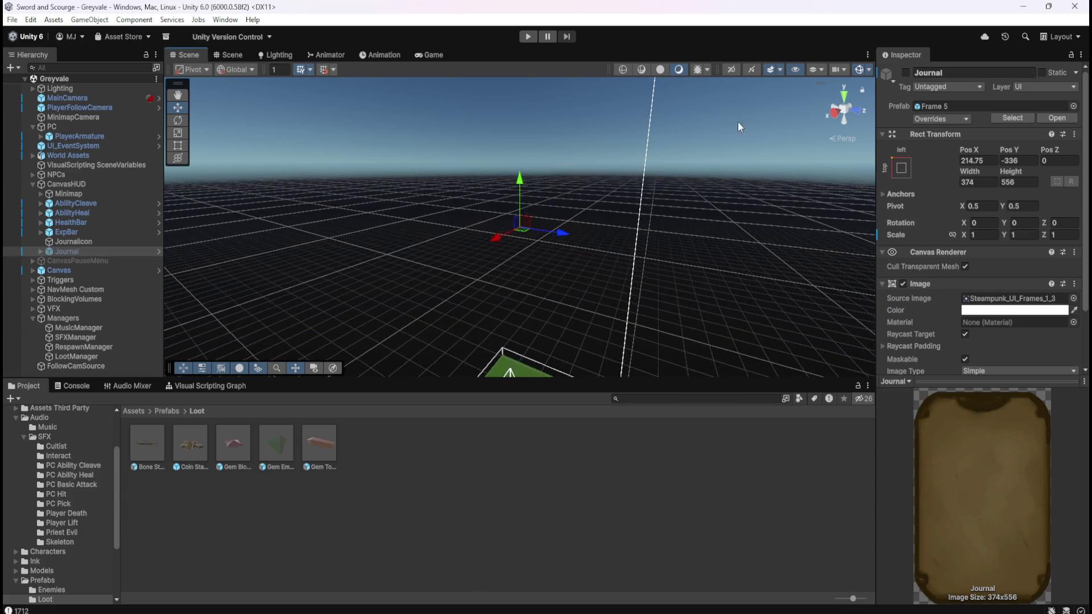
pyautogui.click(856, 114)
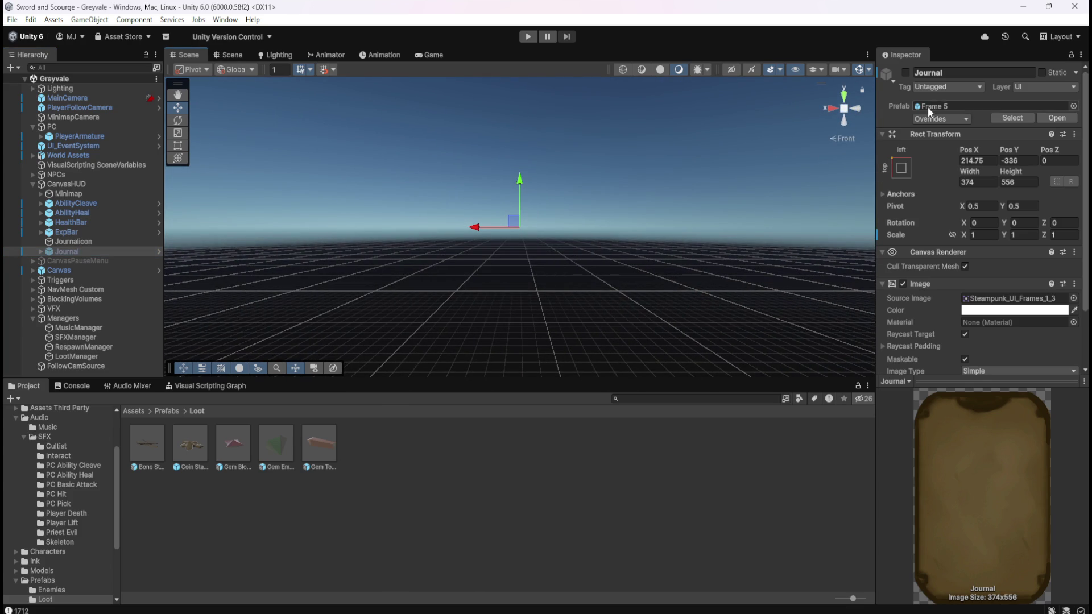
pyautogui.click(905, 73)
pyautogui.press('f')
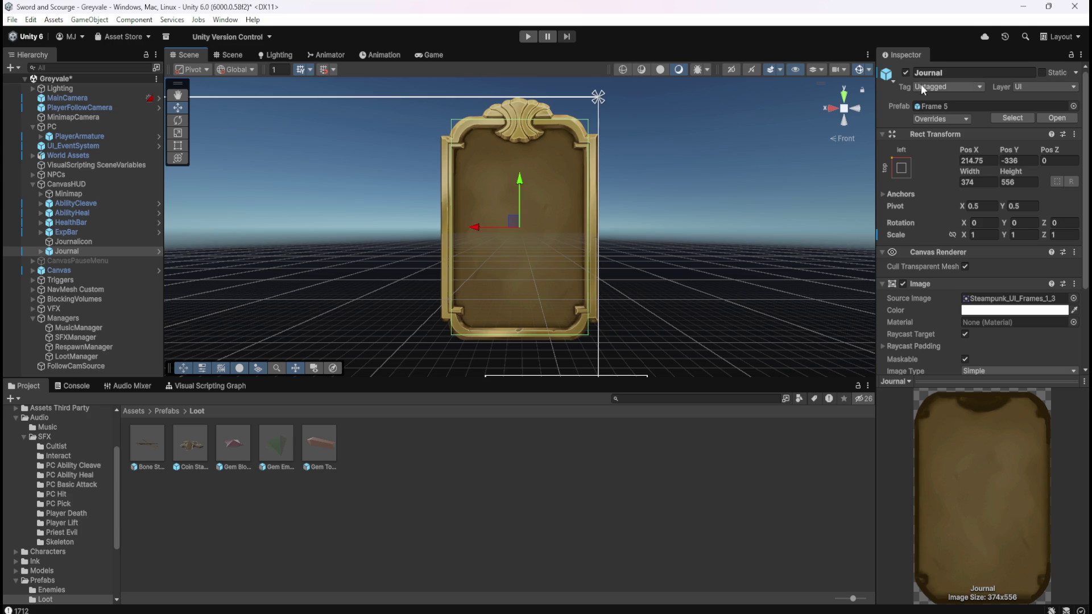
pyautogui.click(906, 75)
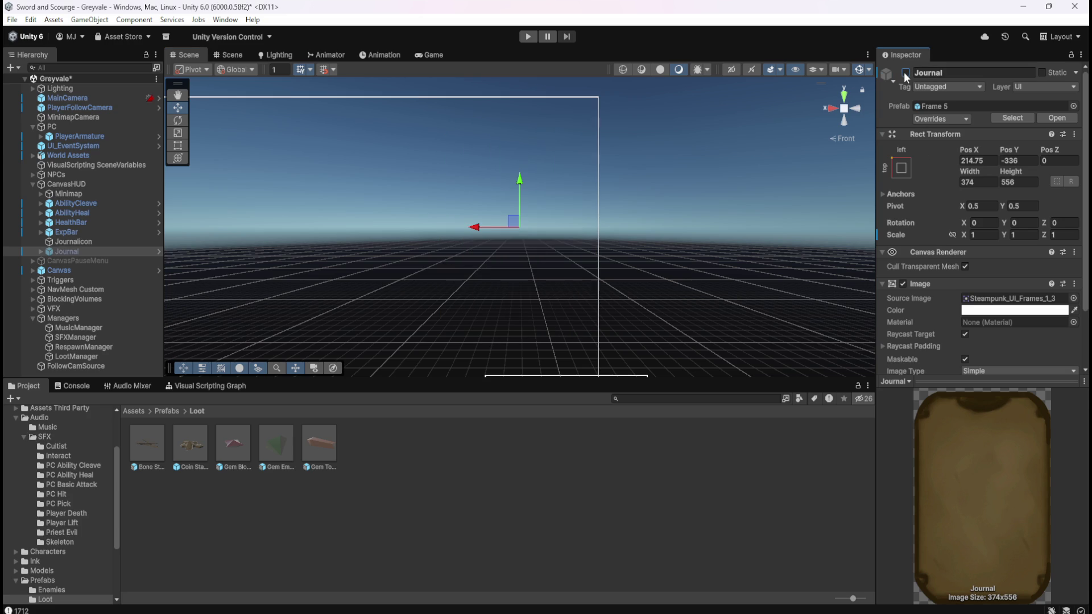
pyautogui.click(906, 74)
# Step: Pan and zoom the flat front view to center the Journal frame and canvas
pyautogui.scroll(2, 742, 228)
pyautogui.scroll(-5, 739, 230)
pyautogui.scroll(-2, 735, 226)
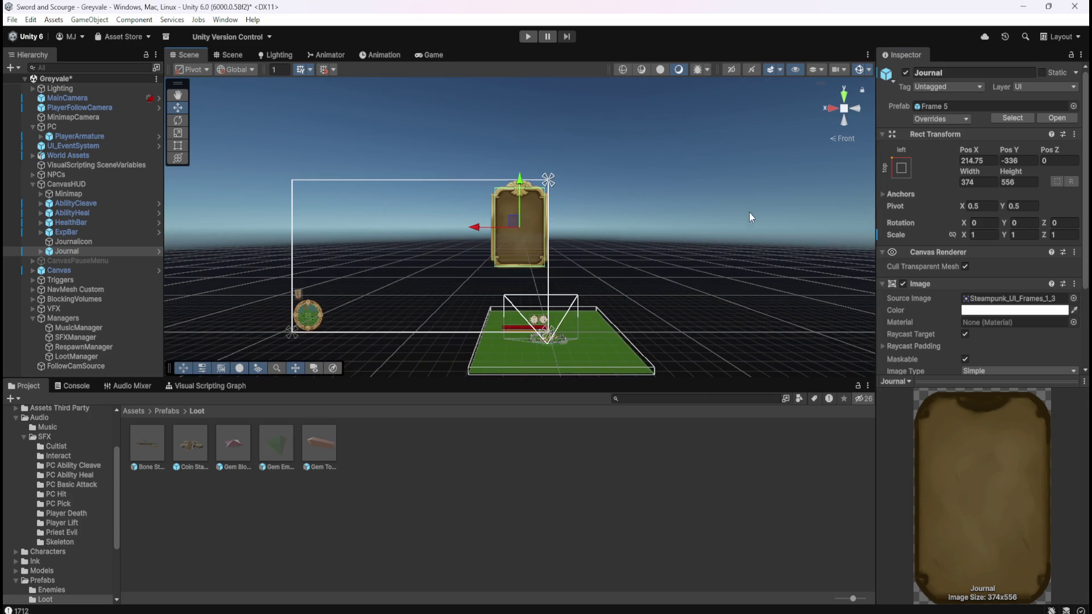
pyautogui.click(845, 112)
pyautogui.moveTo(456, 274); pyautogui.dragTo(608, 231)
pyautogui.scroll(3, 607, 231)
pyautogui.moveTo(687, 257); pyautogui.dragTo(634, 264)
pyautogui.scroll(1, 629, 264)
pyautogui.scroll(1, 625, 260)
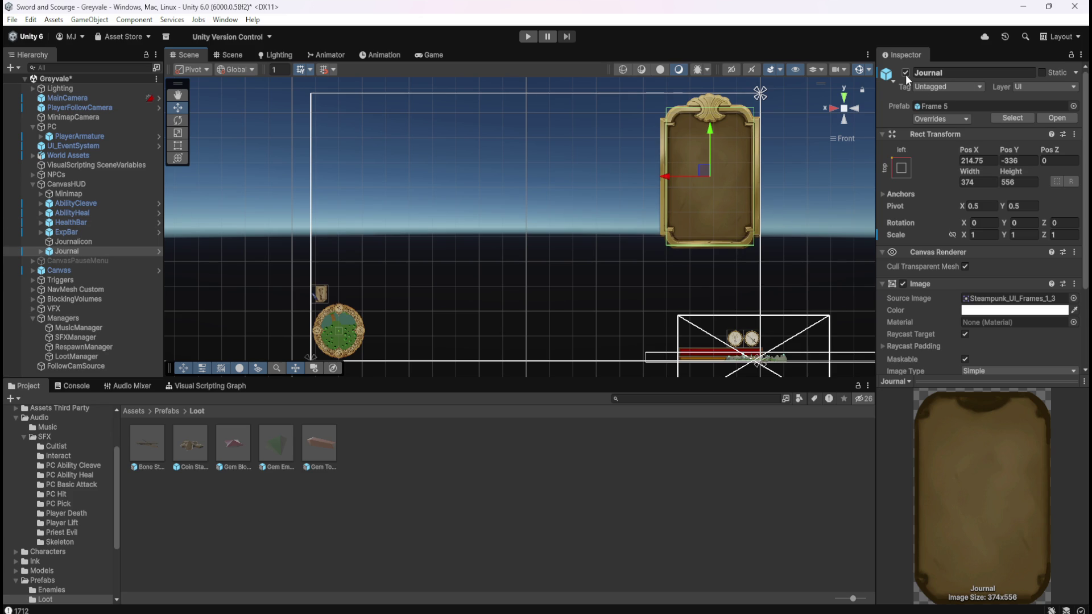
# Step: Deactivate the Journal panel and review JournalIcon's settings
pyautogui.click(906, 73)
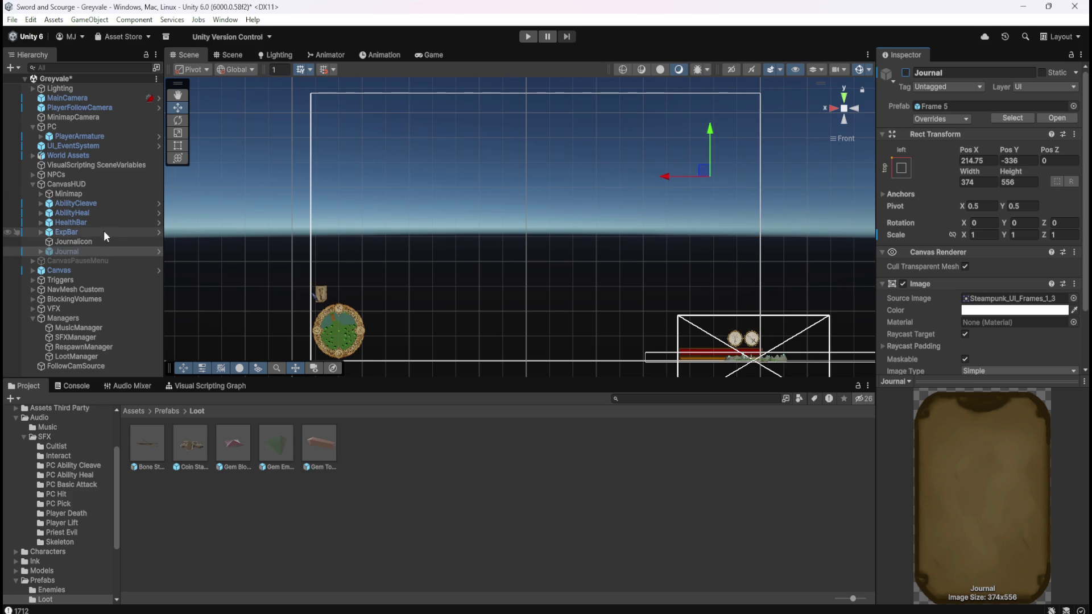
pyautogui.click(91, 243)
pyautogui.scroll(-3, 949, 289)
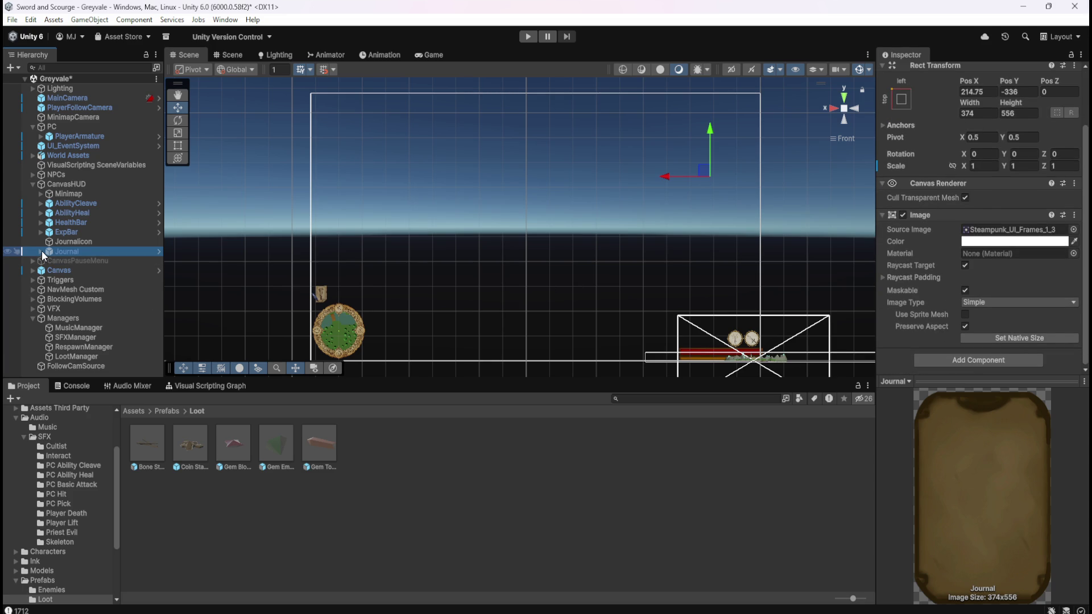
pyautogui.click(69, 244)
pyautogui.scroll(3, 948, 292)
pyautogui.scroll(-3, 947, 292)
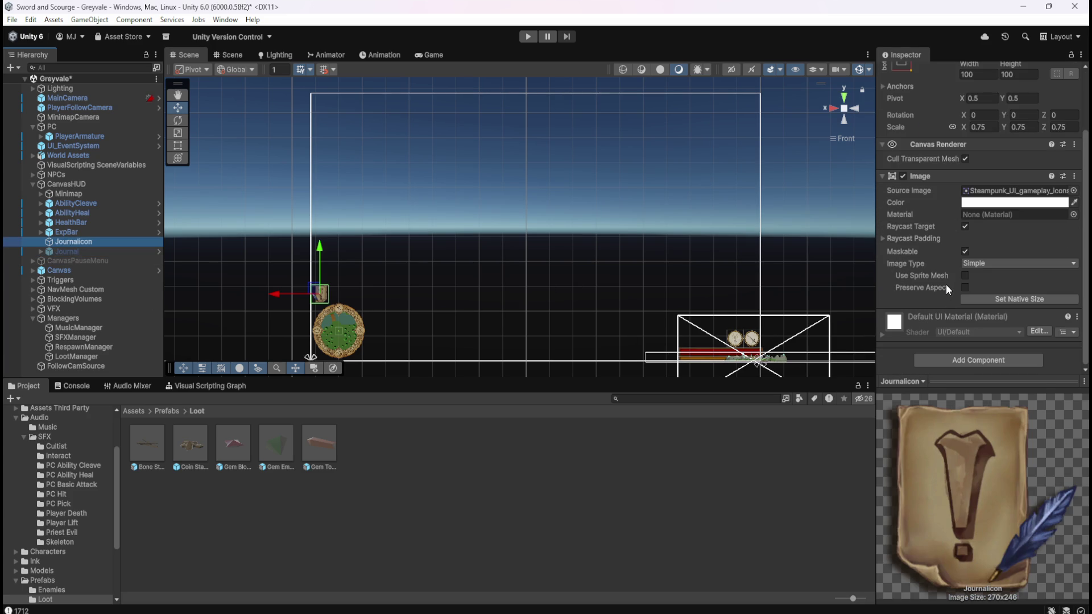
pyautogui.scroll(2, 947, 284)
pyautogui.scroll(-2, 945, 284)
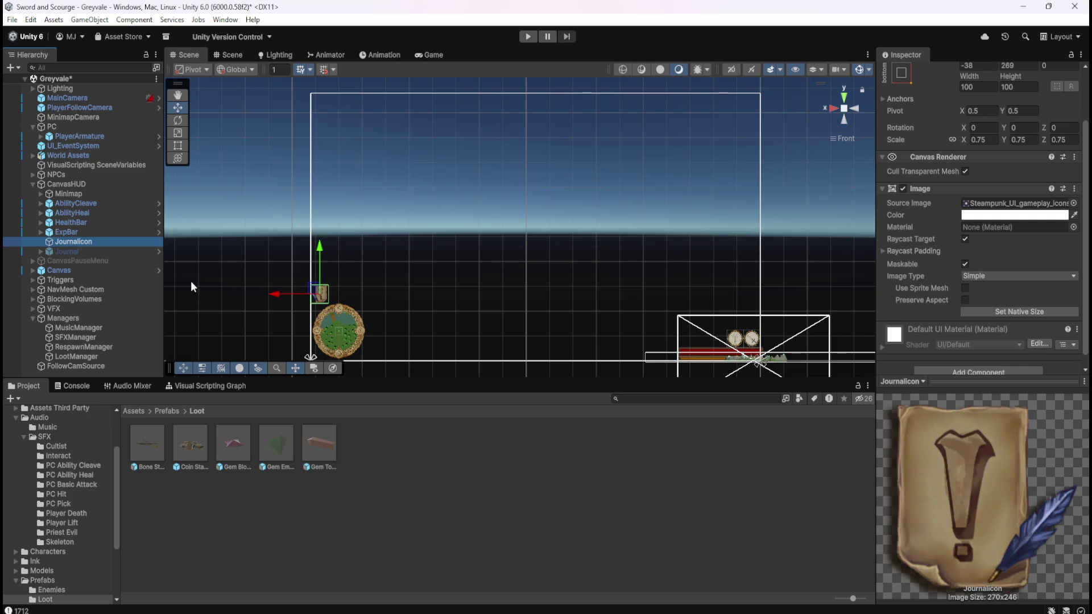
# Step: Compare the Journal, JournalIcon and Minimap settings in the Inspector
pyautogui.click(121, 249)
pyautogui.click(124, 242)
pyautogui.scroll(2, 336, 333)
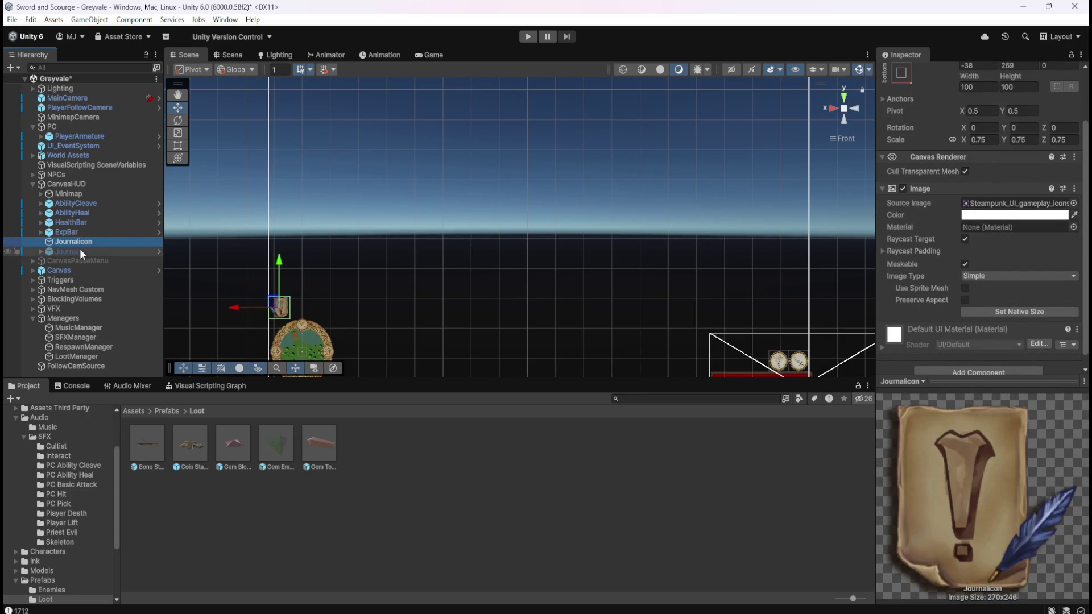
pyautogui.click(81, 251)
pyautogui.click(88, 242)
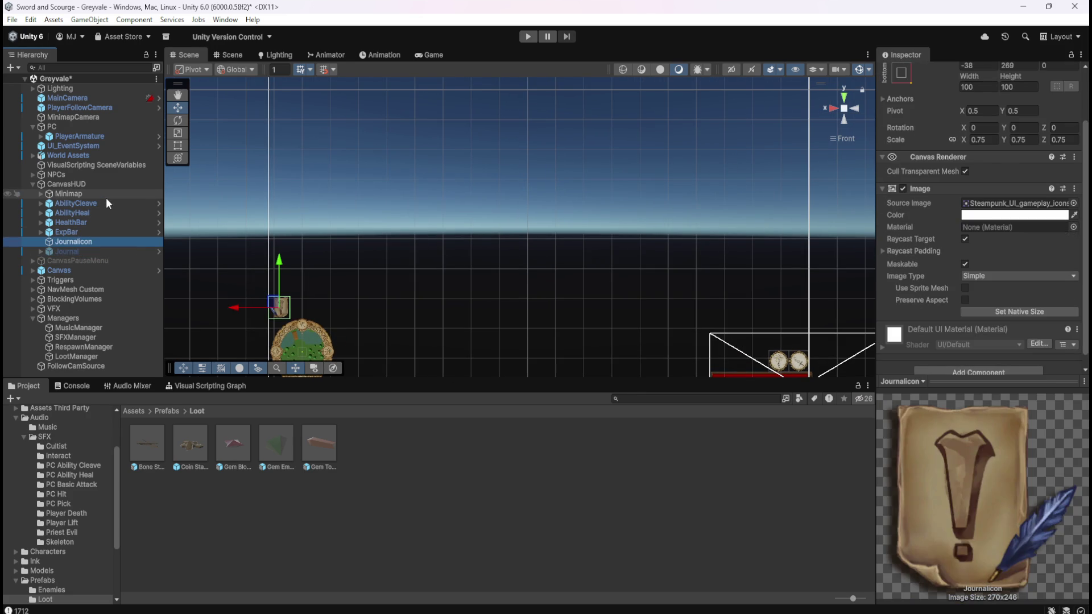
pyautogui.click(107, 196)
pyautogui.click(86, 242)
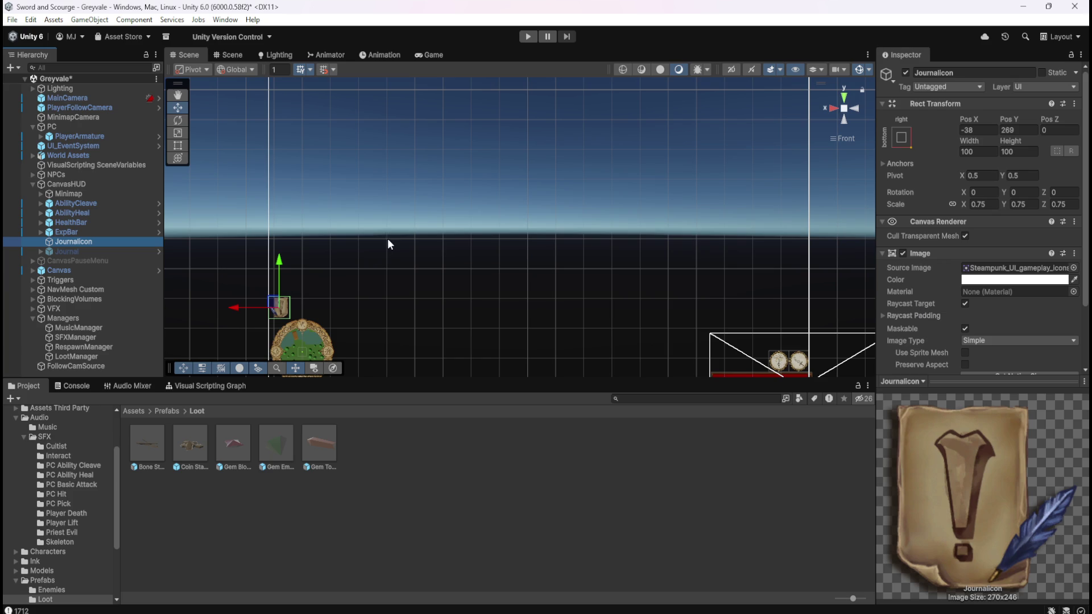
pyautogui.scroll(-3, 387, 239)
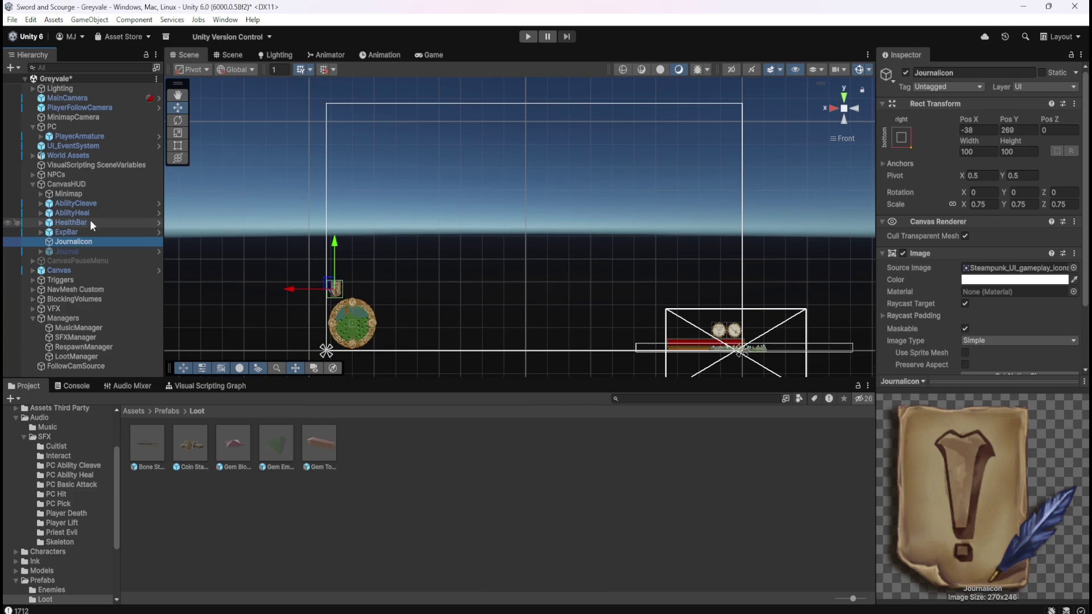
# Step: Save the scene and create an empty GameObject under CanvasHUD
pyautogui.hotkey('ctrl', 's')
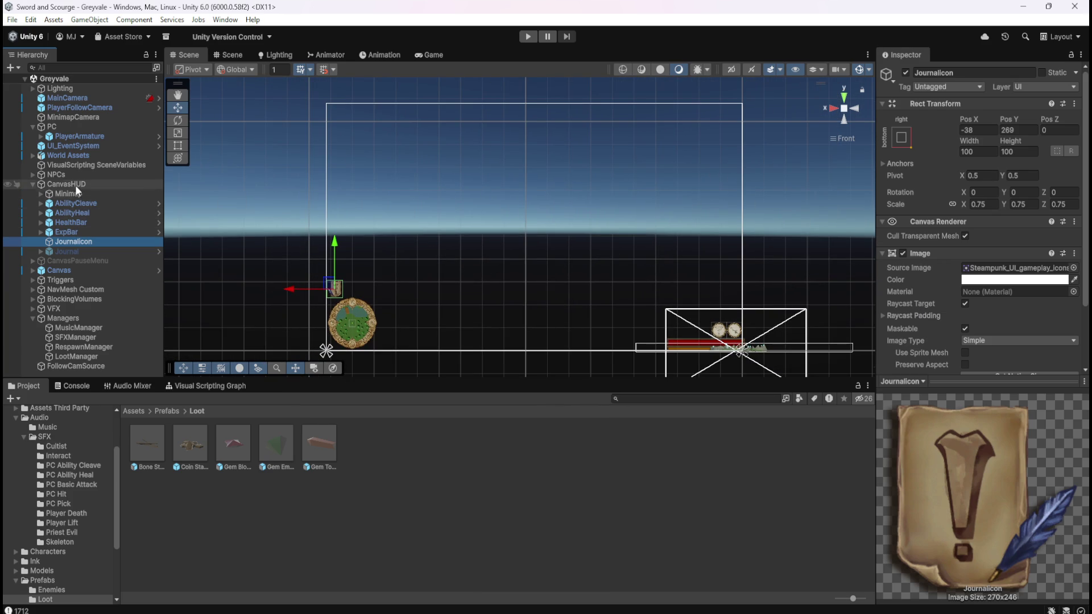
pyautogui.rightClick(74, 184)
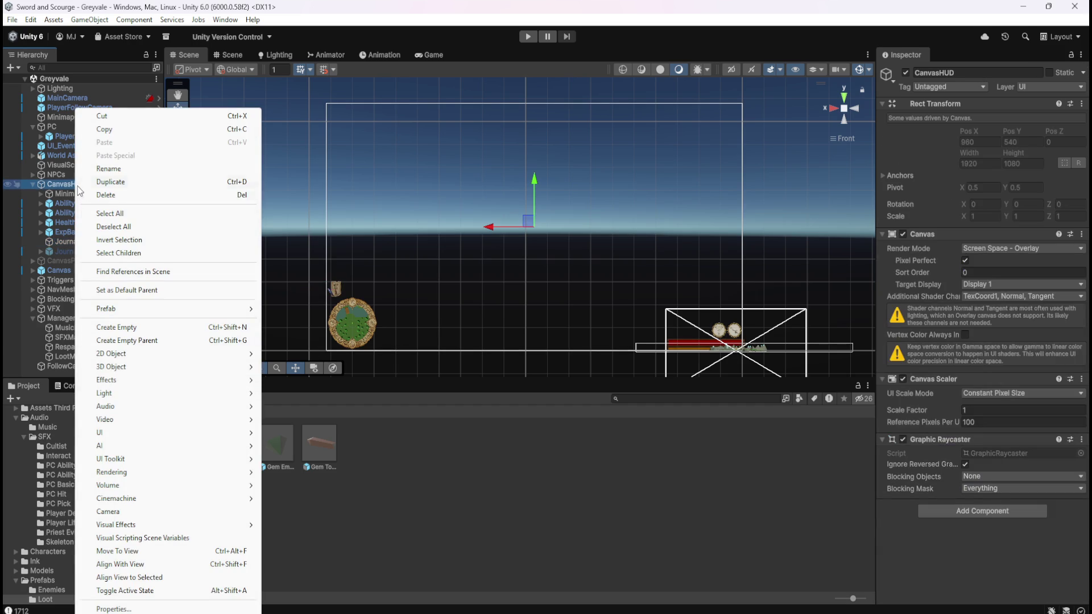
pyautogui.click(149, 327)
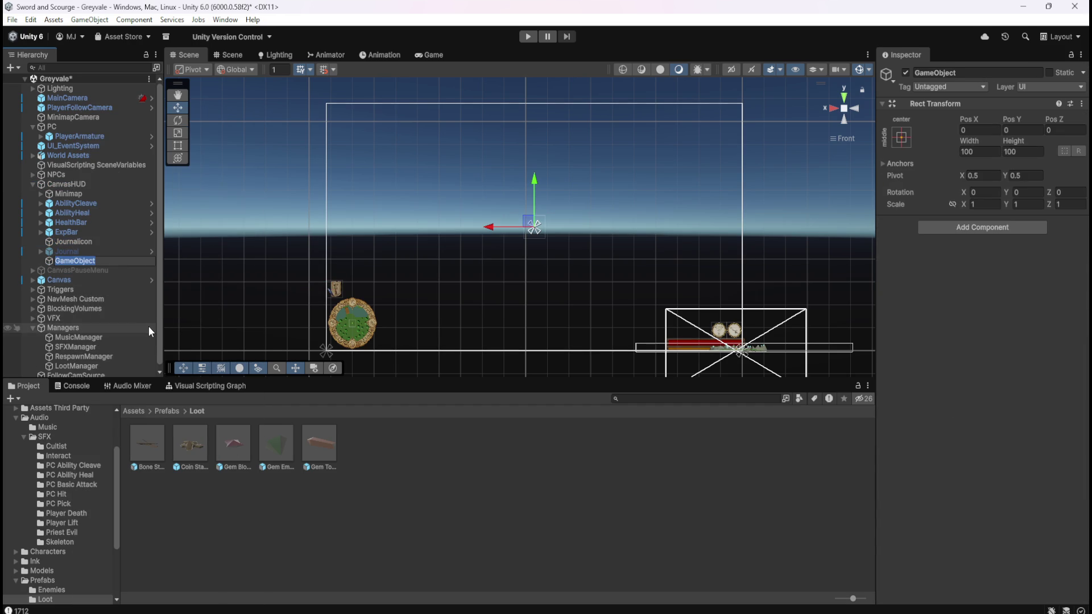
# Step: Compare the new GameObject with JournalIcon, opening copy options for JournalIcon's position
pyautogui.click(87, 241)
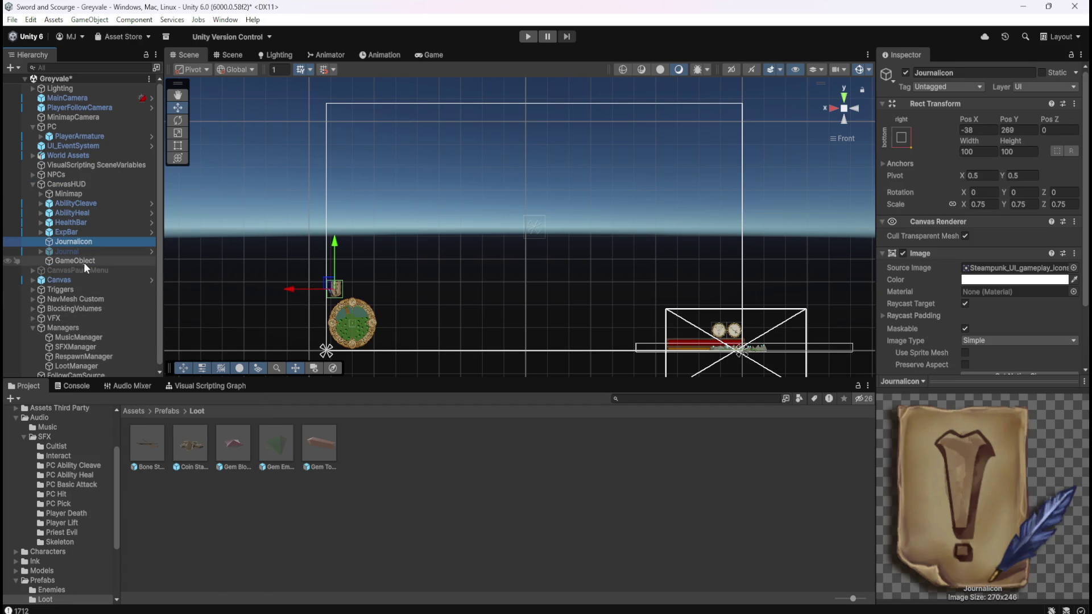
pyautogui.click(84, 262)
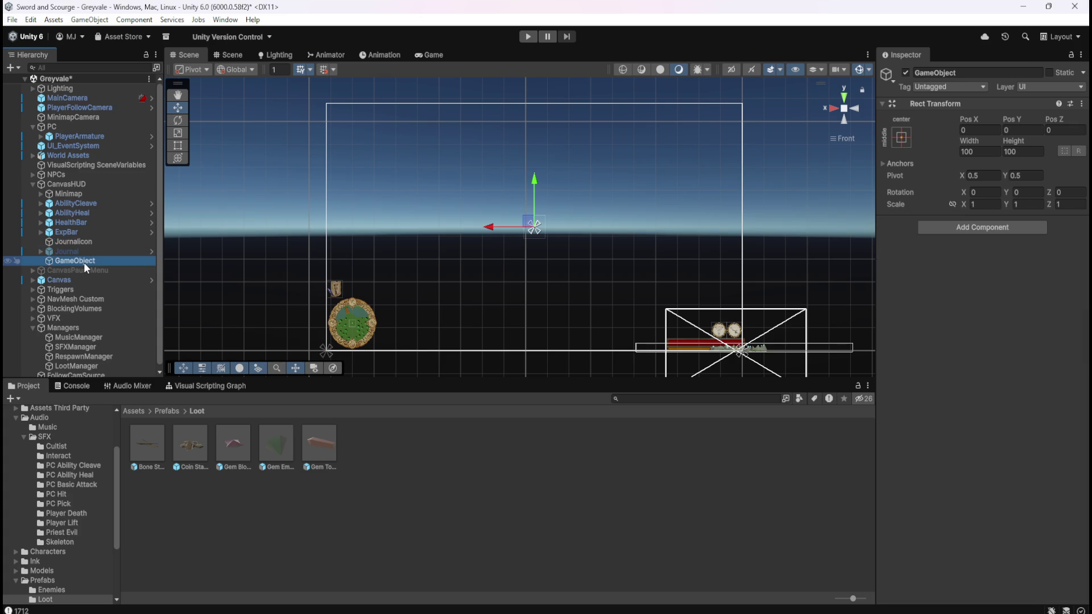
pyautogui.click(88, 244)
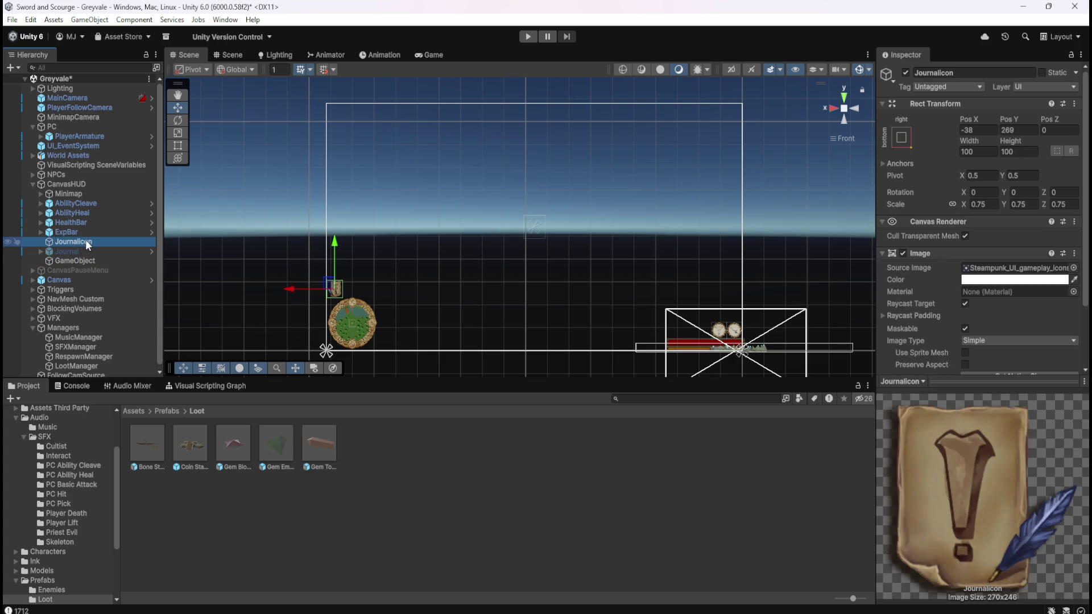
pyautogui.click(80, 261)
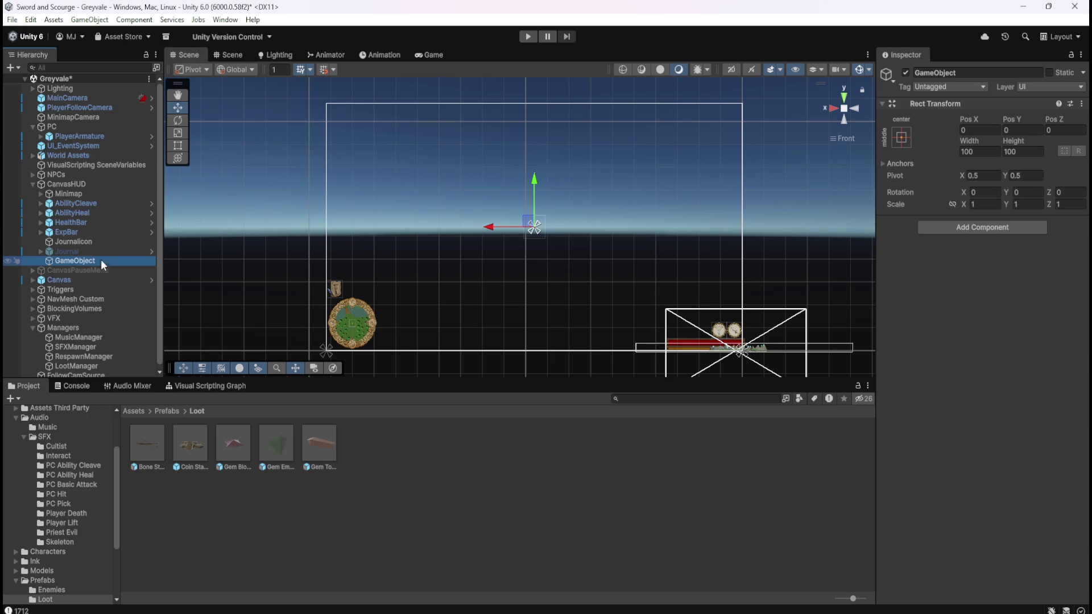
pyautogui.click(100, 244)
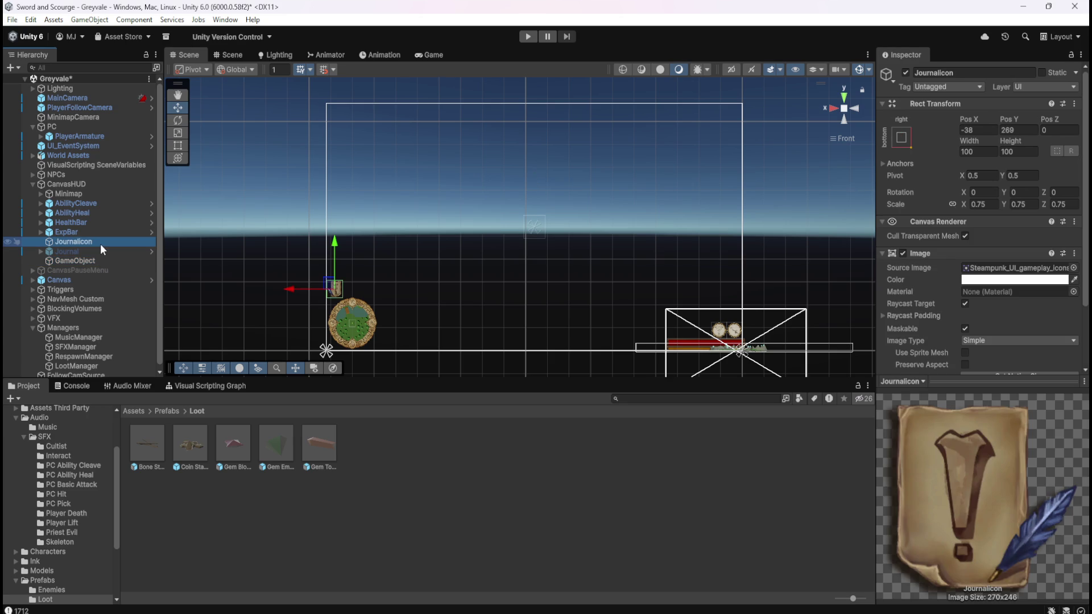
pyautogui.rightClick(961, 117)
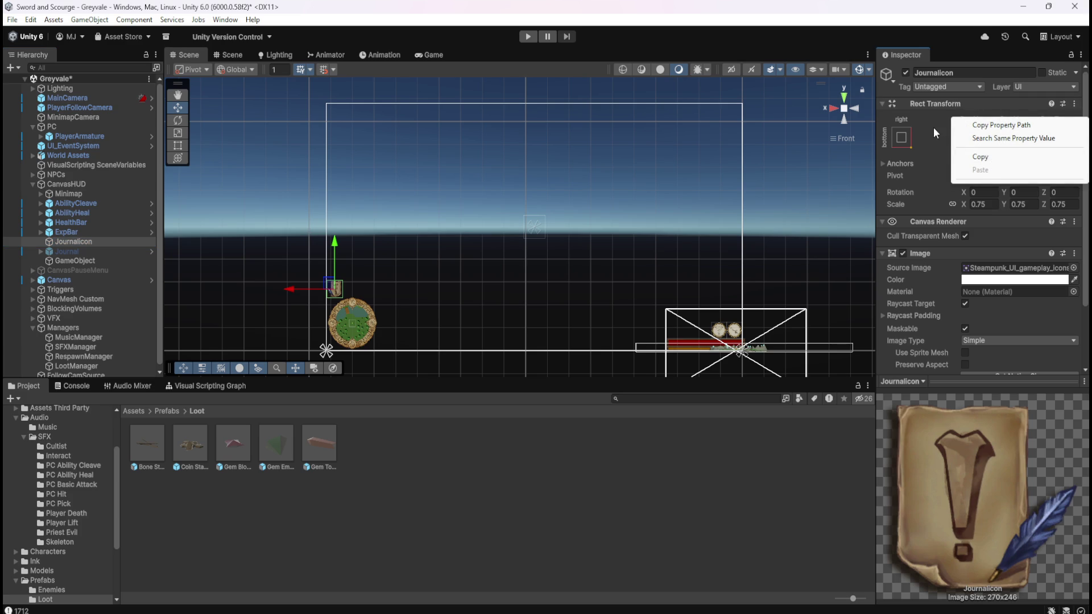
pyautogui.click(67, 258)
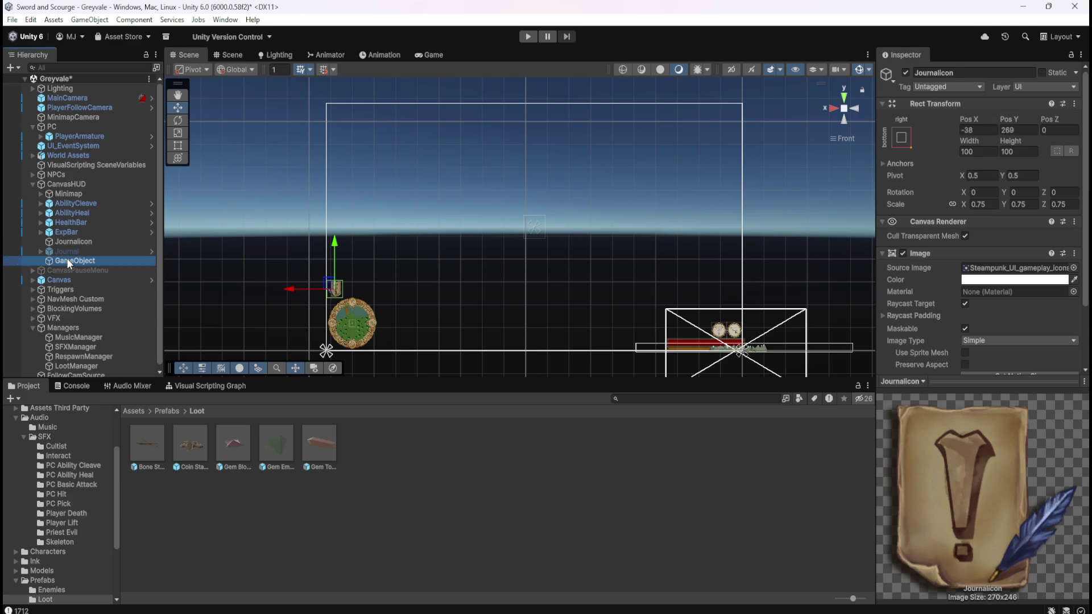
# Step: Recheck the new GameObject against JournalIcon, then delete the empty GameObject
pyautogui.click(67, 259)
pyautogui.click(109, 242)
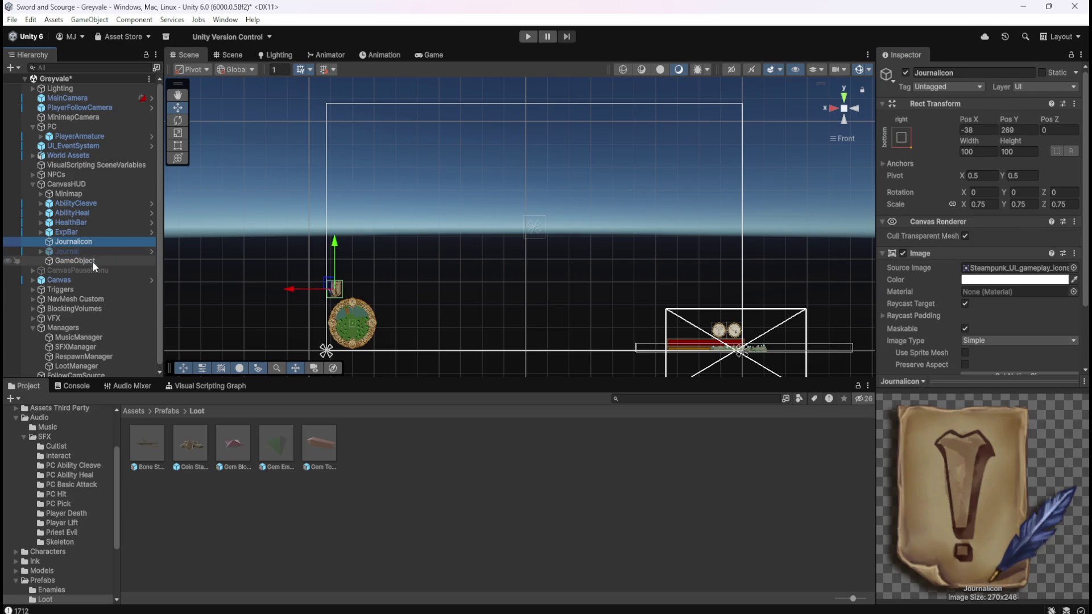
pyautogui.click(92, 261)
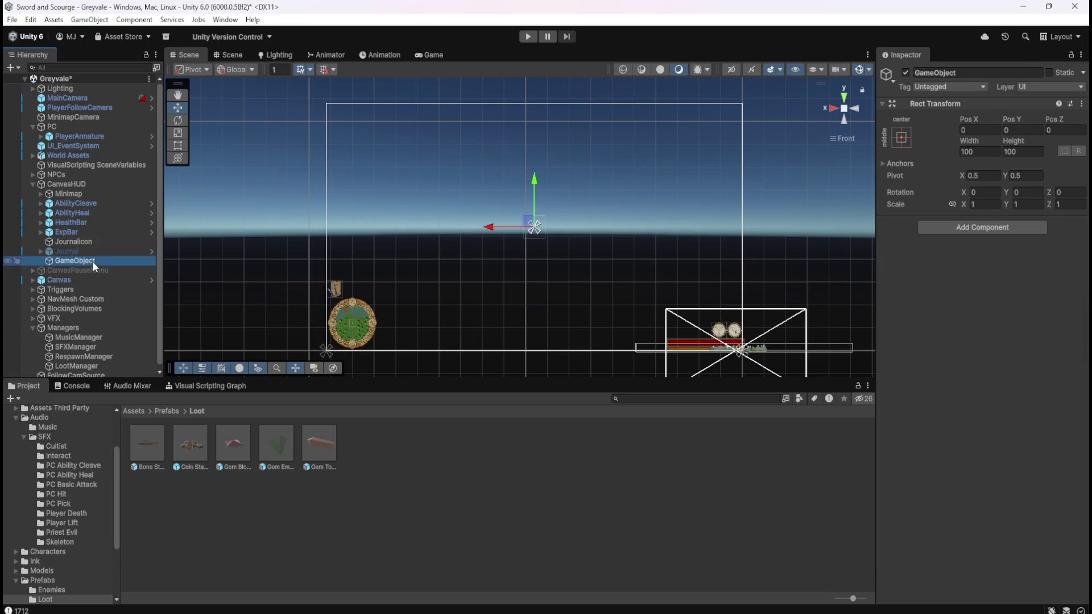
pyautogui.click(105, 242)
pyautogui.click(94, 259)
pyautogui.press('Delete')
# Step: Save the scene, then duplicate JournalIcon and rename the copy StatsIcon
pyautogui.hotkey('ctrl', 's')
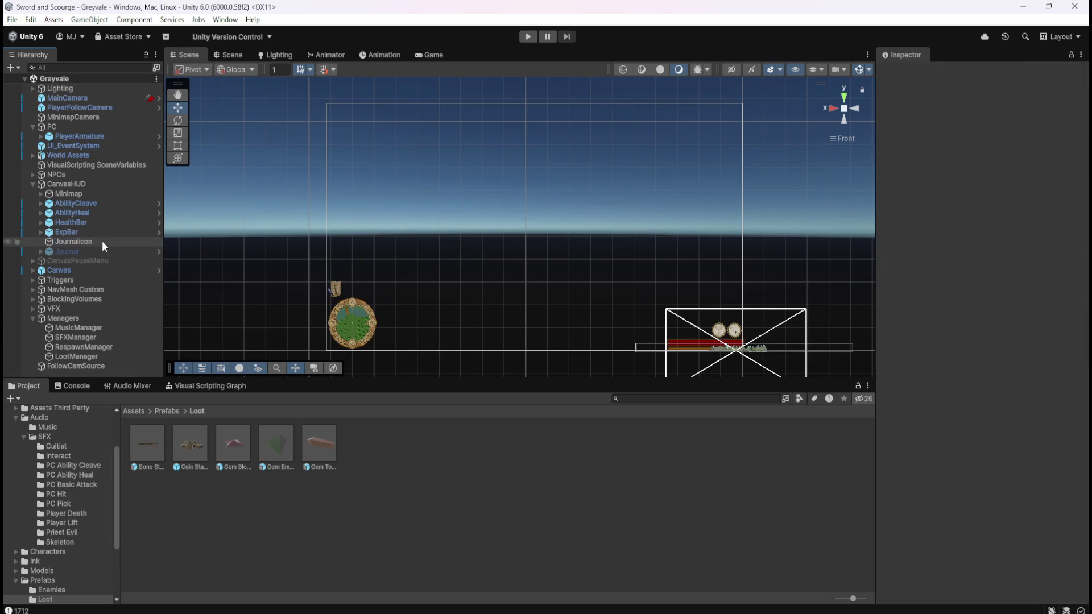
pyautogui.click(102, 241)
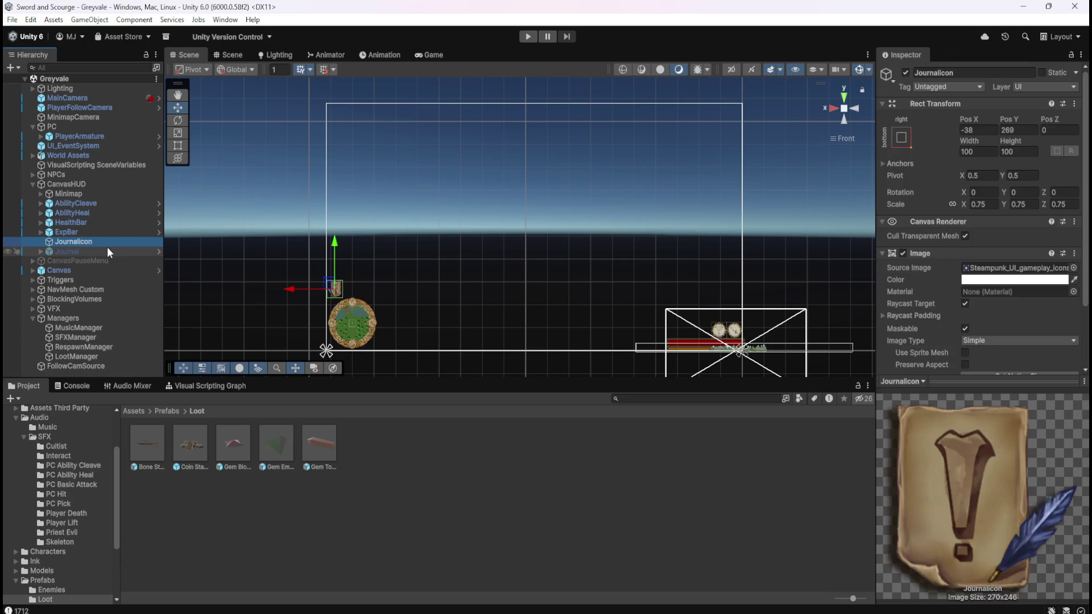
pyautogui.hotkey('ctrl', 'd')
pyautogui.click(105, 249)
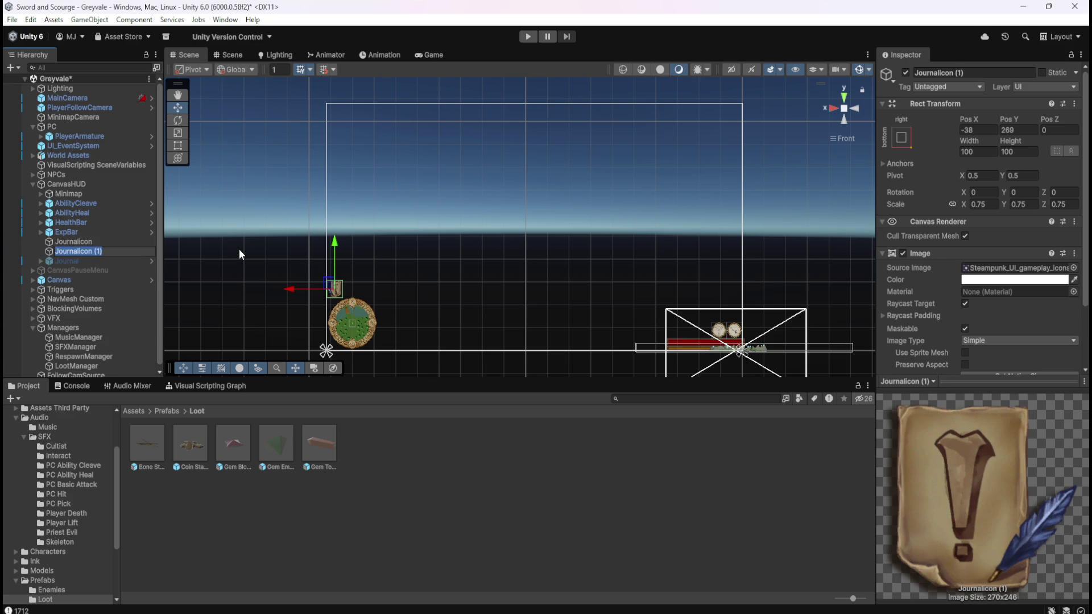
pyautogui.write('StatsIcon')
pyautogui.press('Return')
# Step: Raise StatsIcon above the JournalIcon and minimap to Pos Y 385
pyautogui.scroll(2, 333, 282)
pyautogui.scroll(1, 334, 282)
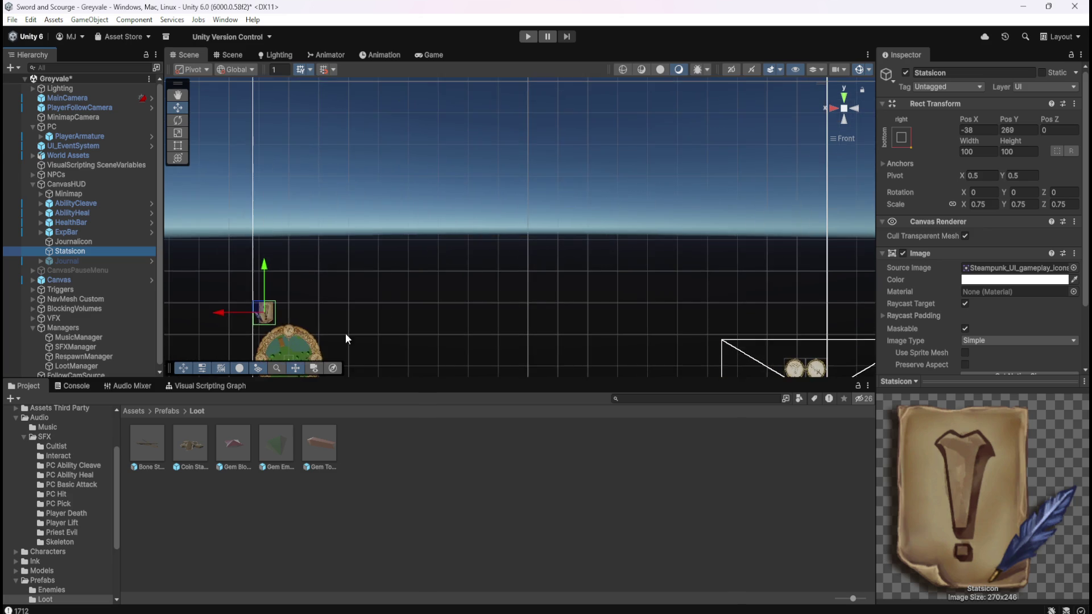
pyautogui.click(113, 251)
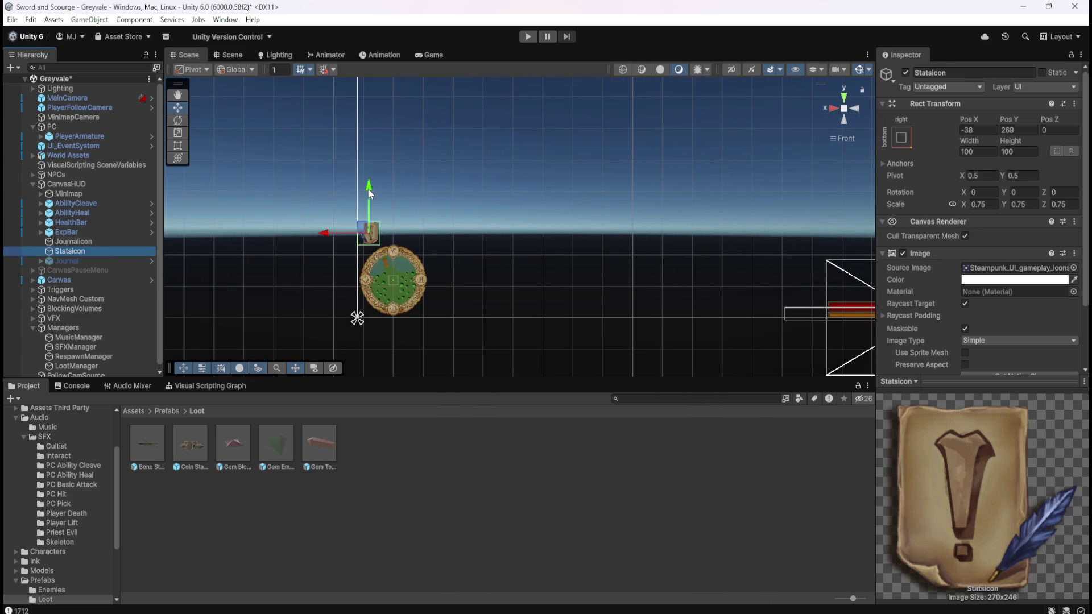
pyautogui.moveTo(370, 191); pyautogui.dragTo(387, 162)
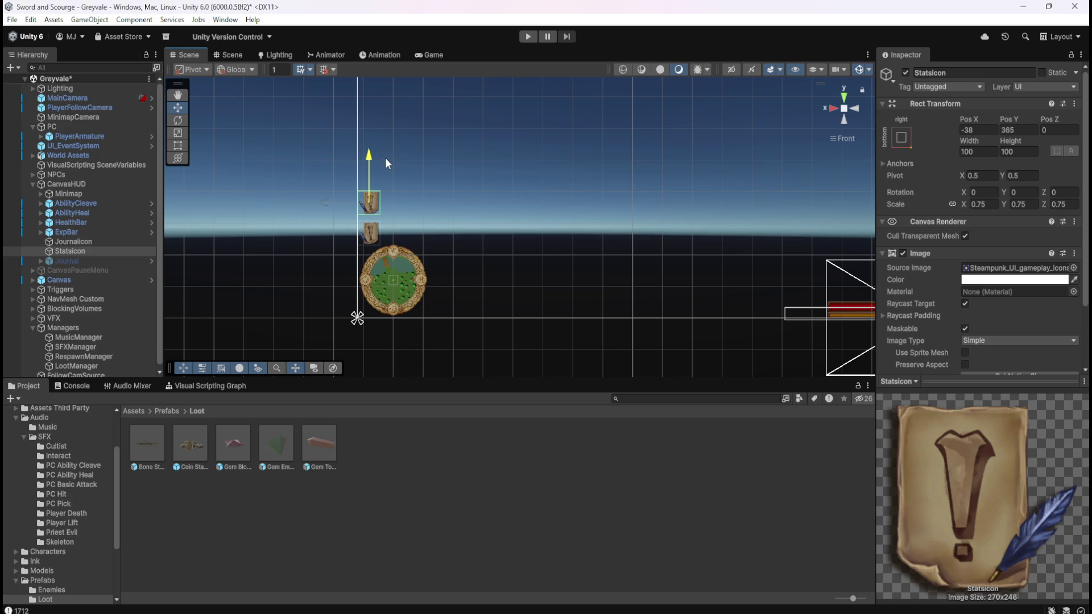
pyautogui.moveTo(385, 159); pyautogui.dragTo(386, 160)
# Step: Open the Assets Third Party Gentleland SteampunkUI Art folder in the Project window
pyautogui.scroll(-3, 941, 312)
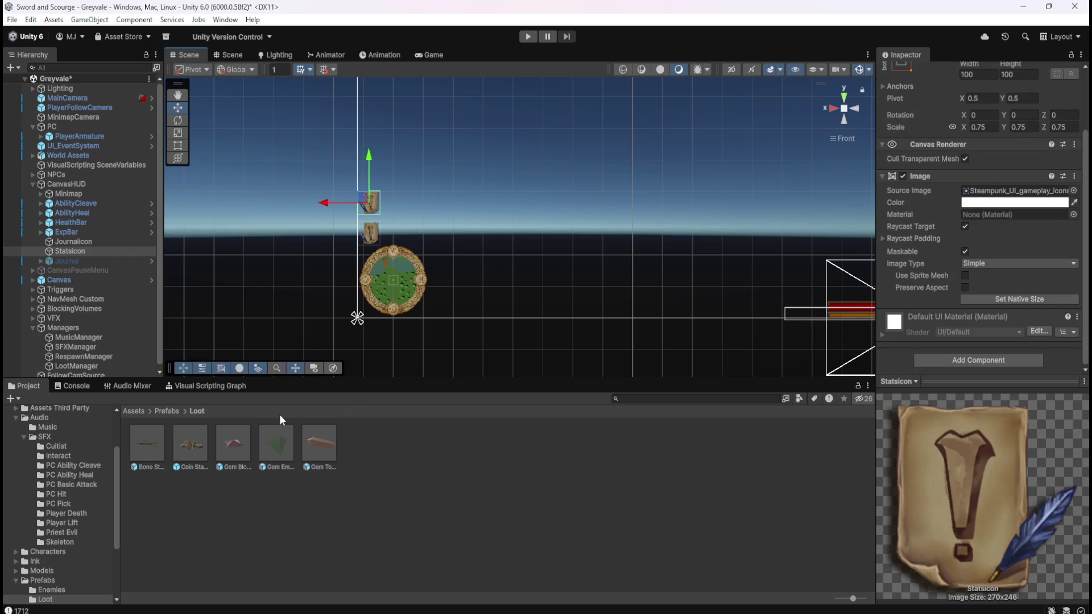
pyautogui.click(135, 412)
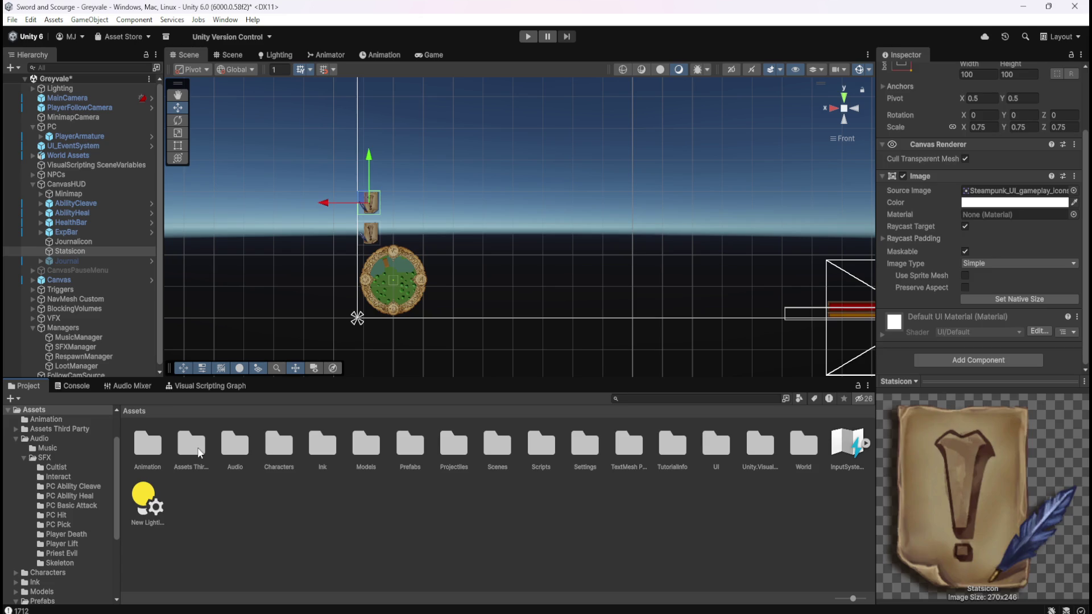
pyautogui.doubleClick(199, 452)
pyautogui.doubleClick(191, 446)
pyautogui.doubleClick(147, 446)
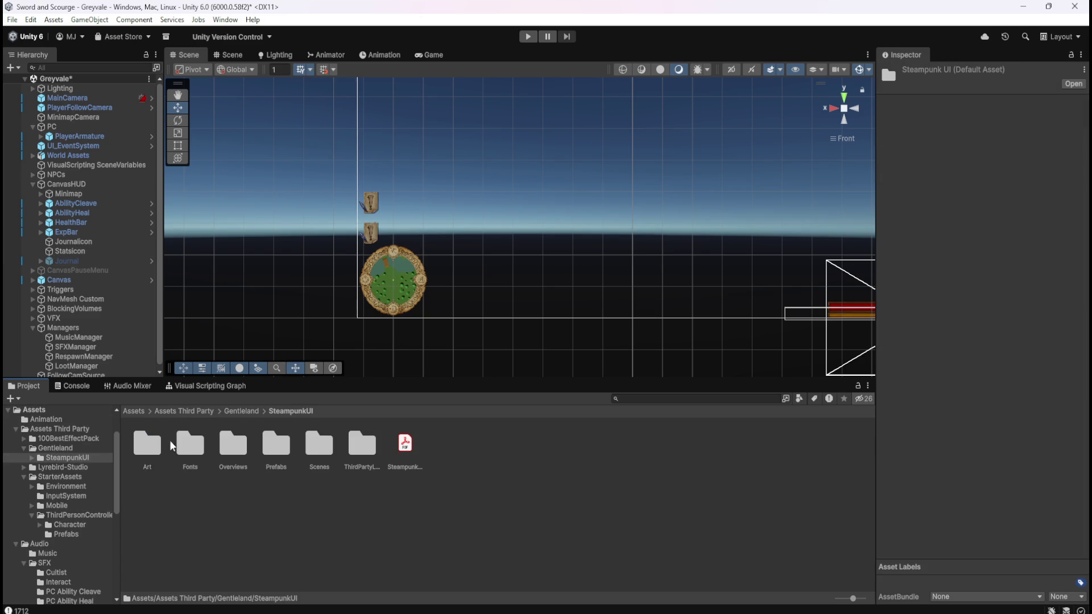
pyautogui.doubleClick(153, 442)
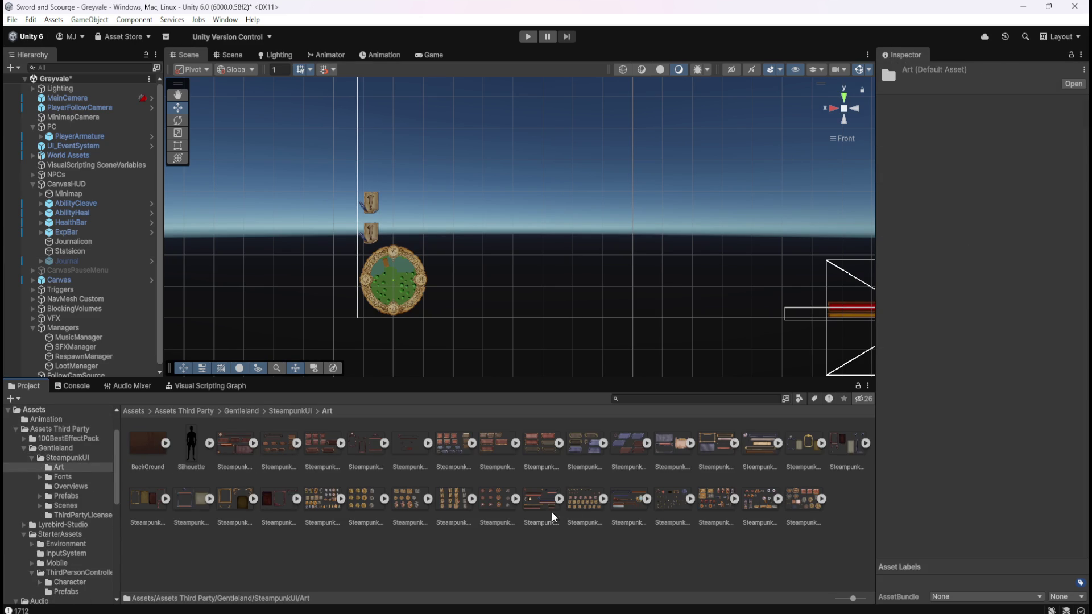
# Step: Browse the scrolls/compasses and globes/magnifiers sprite sheets, collapsing each afterwards
pyautogui.click(604, 500)
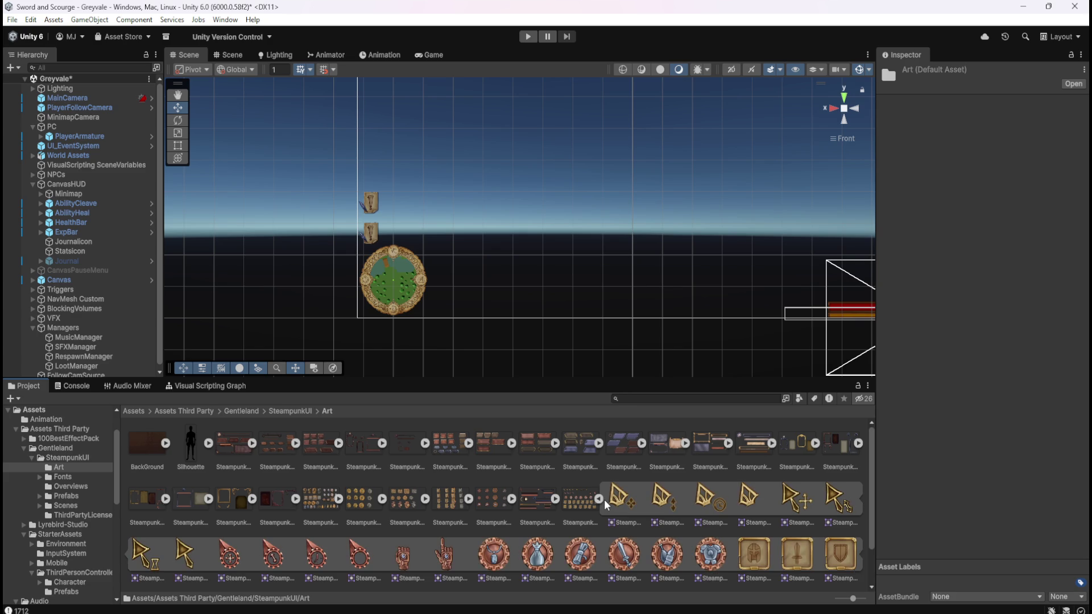
pyautogui.scroll(-1, 599, 508)
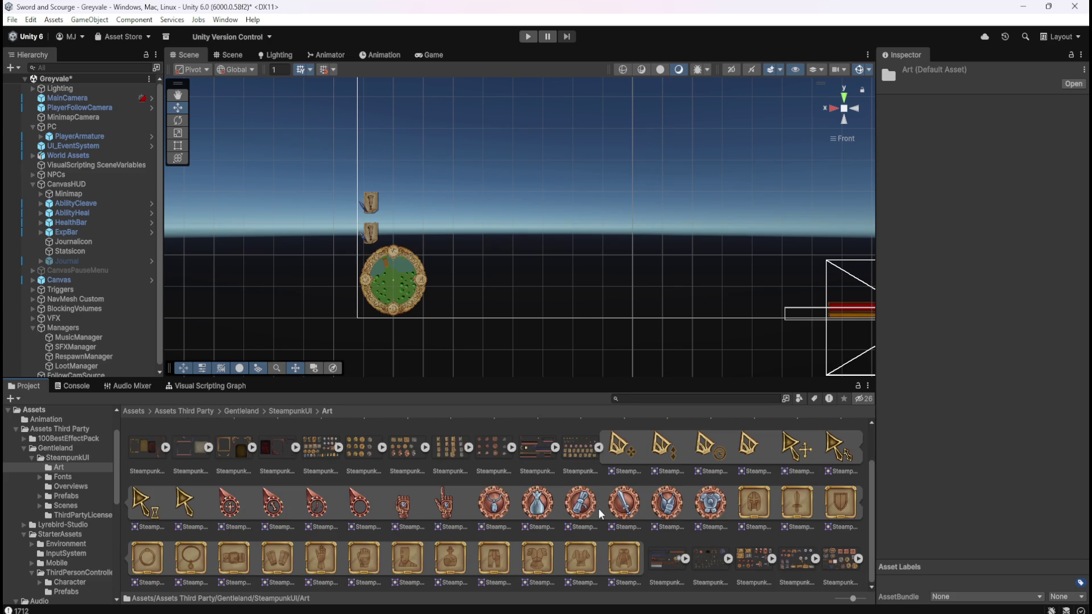
pyautogui.click(599, 447)
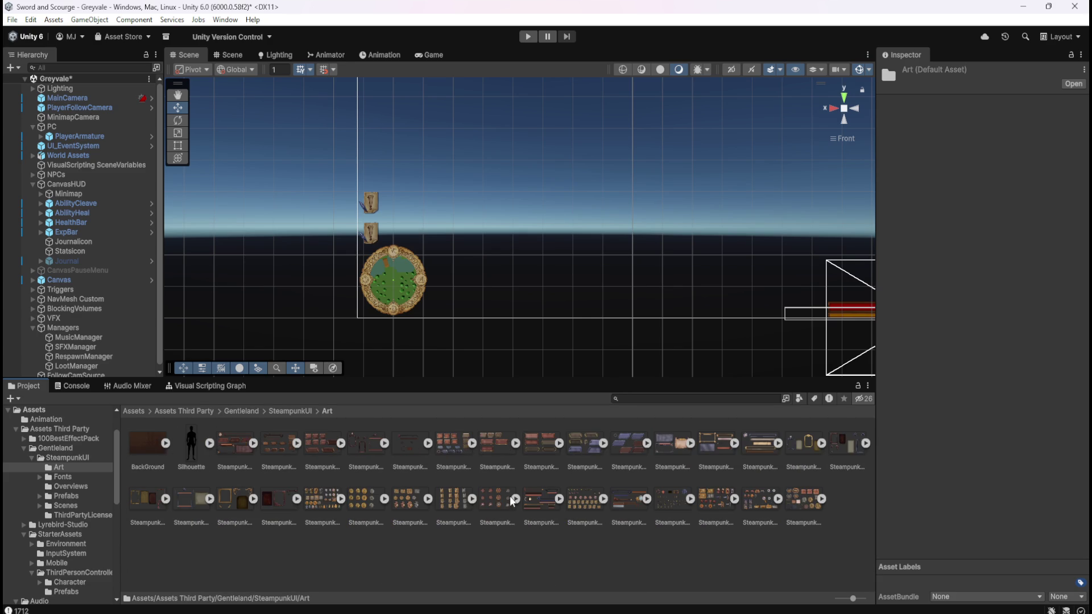
pyautogui.click(472, 499)
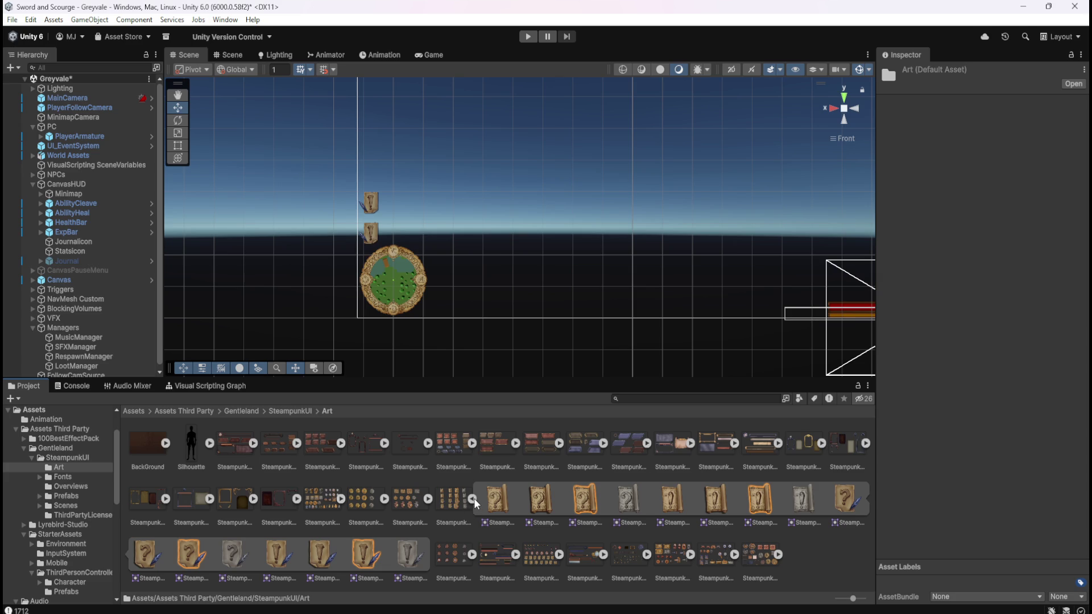
pyautogui.click(473, 498)
pyautogui.click(430, 499)
pyautogui.click(430, 499)
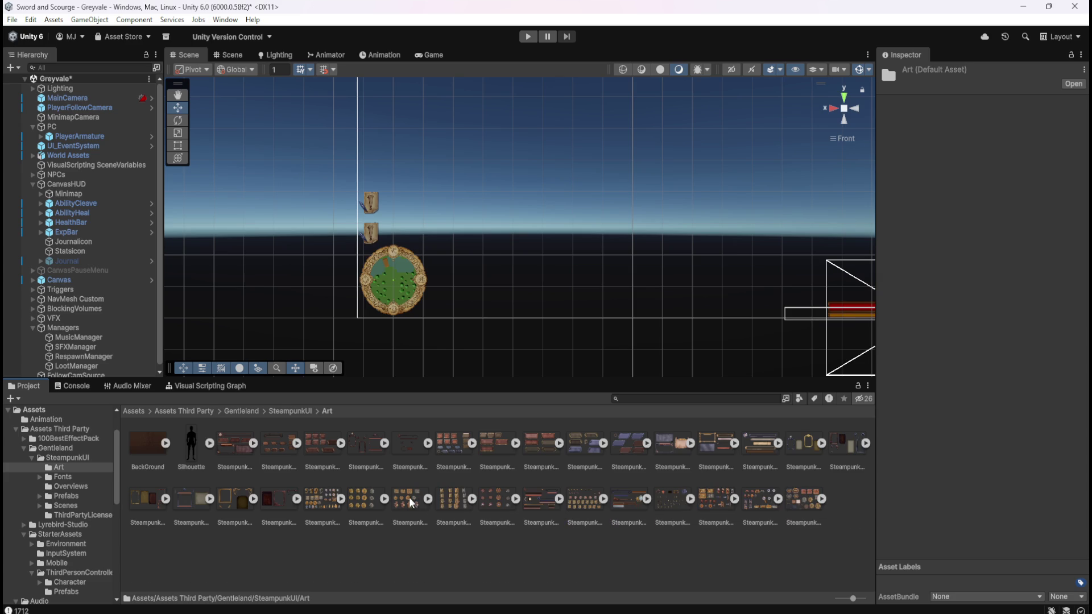
pyautogui.click(385, 499)
pyautogui.click(385, 496)
pyautogui.click(342, 497)
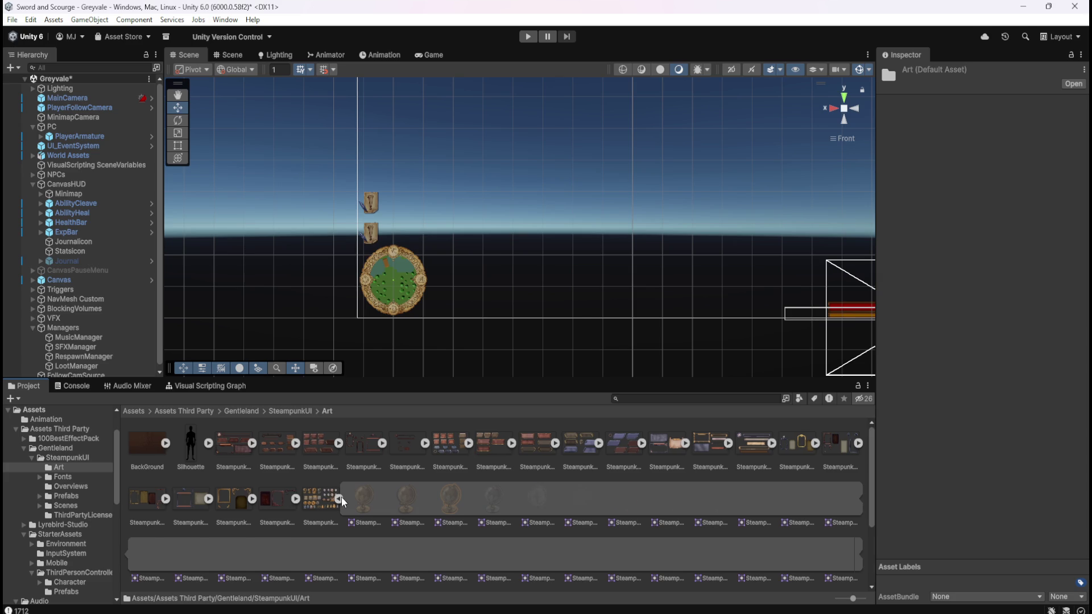
pyautogui.scroll(-1, 391, 506)
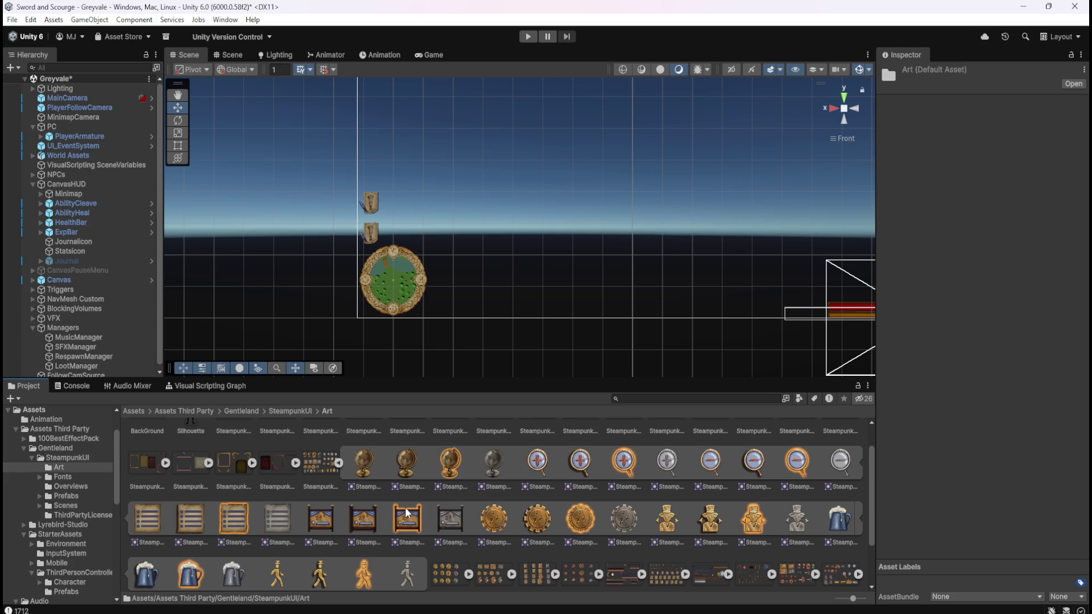
pyautogui.scroll(1, 368, 467)
pyautogui.click(340, 499)
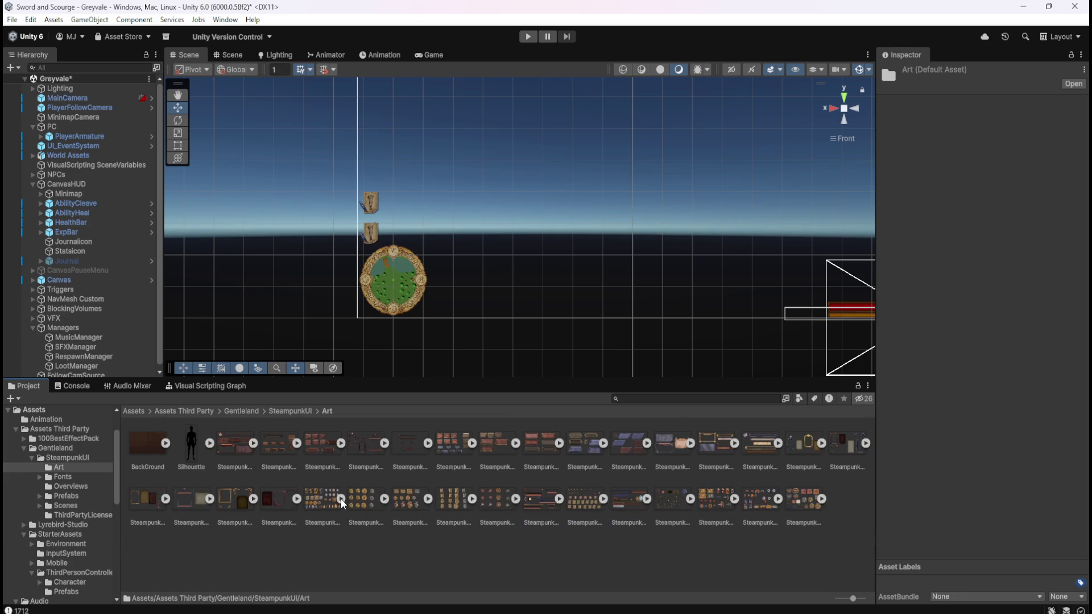
# Step: Inspect the buttons/frames, controller/gear and EXIT sign/door sprite sheets
pyautogui.click(826, 497)
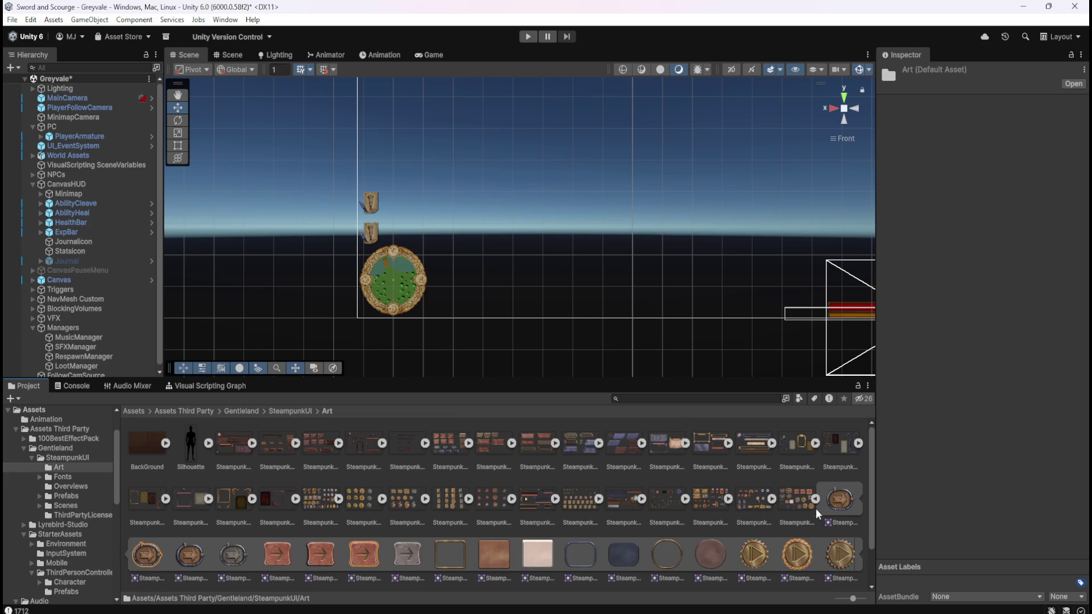
pyautogui.scroll(-1, 784, 521)
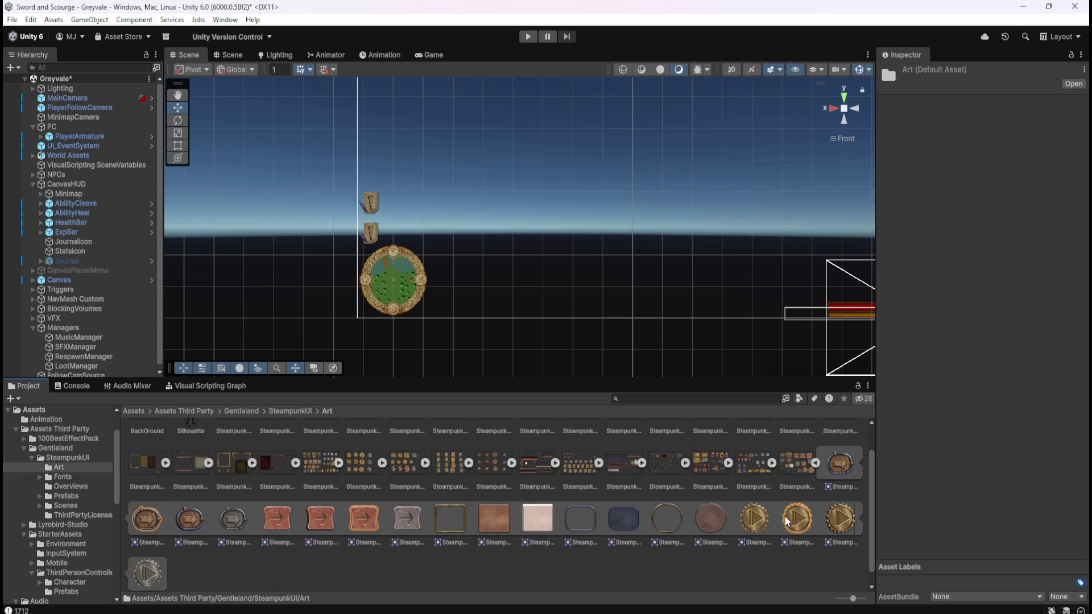
pyautogui.click(817, 463)
pyautogui.click(780, 498)
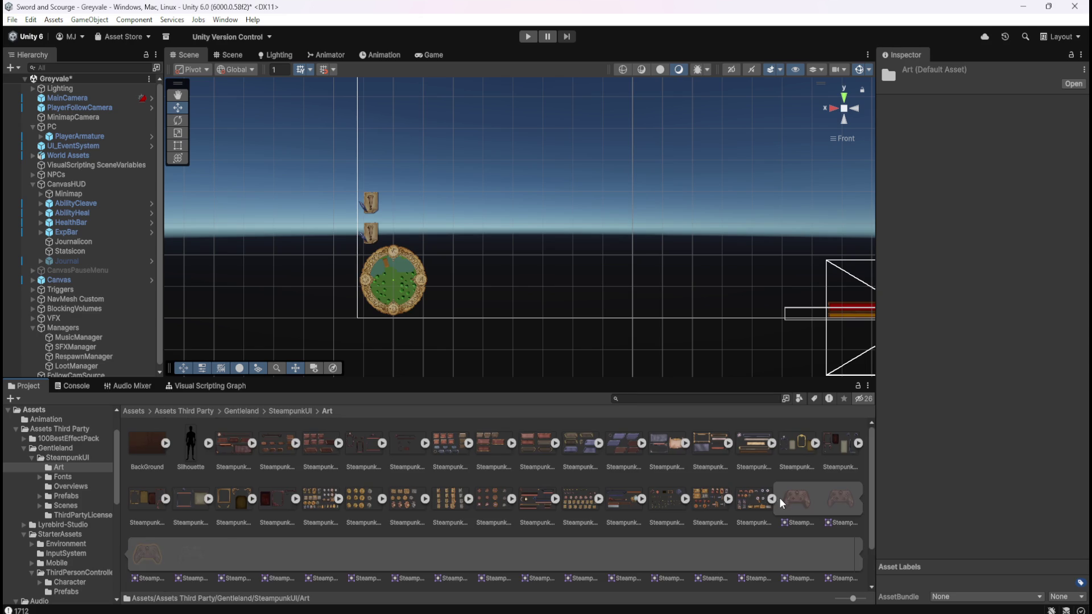
pyautogui.scroll(-1, 765, 519)
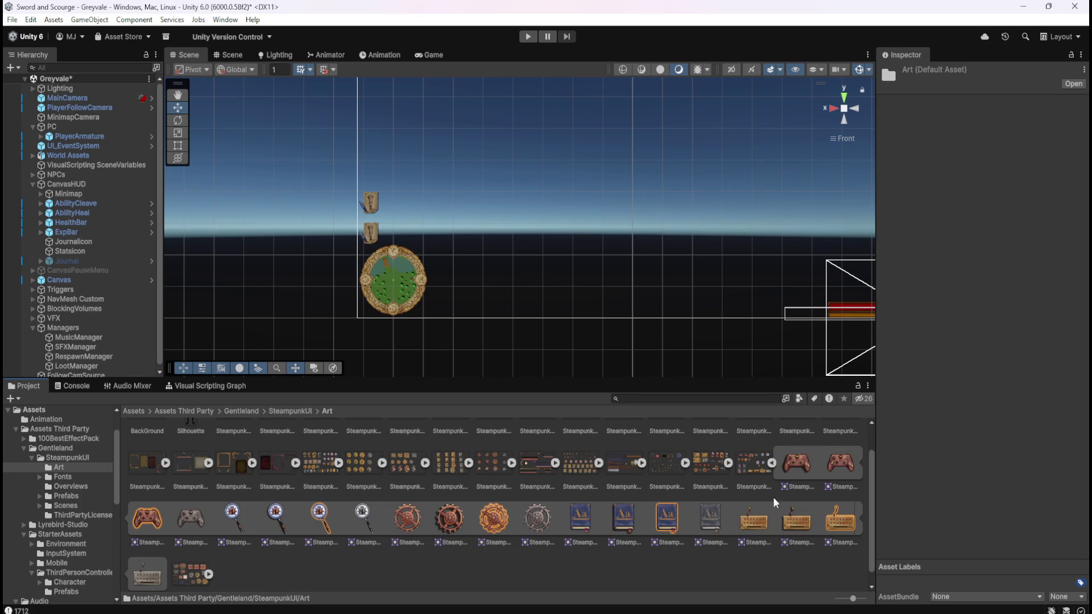
pyautogui.scroll(1, 774, 484)
pyautogui.click(772, 499)
pyautogui.click(734, 500)
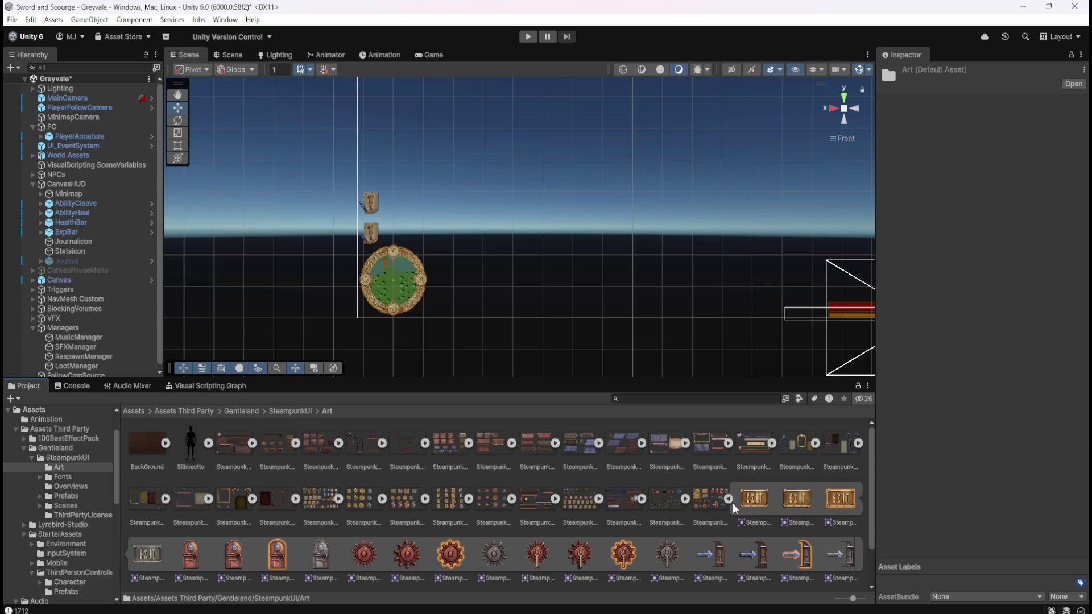
pyautogui.scroll(-1, 733, 503)
pyautogui.scroll(1, 734, 503)
# Step: Inspect the letter and digit sprite sheet and its neighbour, then collapse them
pyautogui.click(730, 497)
pyautogui.click(695, 496)
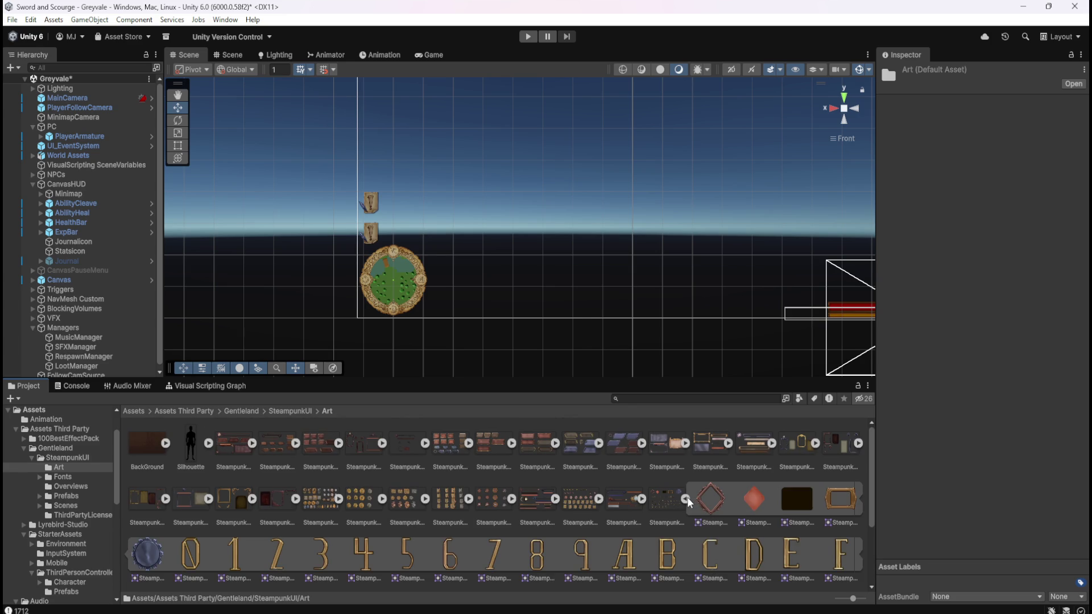
pyautogui.scroll(-3, 682, 513)
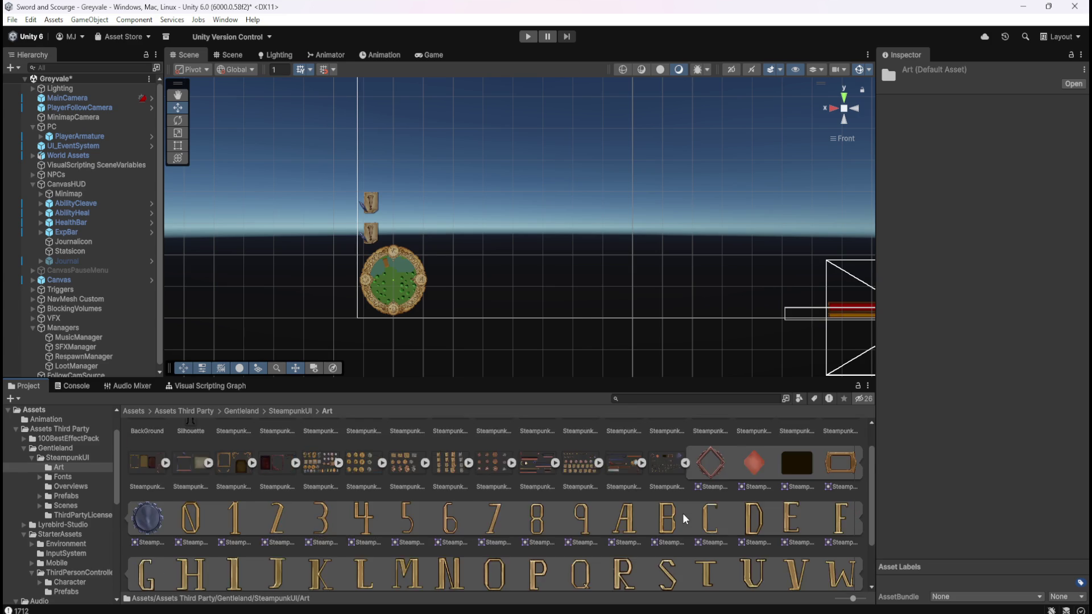
pyautogui.scroll(2, 684, 513)
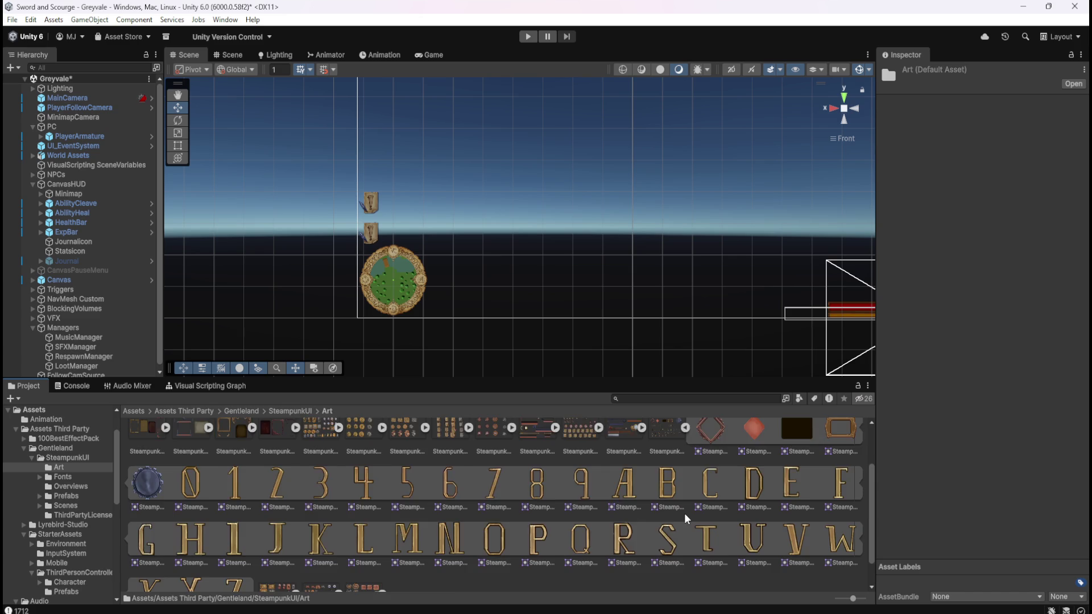
pyautogui.click(685, 464)
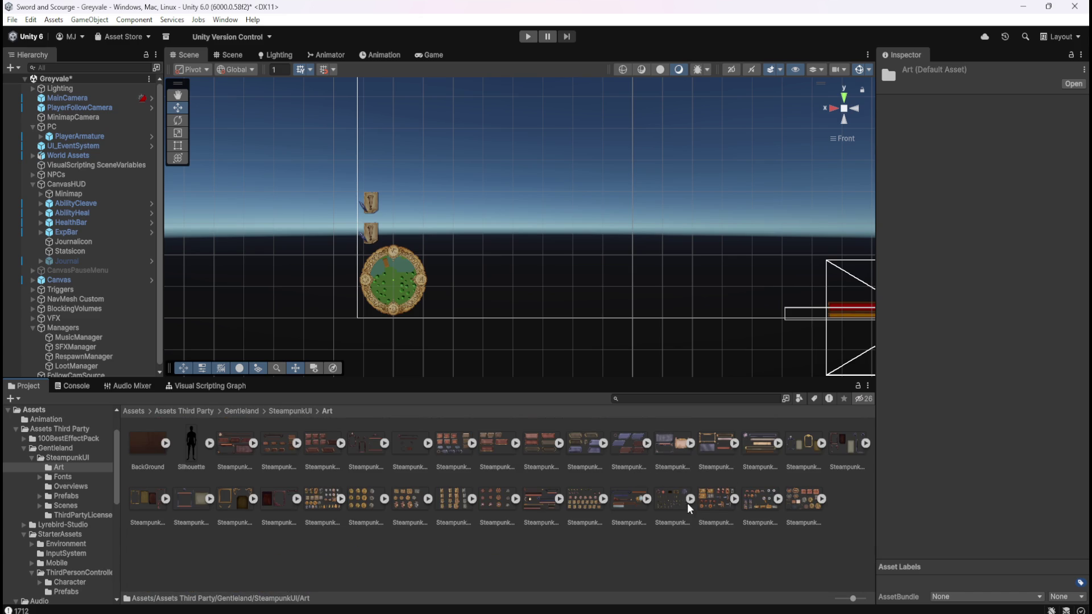
pyautogui.click(688, 500)
pyautogui.click(686, 499)
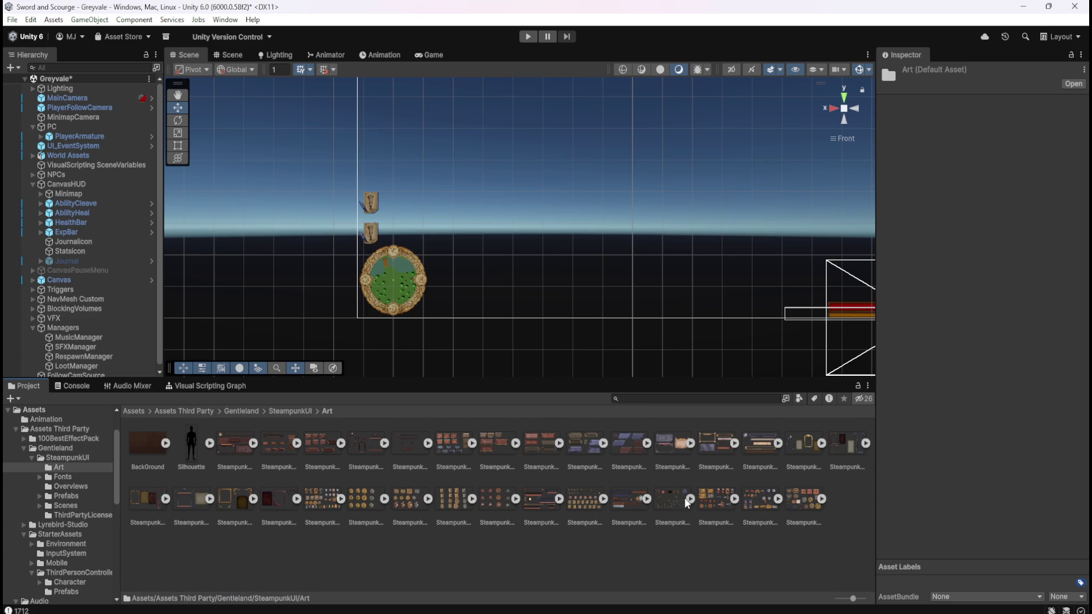
pyautogui.click(647, 498)
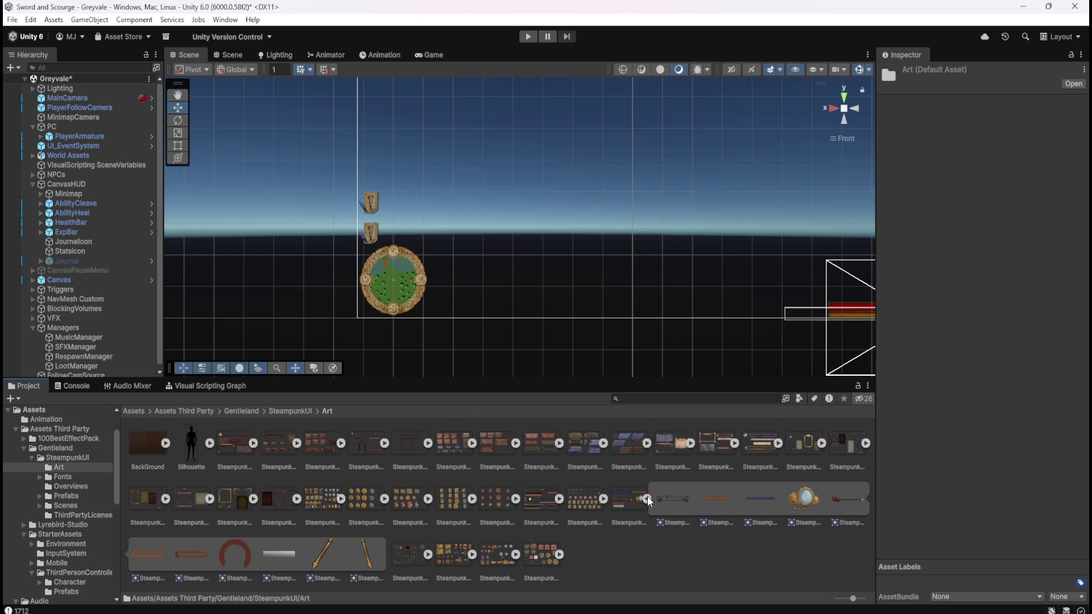
pyautogui.click(648, 499)
# Step: Preview the arrow/emblem sheet and the neighbouring sprite sheets
pyautogui.click(604, 499)
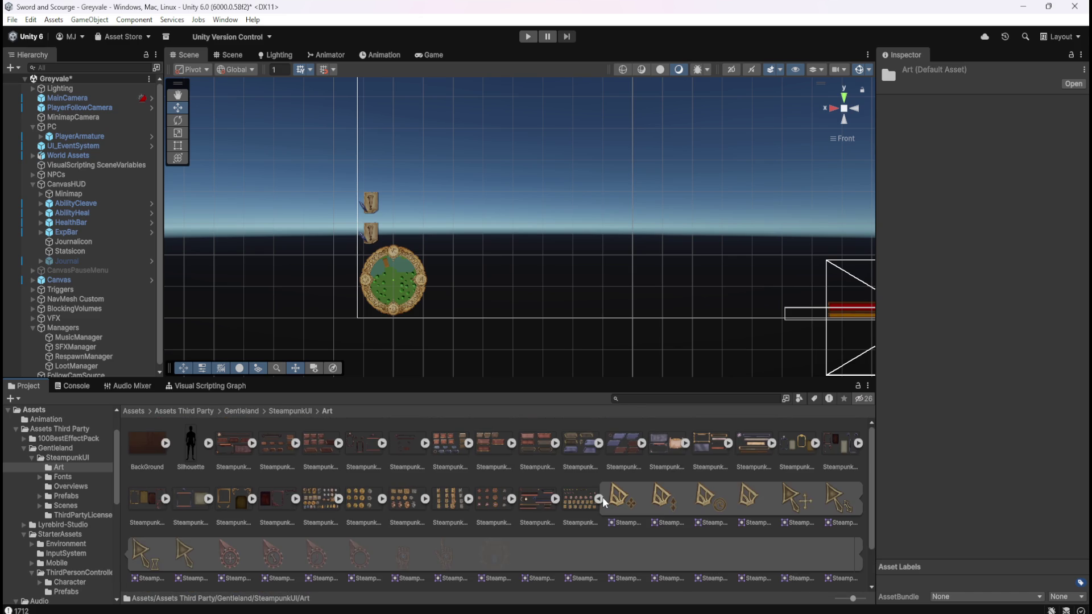
pyautogui.scroll(-2, 604, 499)
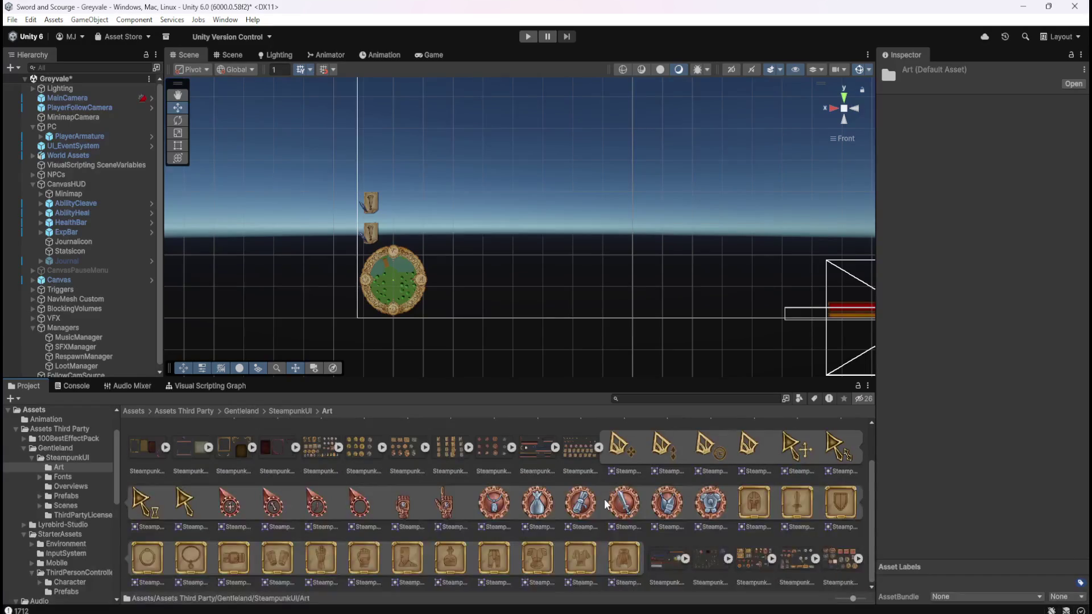
pyautogui.click(599, 448)
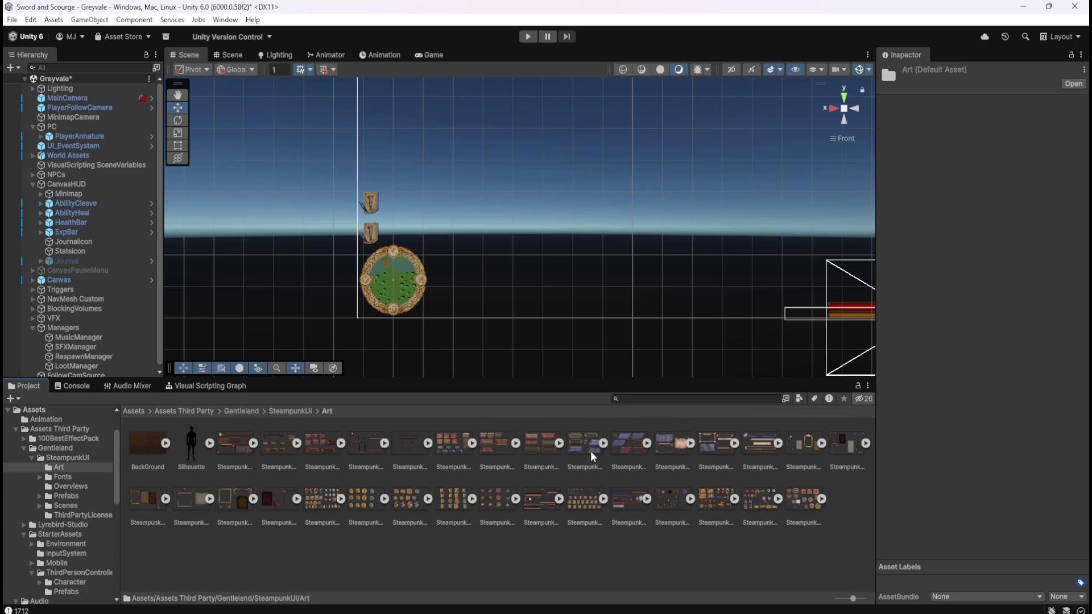
pyautogui.click(602, 499)
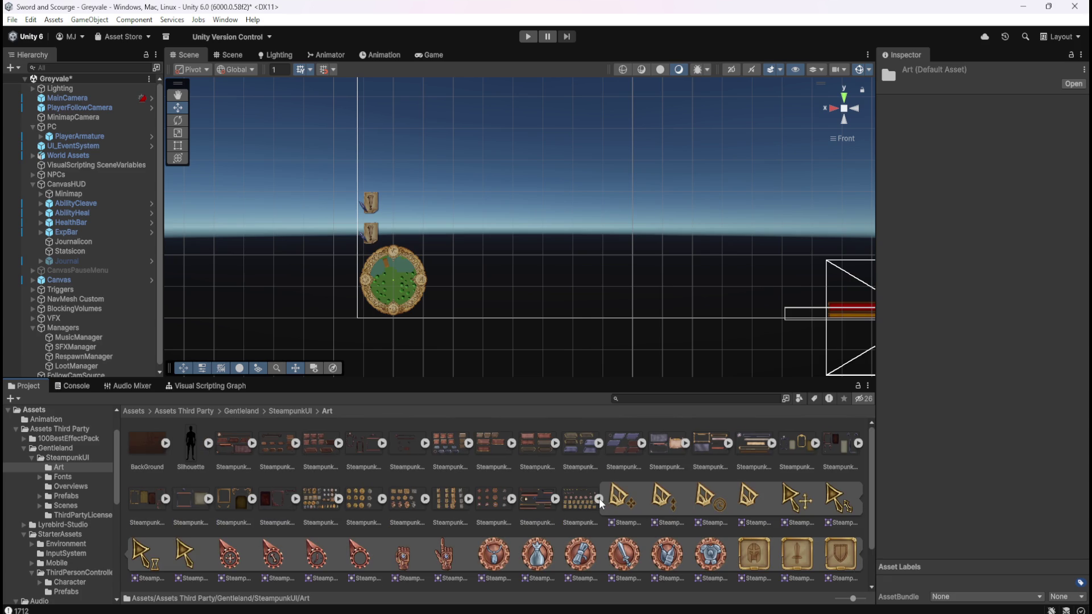
pyautogui.click(599, 499)
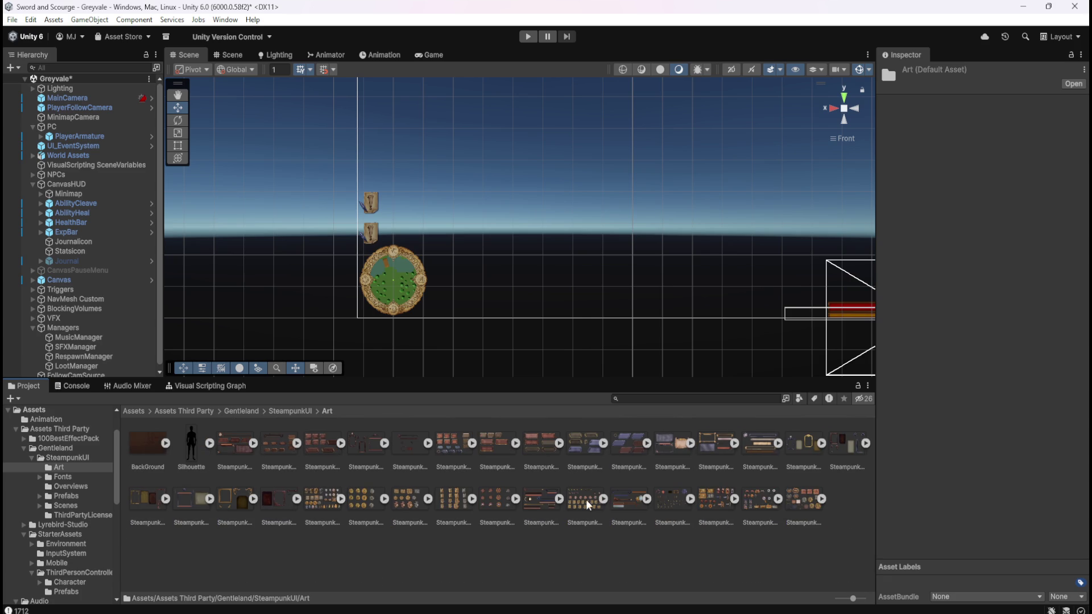
pyautogui.click(560, 499)
pyautogui.click(560, 499)
pyautogui.click(516, 499)
# Step: Step back through the earlier sheets, leaving the globes and magnifiers sheet expanded
pyautogui.click(517, 499)
pyautogui.click(472, 499)
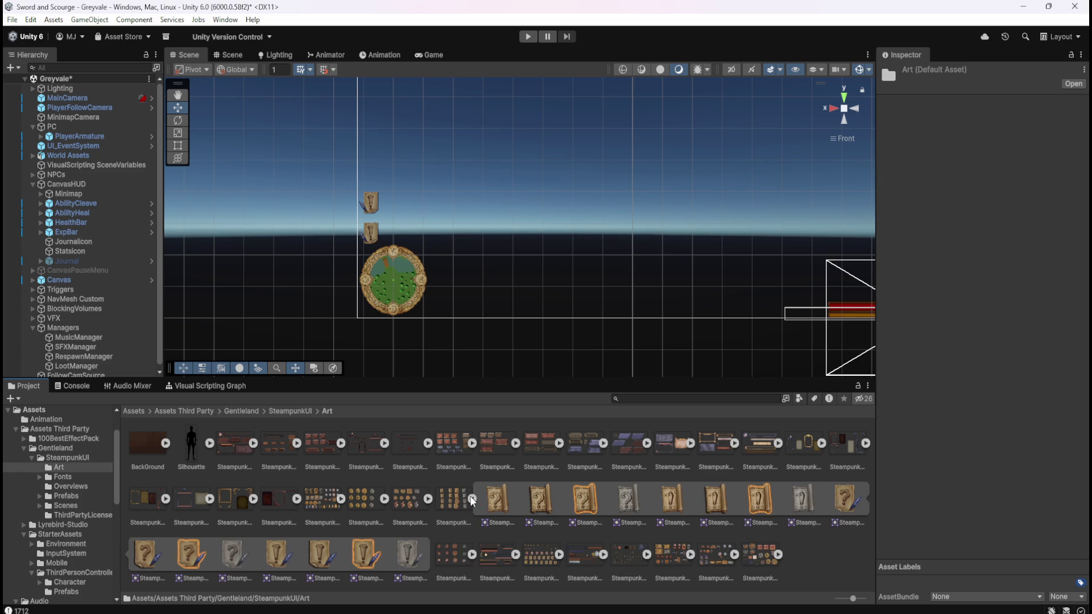
pyautogui.click(472, 499)
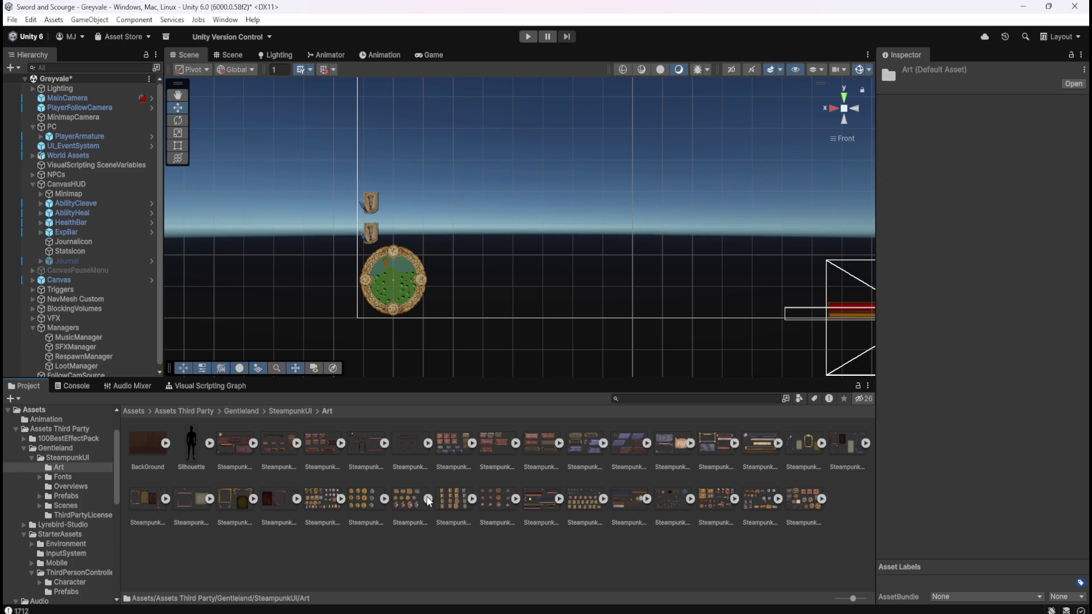
pyautogui.click(428, 499)
pyautogui.click(428, 497)
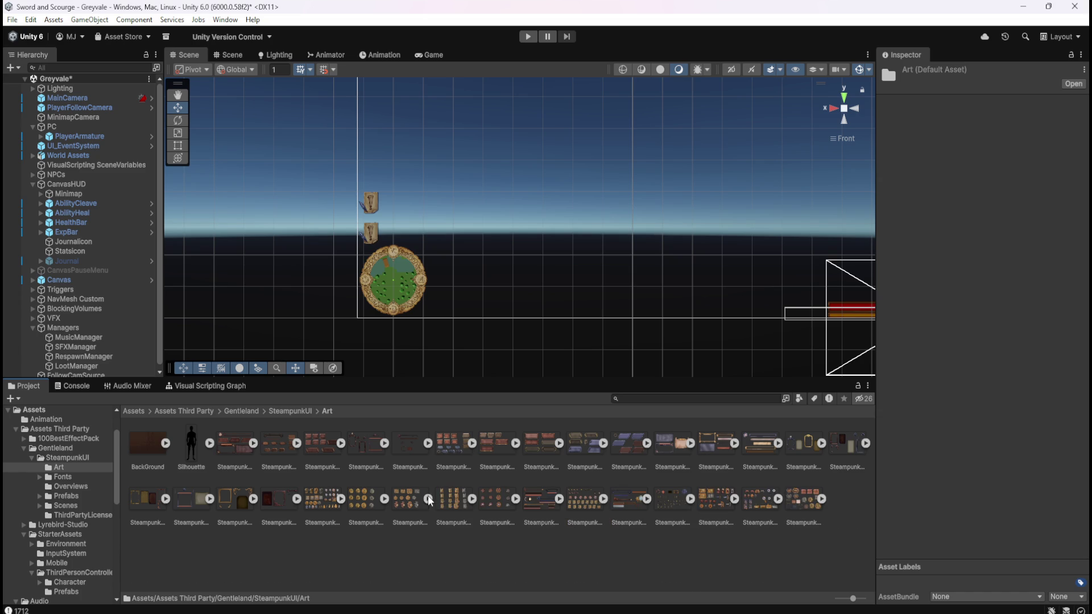
pyautogui.click(387, 495)
pyautogui.click(388, 495)
pyautogui.click(343, 497)
pyautogui.scroll(-1, 372, 489)
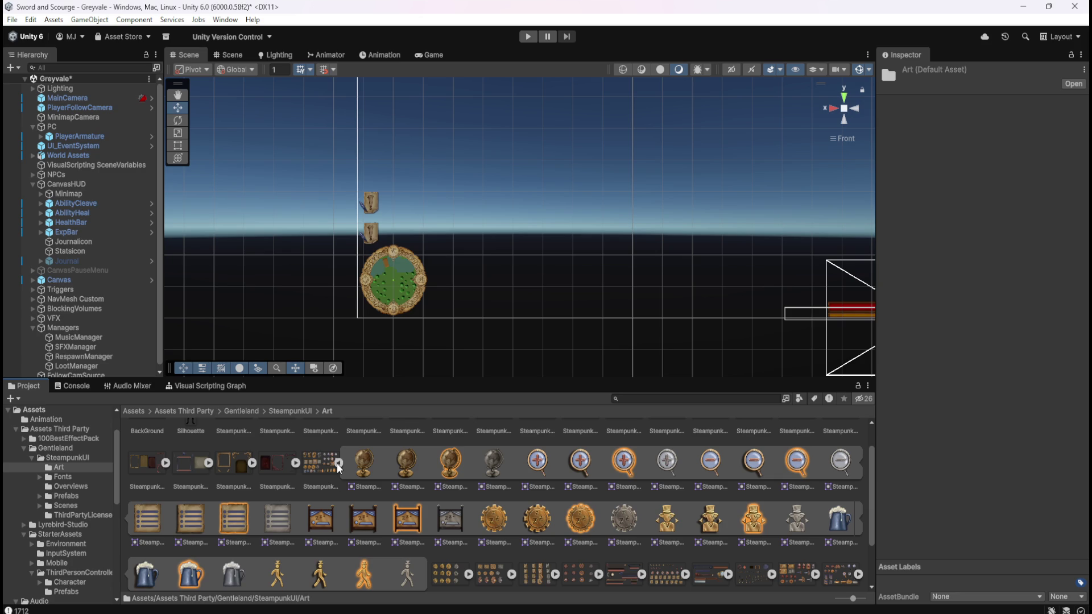
pyautogui.click(338, 464)
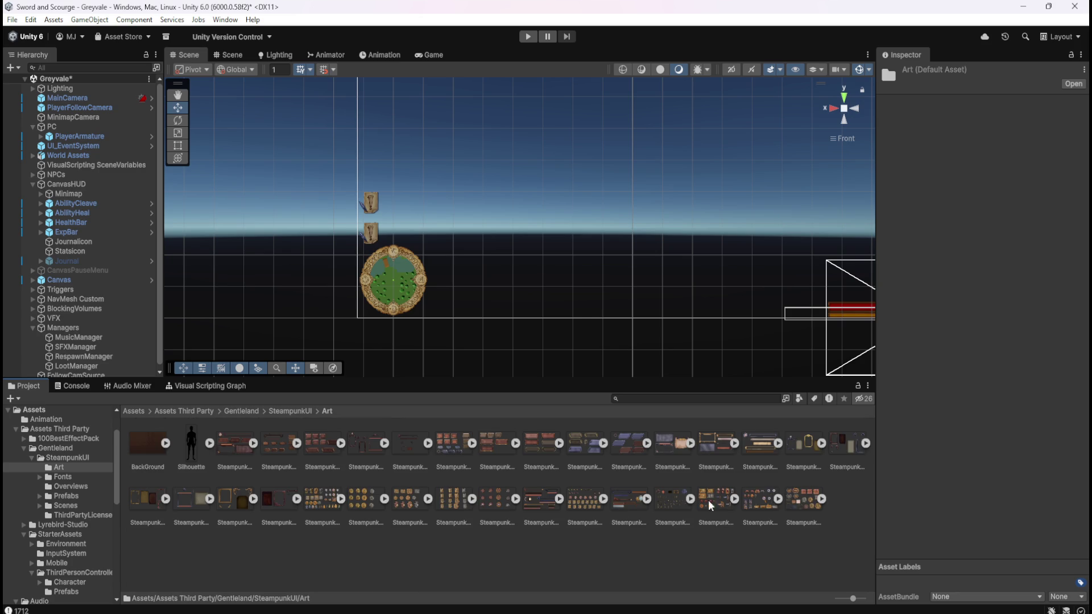
pyautogui.click(604, 500)
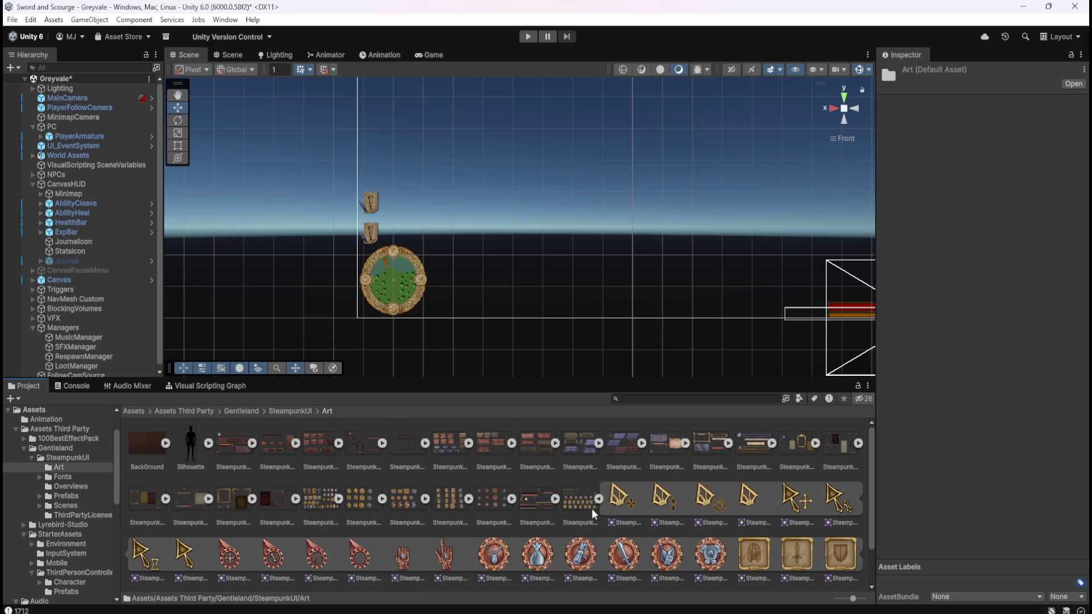
pyautogui.scroll(-1, 580, 534)
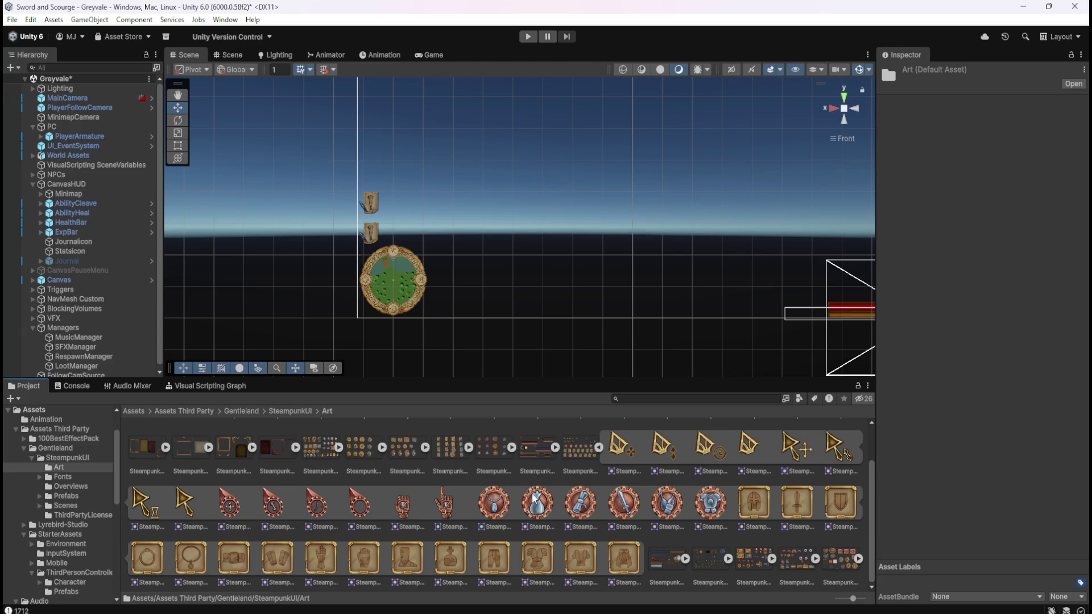
pyautogui.click(598, 449)
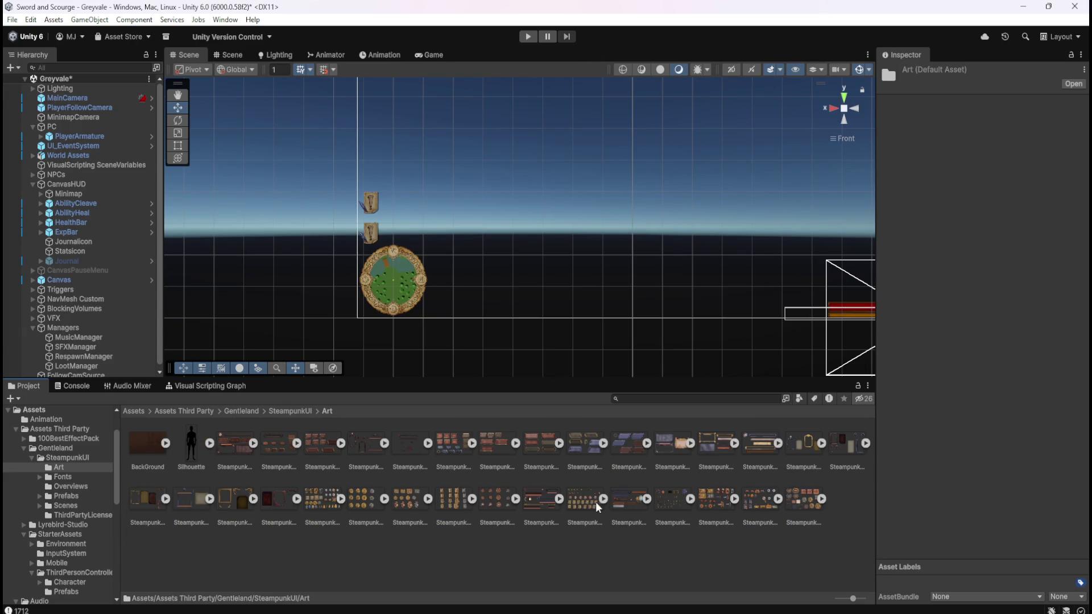
pyautogui.click(516, 498)
pyautogui.click(515, 497)
pyautogui.click(470, 497)
pyautogui.click(470, 497)
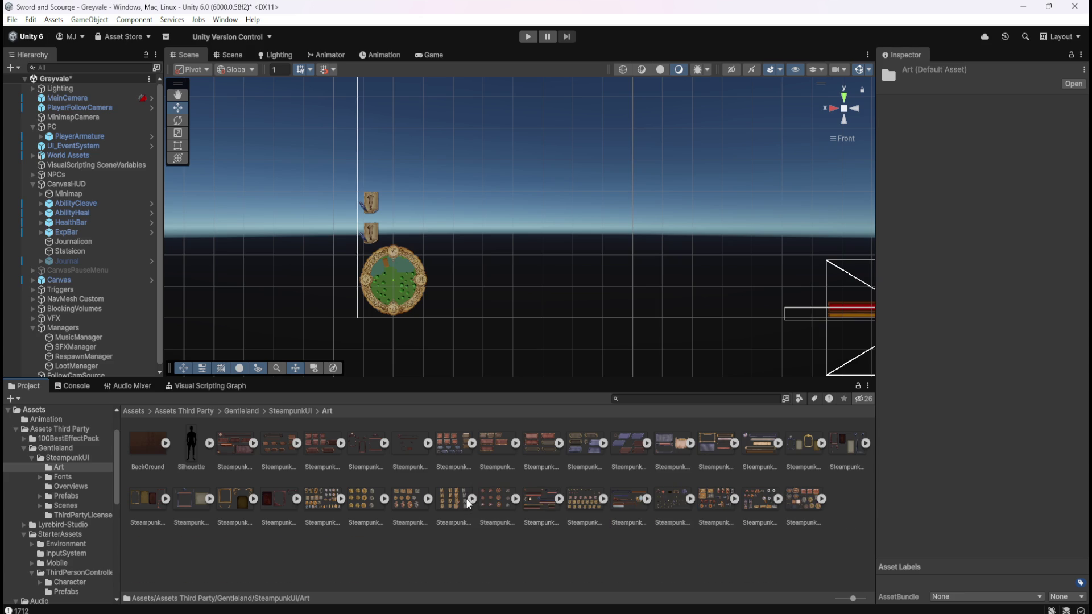
pyautogui.click(428, 499)
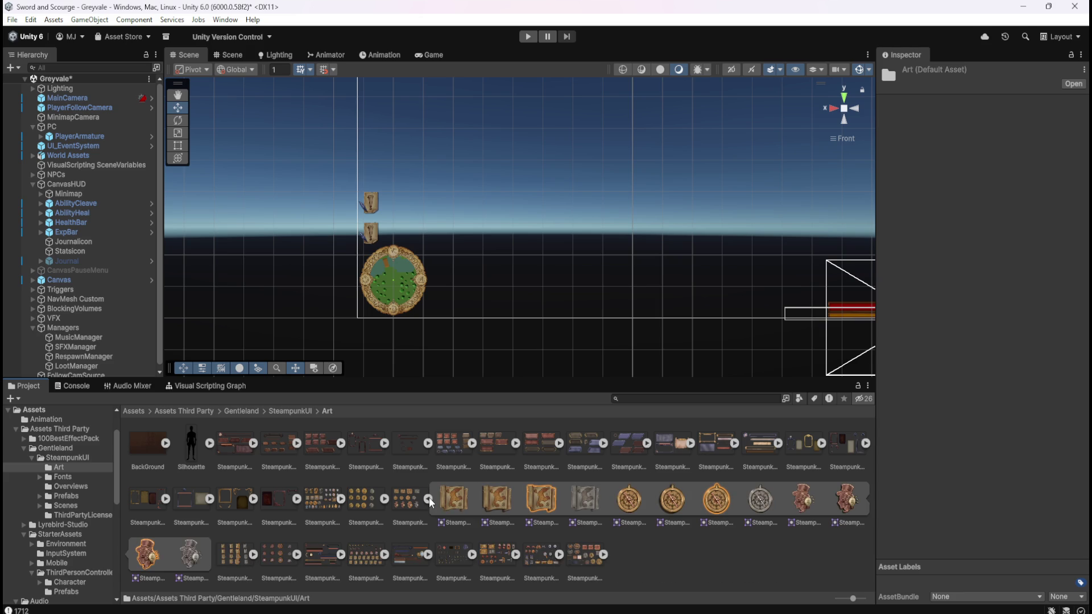
pyautogui.click(429, 498)
pyautogui.click(386, 496)
pyautogui.click(387, 497)
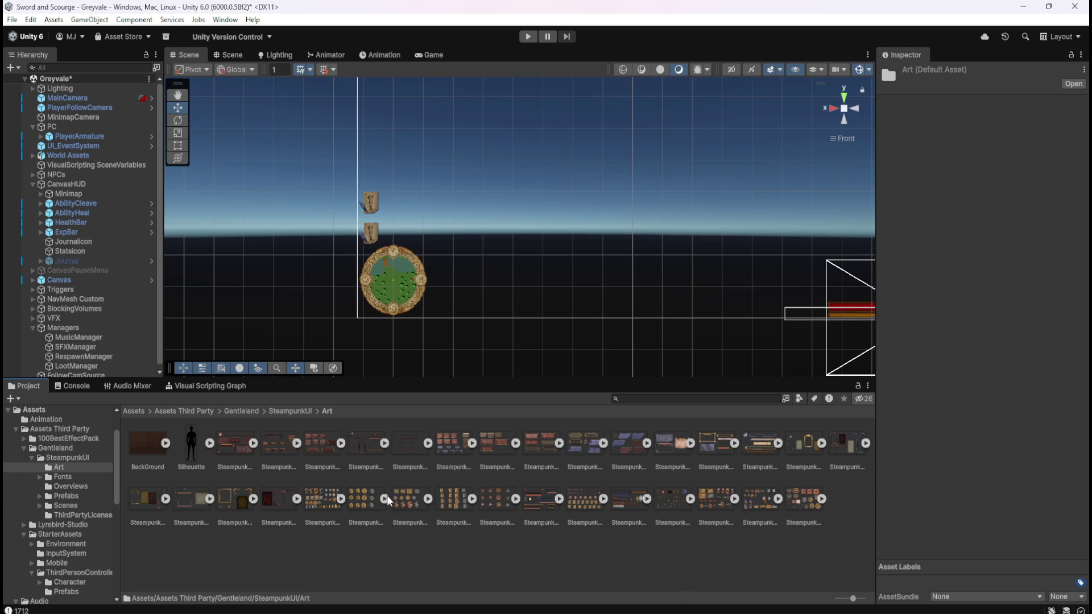
pyautogui.click(341, 499)
pyautogui.scroll(-1, 426, 517)
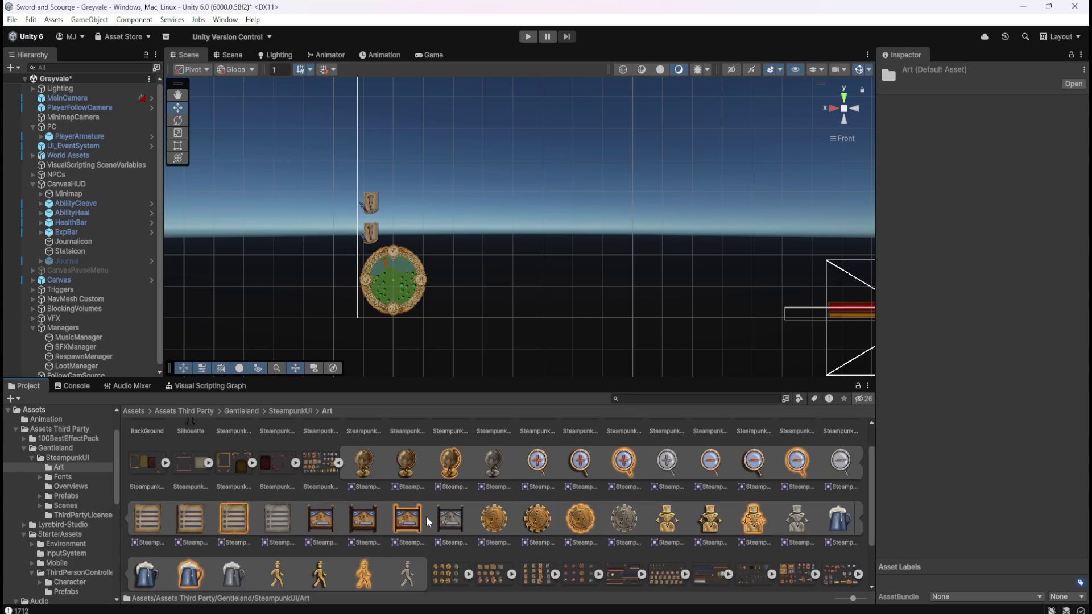
pyautogui.scroll(-1, 428, 515)
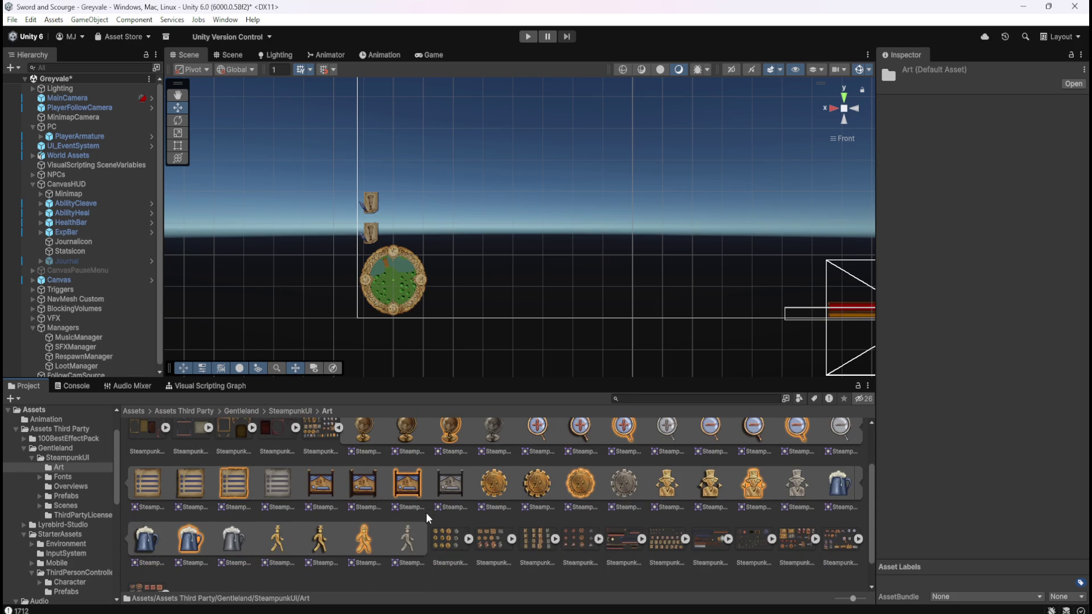
pyautogui.scroll(1, 428, 517)
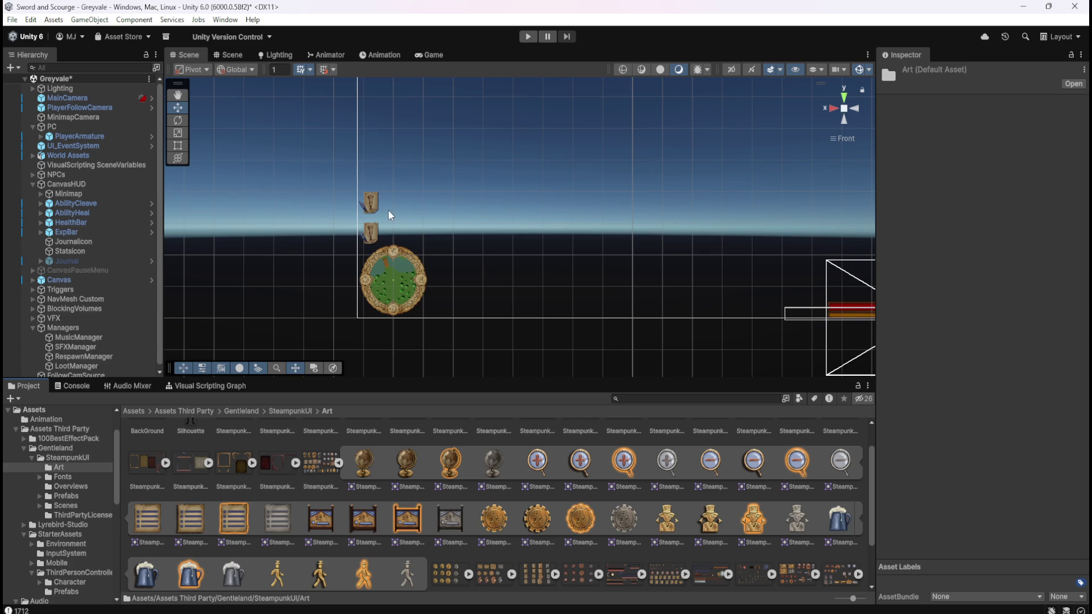
pyautogui.scroll(4, 381, 209)
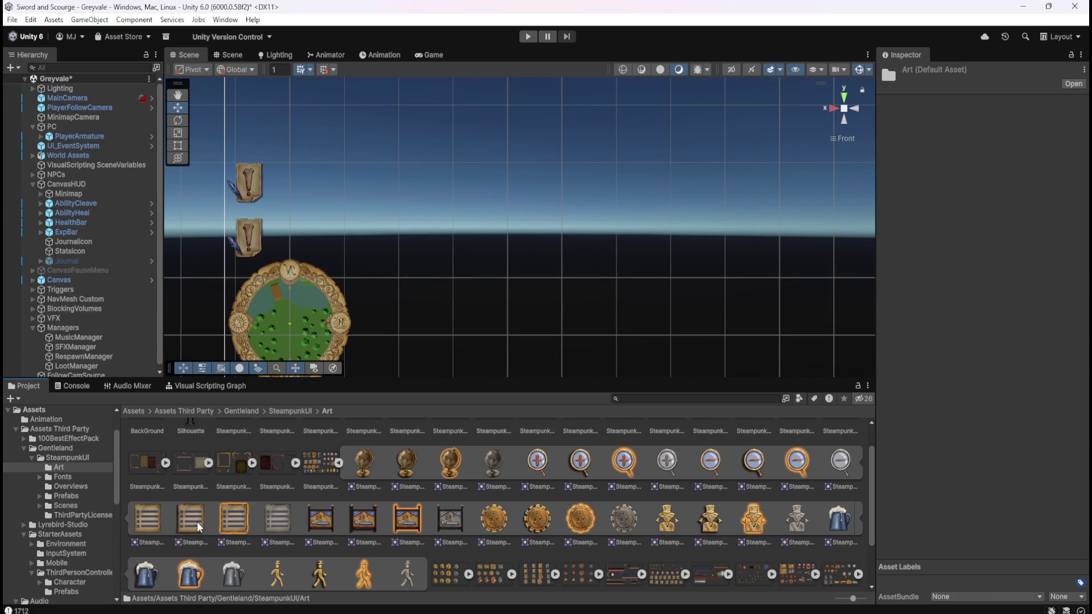
# Step: Drag the parchment list sprite into StatsIcon's Image Source Image field
pyautogui.scroll(-1, 129, 353)
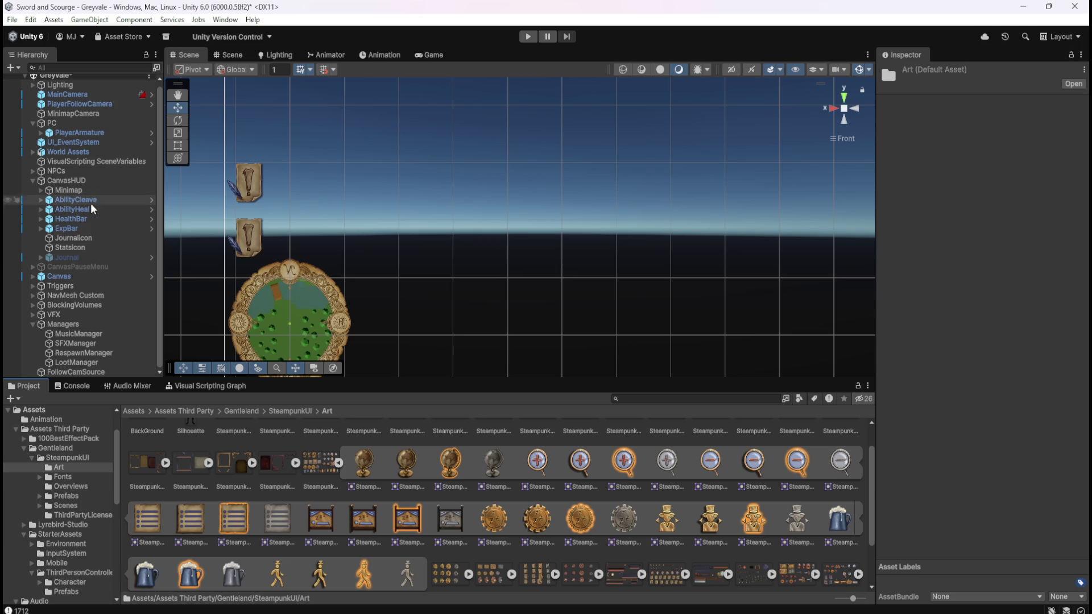
pyautogui.click(79, 247)
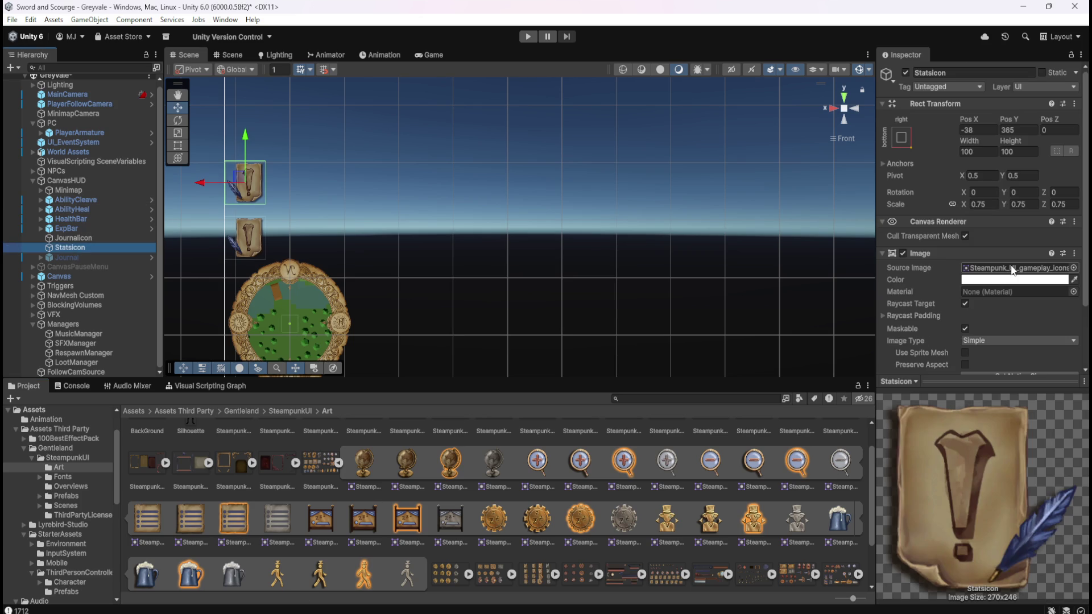
pyautogui.click(1074, 269)
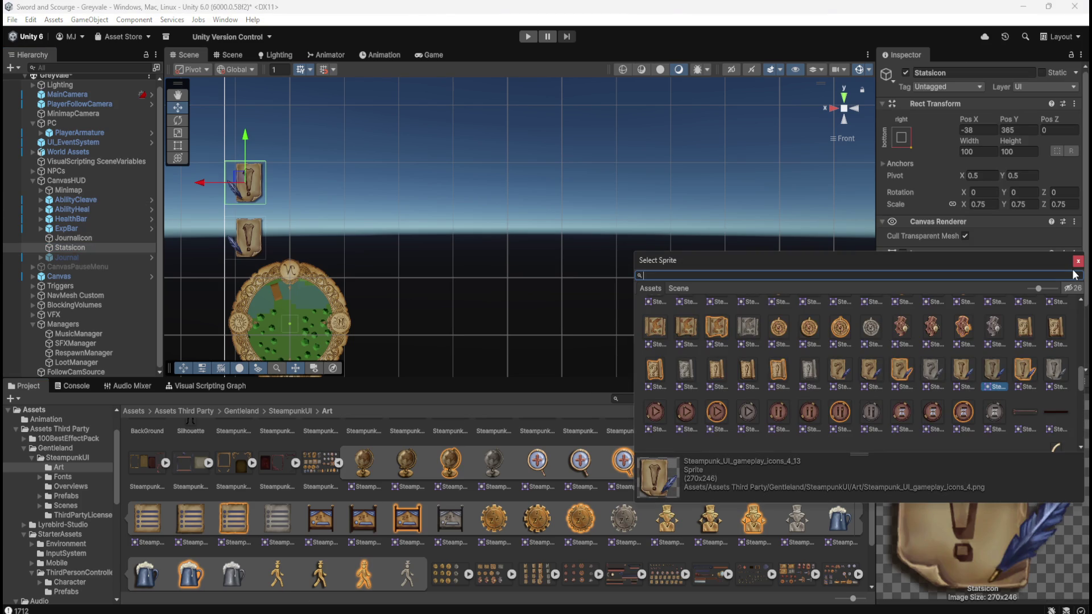
pyautogui.click(1078, 262)
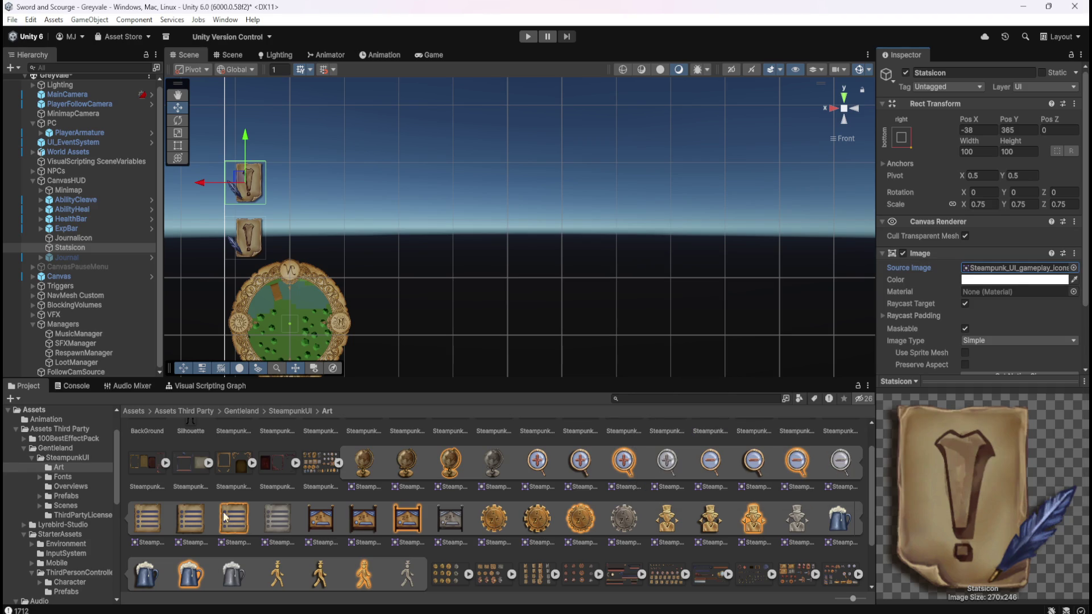
pyautogui.moveTo(191, 519)
pyautogui.mouseDown()
pyautogui.moveTo(1018, 244)
pyautogui.moveTo(1050, 197)
pyautogui.mouseUp()
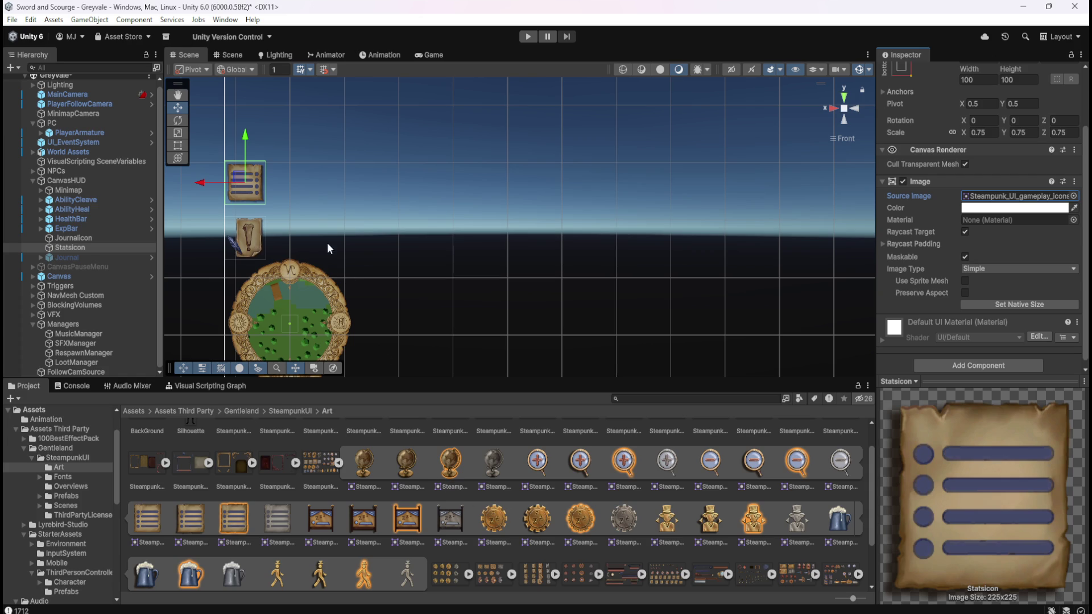
# Step: Compare JournalIcon and StatsIcon, then select the Journal object
pyautogui.click(91, 237)
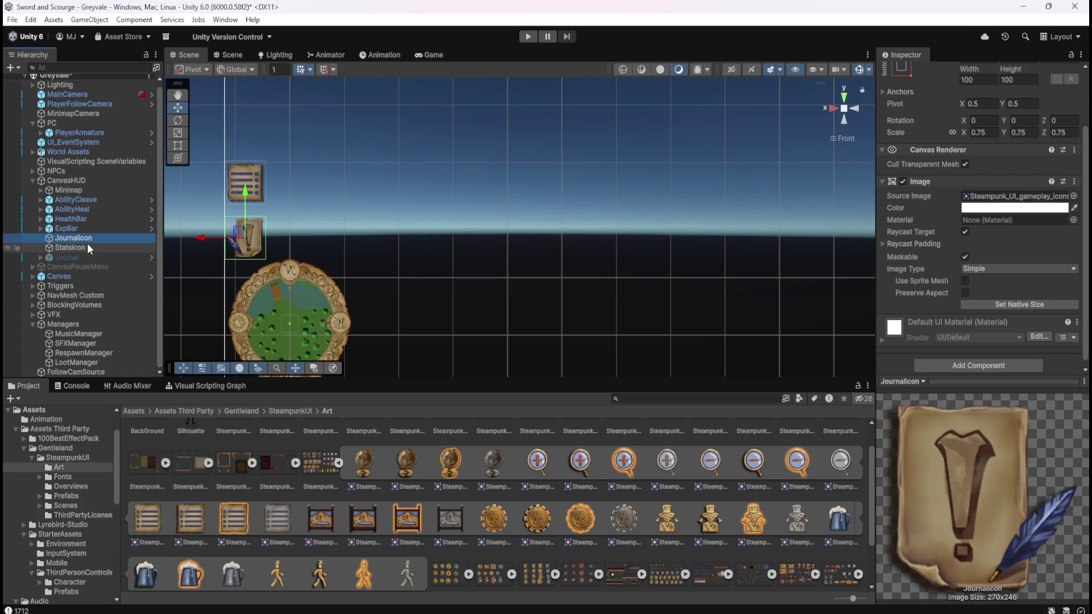
pyautogui.click(87, 247)
pyautogui.click(93, 238)
pyautogui.click(84, 248)
pyautogui.click(88, 238)
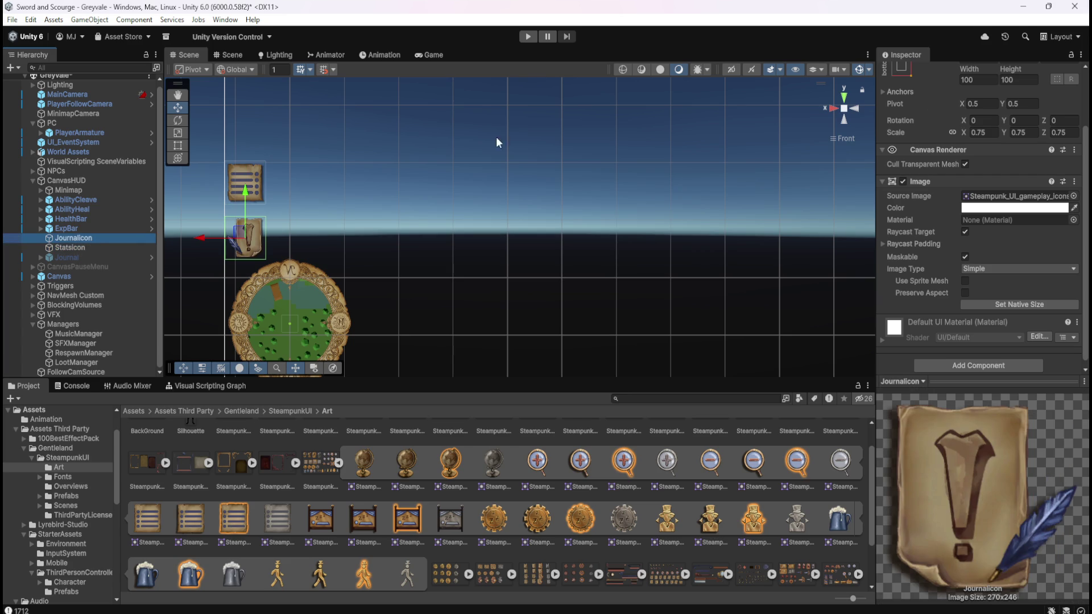
pyautogui.click(87, 257)
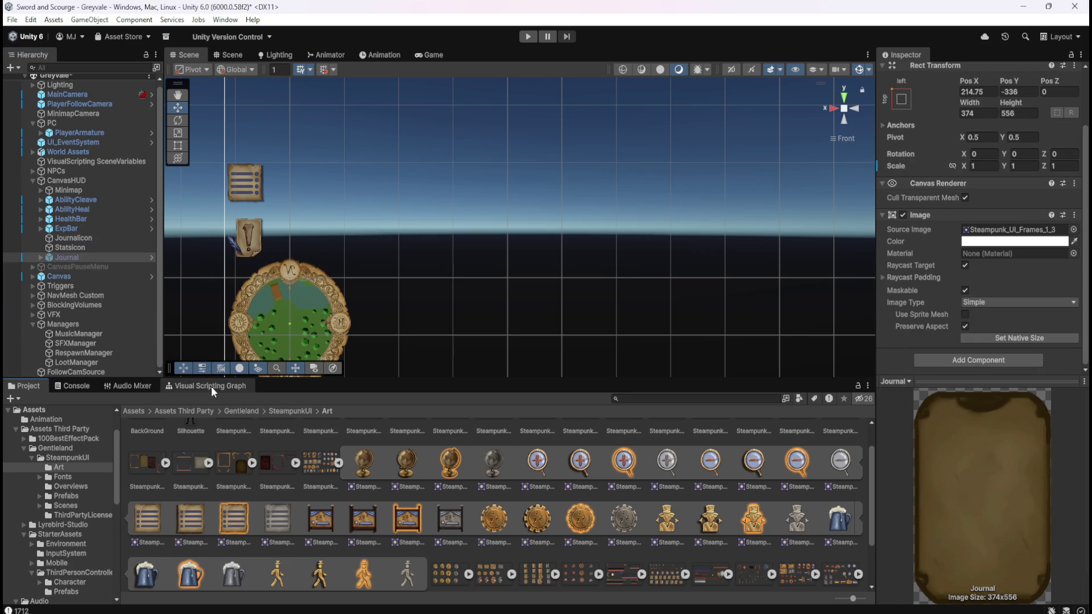
# Step: Show the Script Graph panel and select PlayerArmature to load its Player Character graph
pyautogui.click(211, 385)
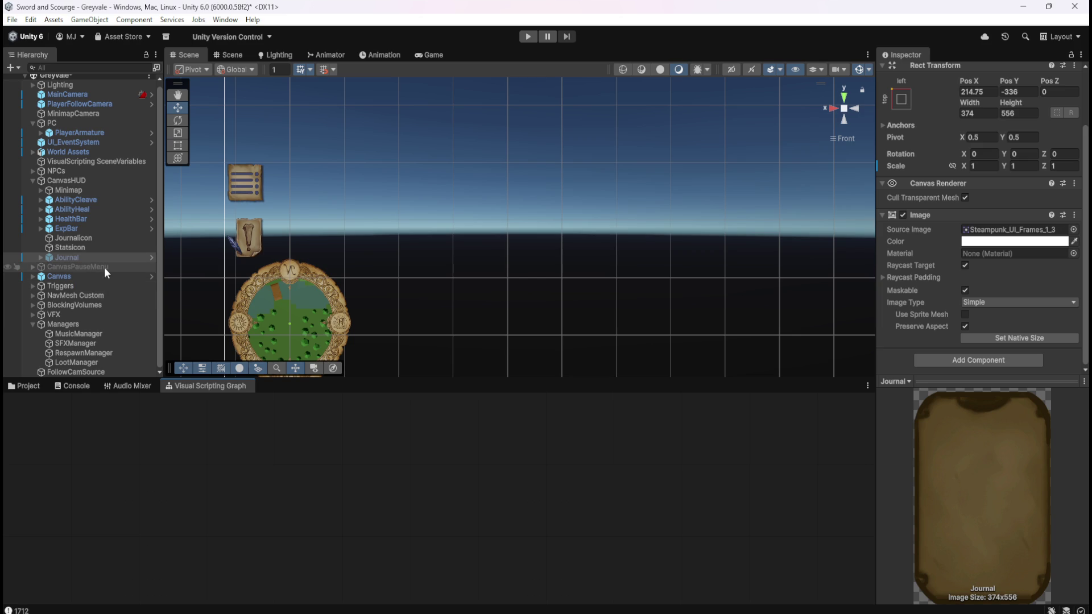
pyautogui.click(42, 255)
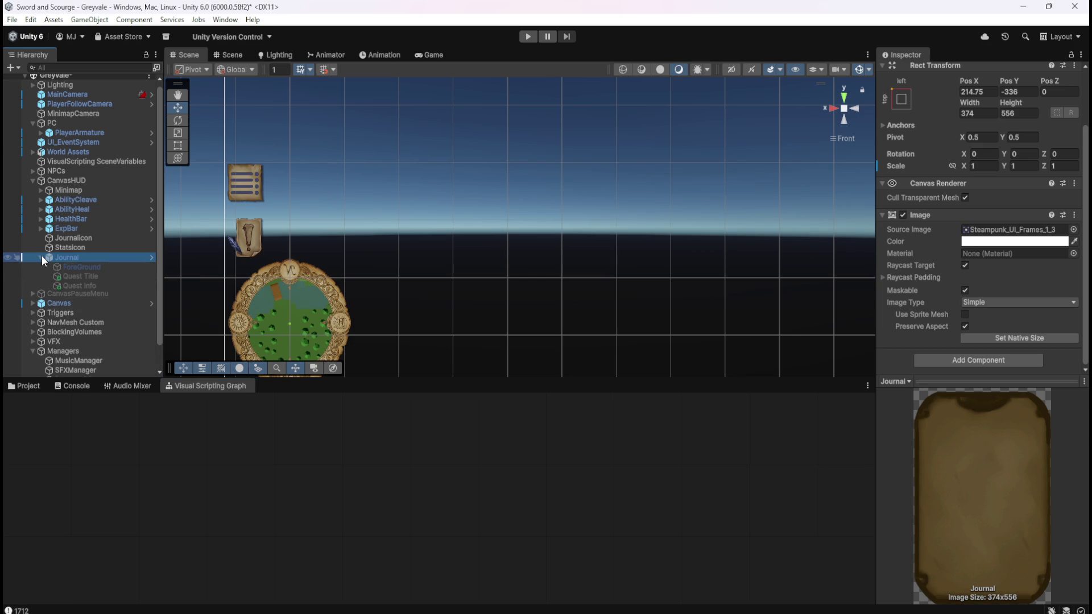
pyautogui.click(42, 256)
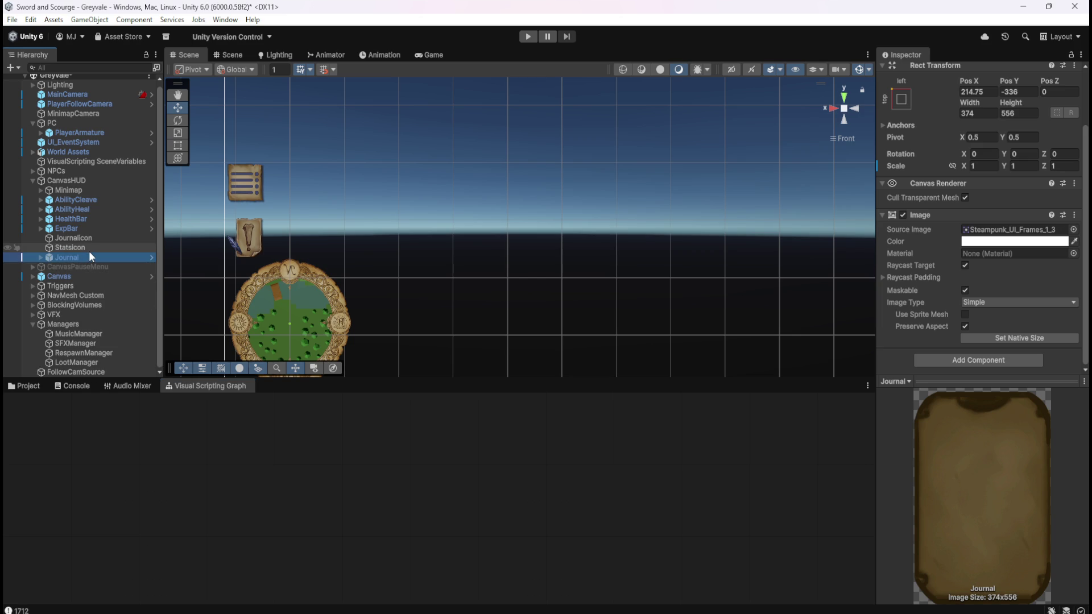
pyautogui.scroll(1, 99, 227)
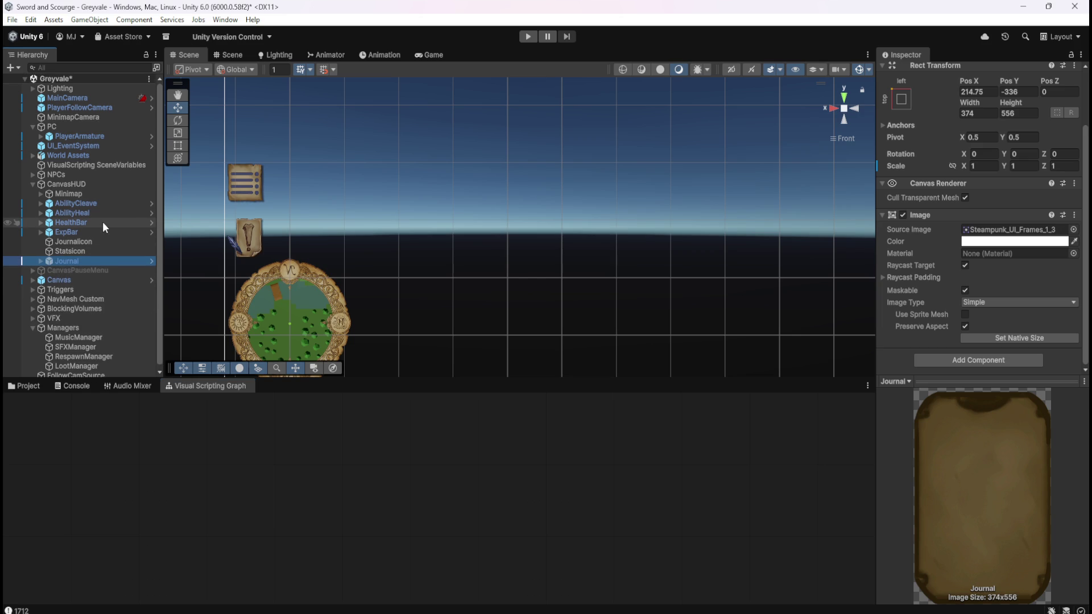
pyautogui.click(94, 119)
pyautogui.click(83, 135)
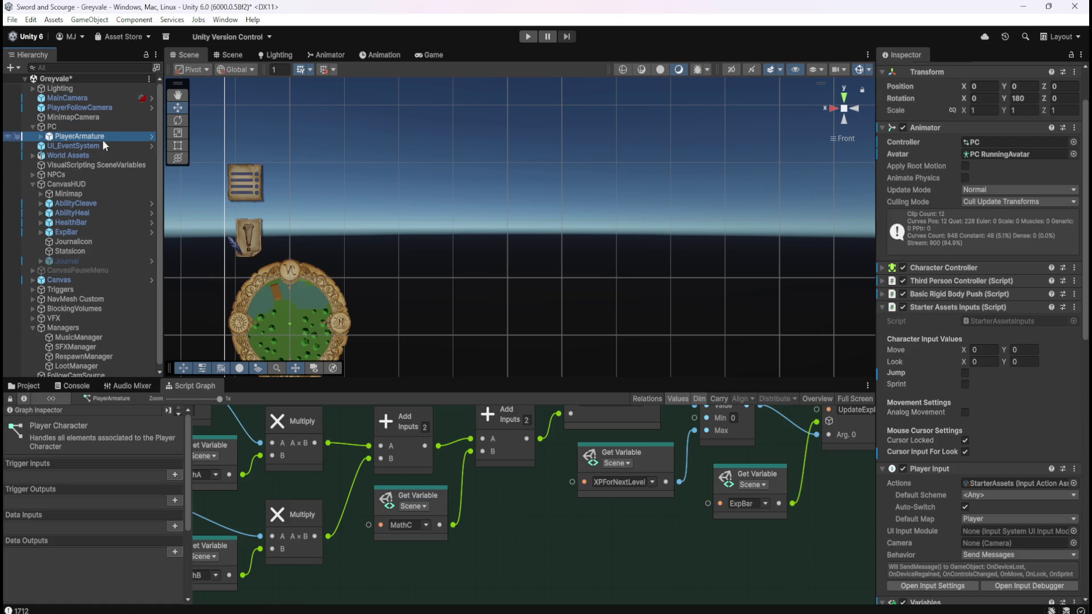
pyautogui.click(100, 144)
pyautogui.click(97, 136)
# Step: Maximise the Script Graph with Shift+Space and save the scene
pyautogui.hotkey('shift', 'space')
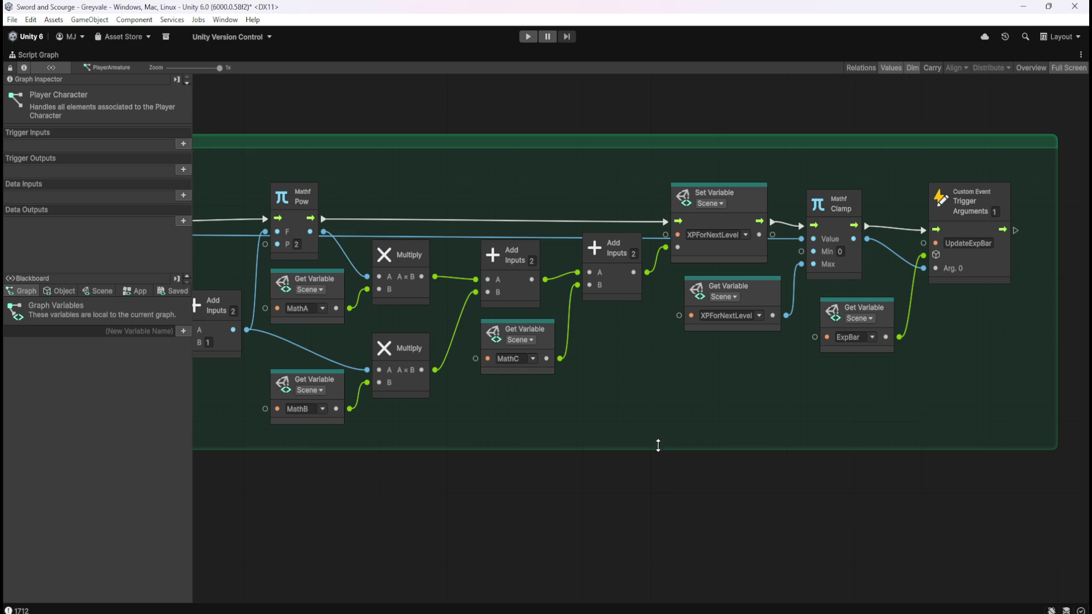
pyautogui.scroll(-10, 856, 420)
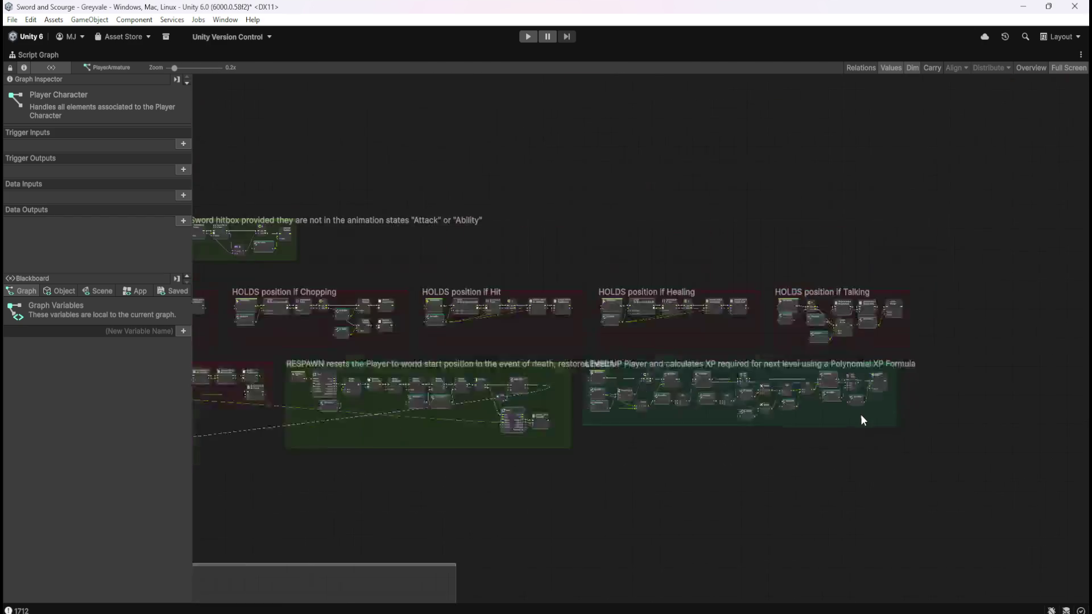
pyautogui.hotkey('ctrl', 's')
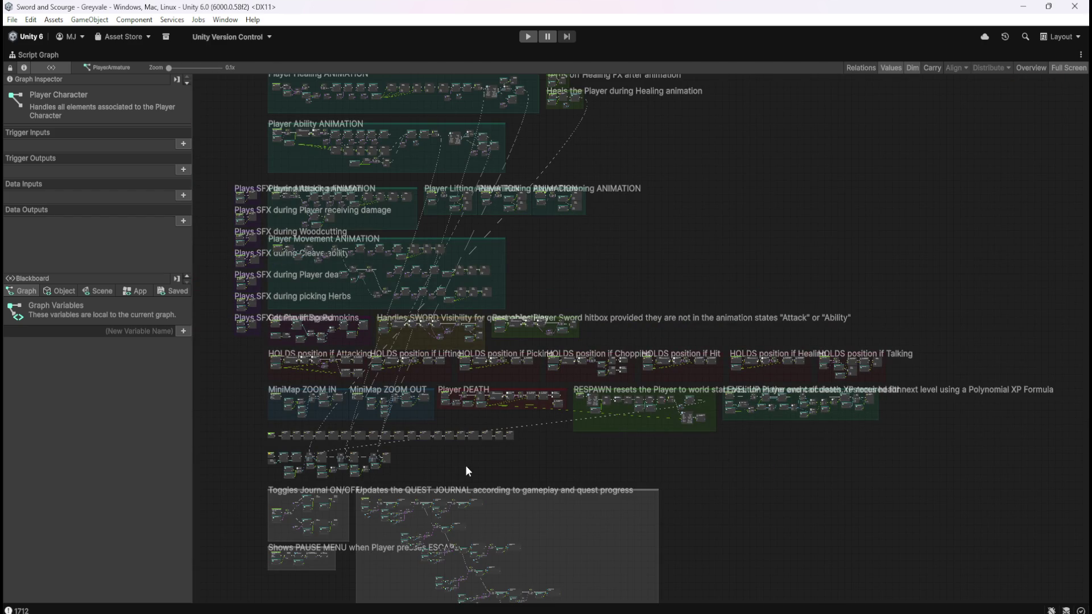
pyautogui.scroll(3, 681, 449)
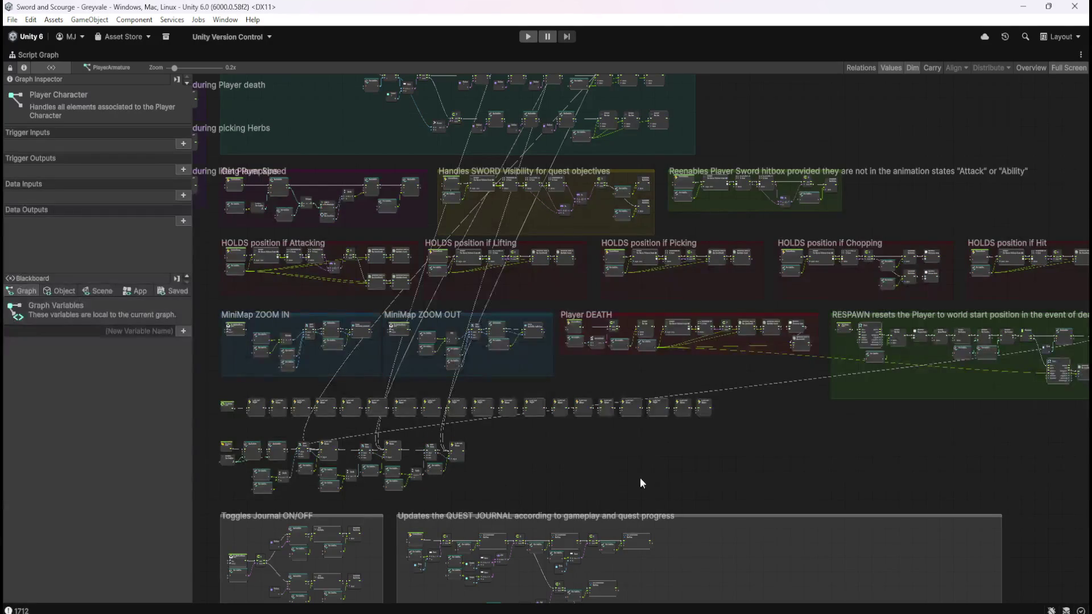
# Step: Pan the graph to the Toggles Journal ON/OFF group, then restore the normal layout
pyautogui.moveTo(624, 481); pyautogui.dragTo(776, 299)
pyautogui.scroll(5, 455, 455)
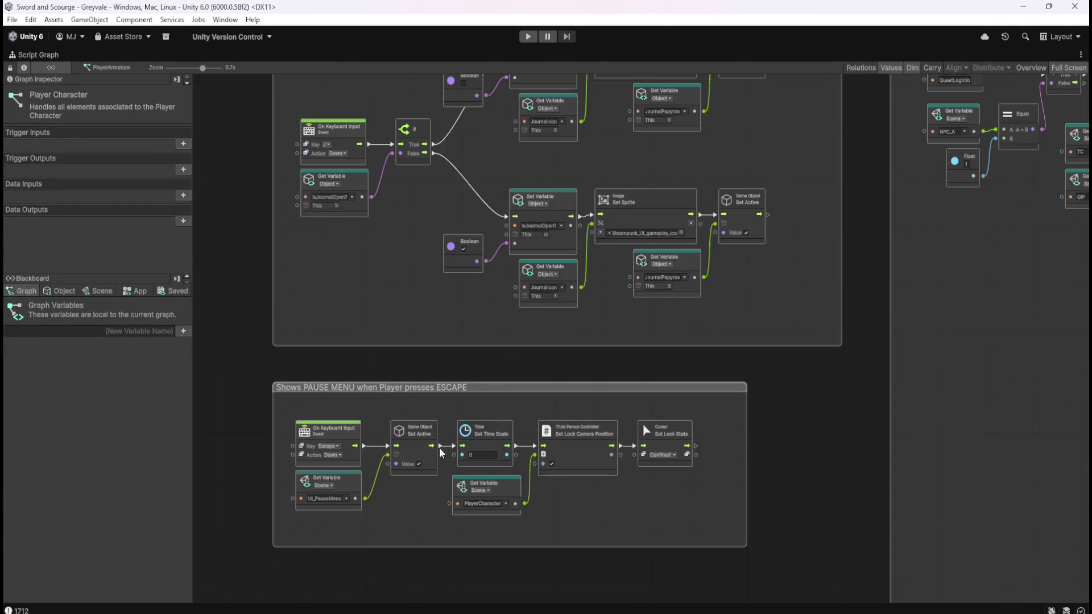
pyautogui.moveTo(503, 333); pyautogui.dragTo(508, 425)
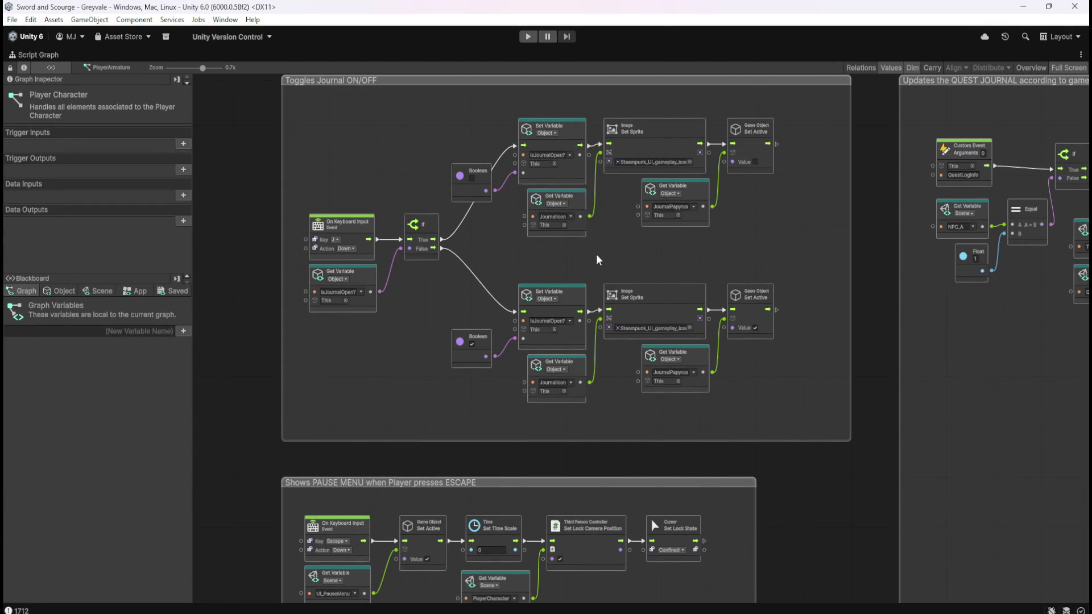
pyautogui.moveTo(599, 247); pyautogui.dragTo(610, 301)
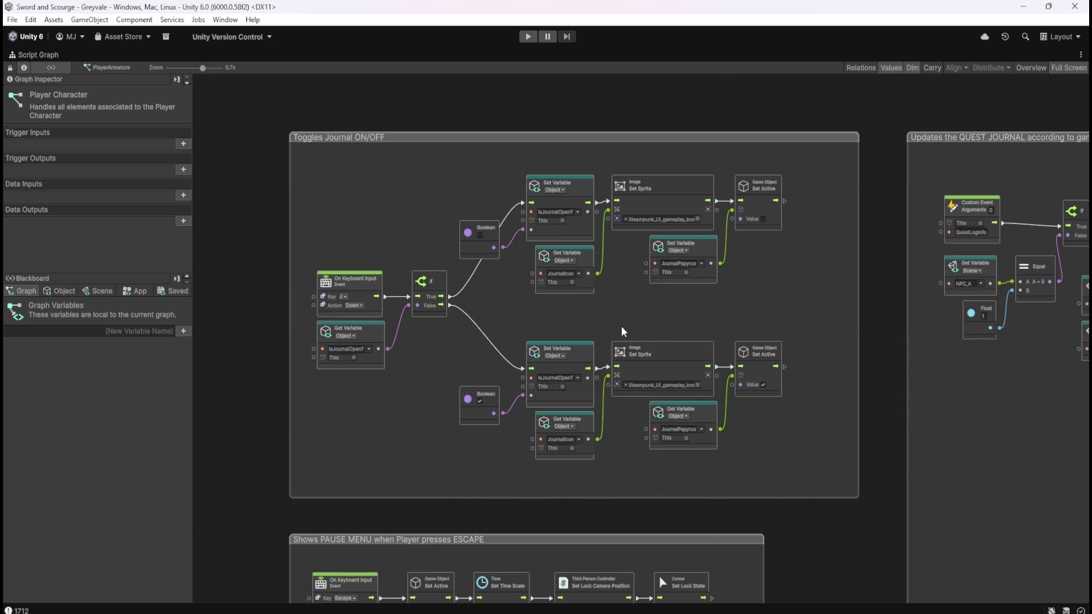
pyautogui.moveTo(622, 320)
pyautogui.mouseDown()
pyautogui.moveTo(658, 146)
pyautogui.moveTo(658, 313)
pyautogui.moveTo(644, 275)
pyautogui.moveTo(664, 159)
pyautogui.moveTo(637, 337)
pyautogui.mouseUp()
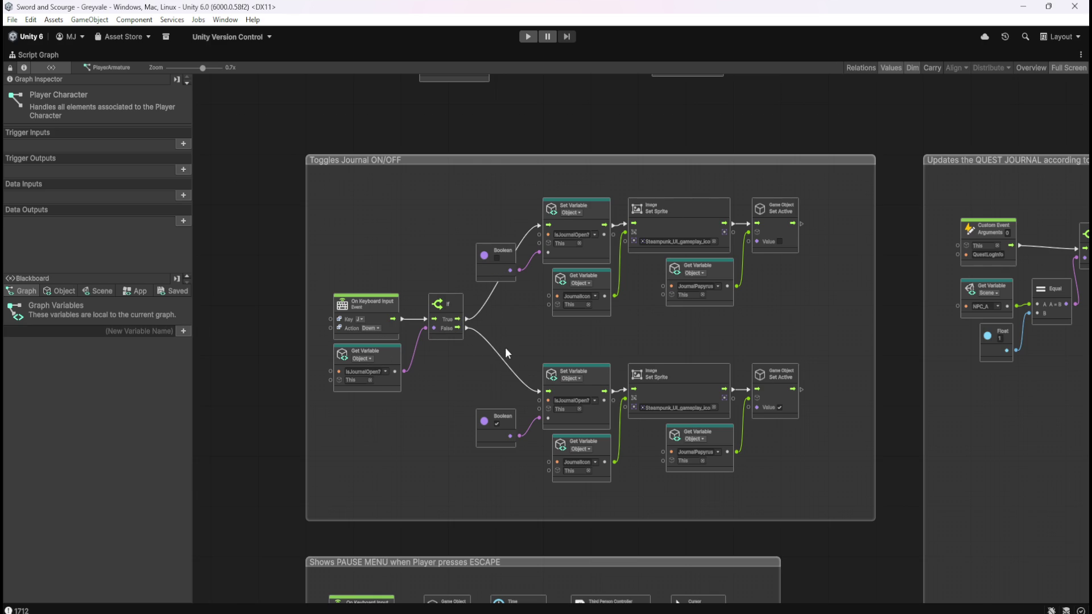
pyautogui.scroll(3, 505, 347)
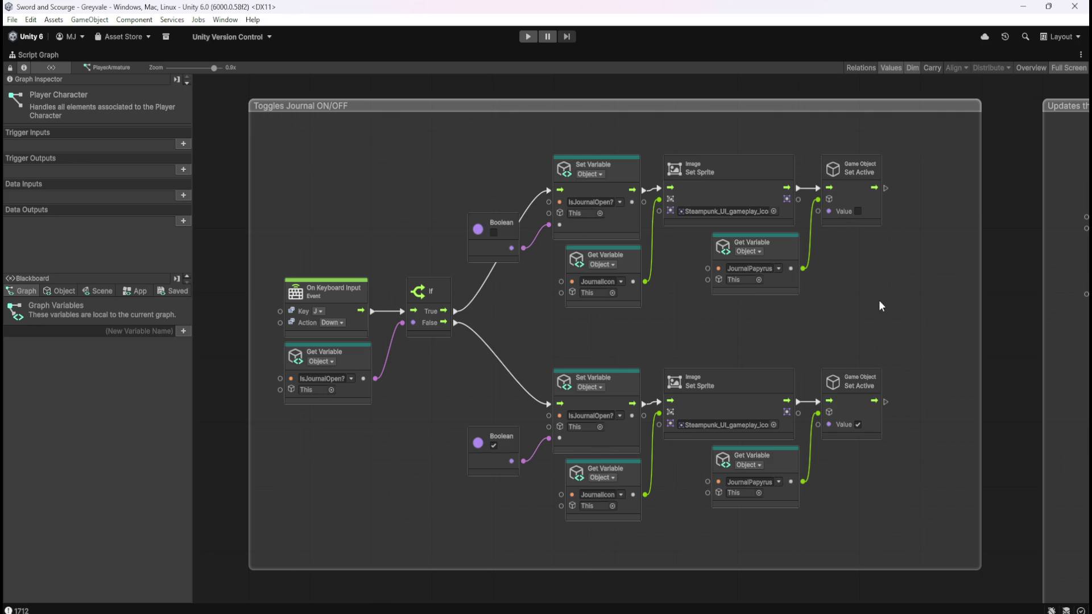
pyautogui.hotkey('shift', 'space')
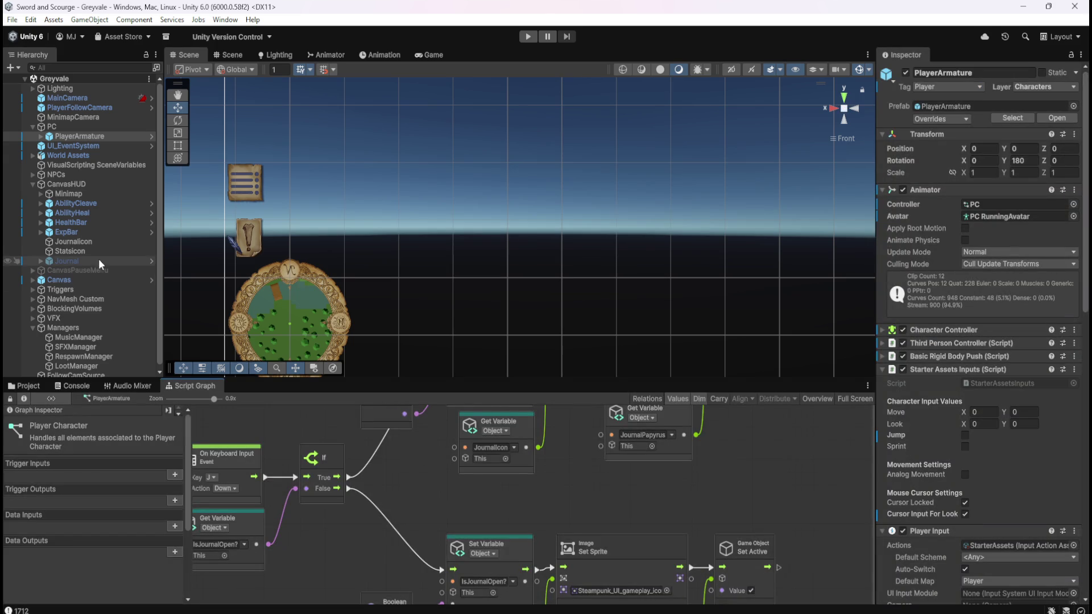
# Step: Confirm the papyrus node reads the JournalPapyrus variable
pyautogui.click(42, 261)
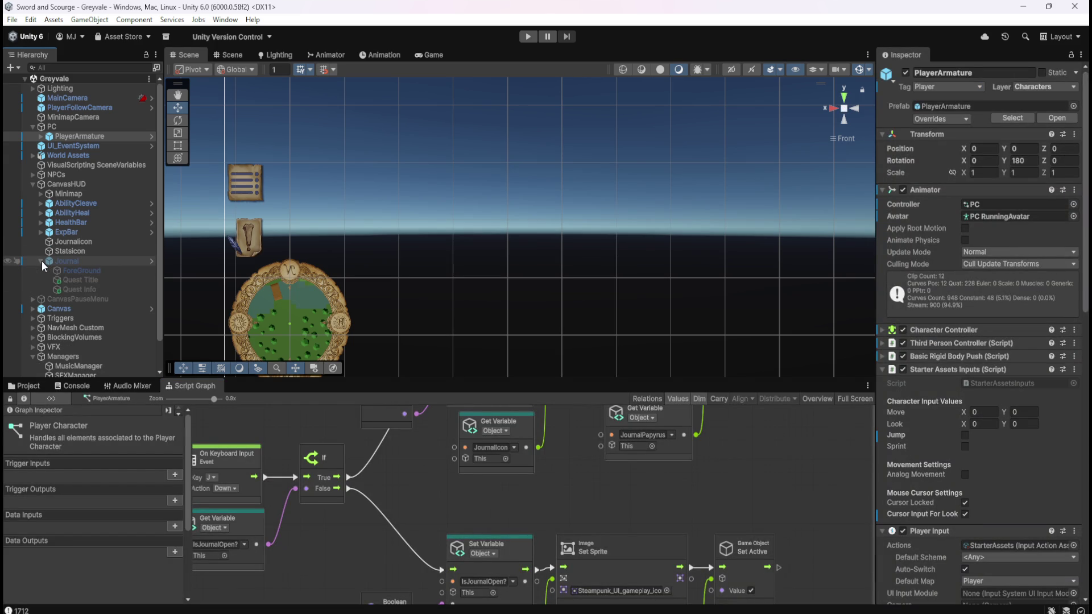
pyautogui.click(42, 261)
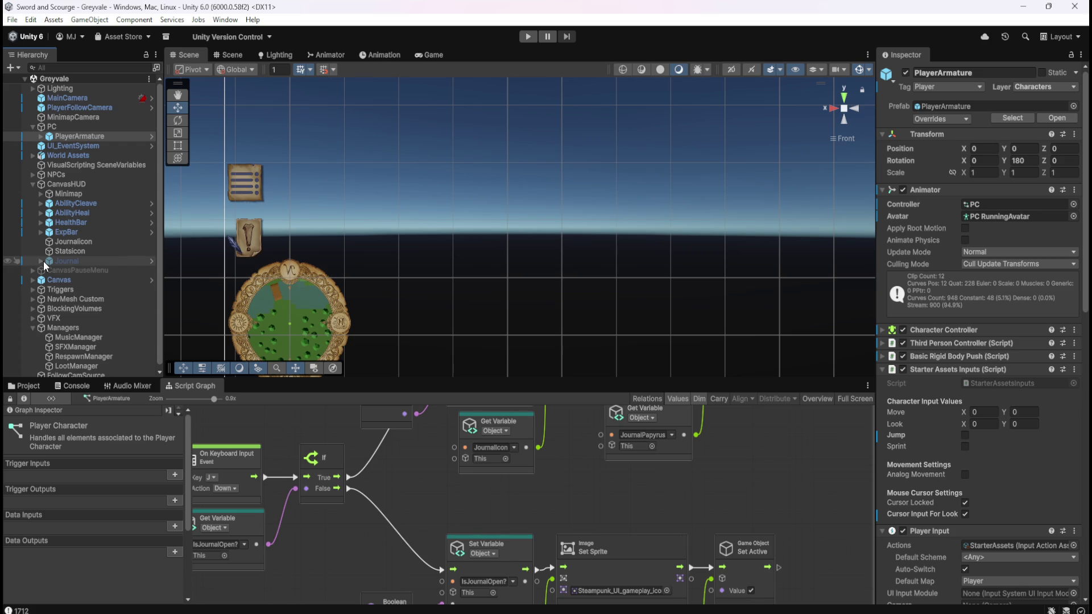
pyautogui.click(672, 436)
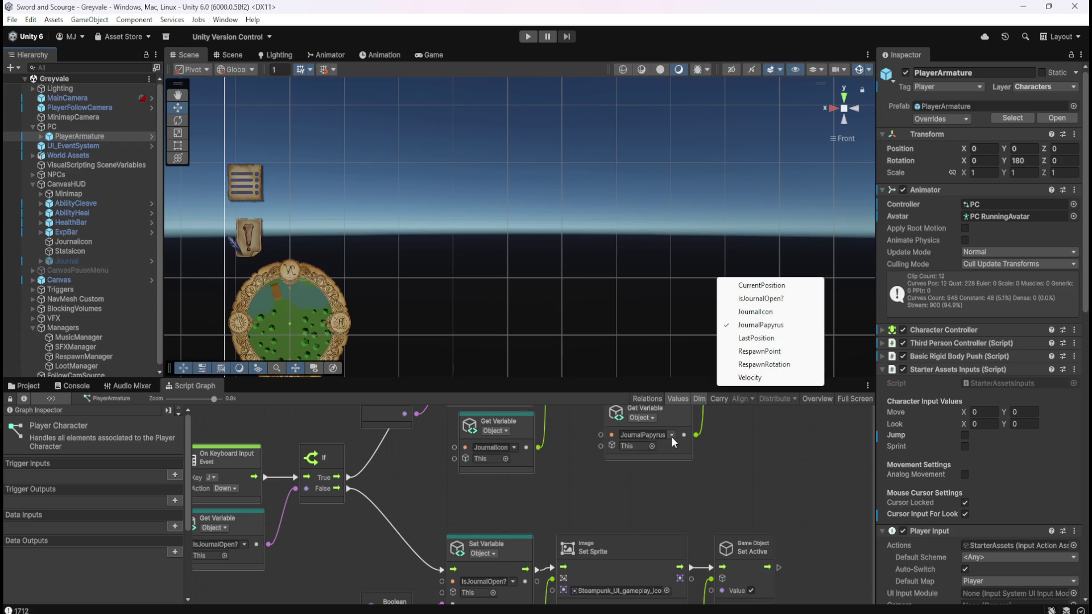
pyautogui.click(682, 480)
# Step: Scroll the Graph Variables, then maximise the graph centred on the Toggles Journal ON/OFF group
pyautogui.moveTo(743, 448); pyautogui.dragTo(737, 511)
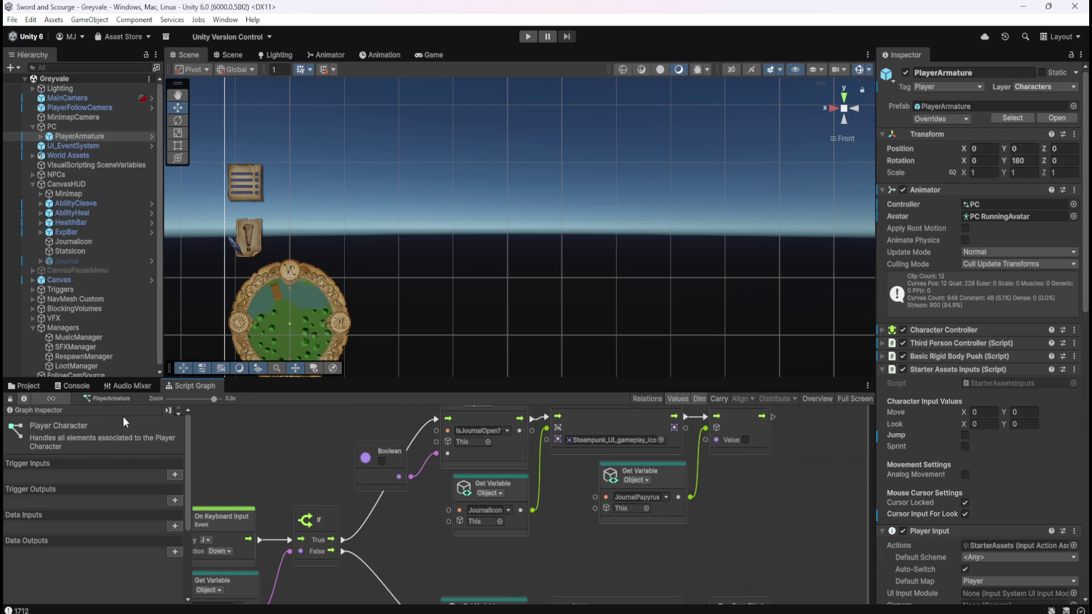
pyautogui.scroll(-1, 103, 329)
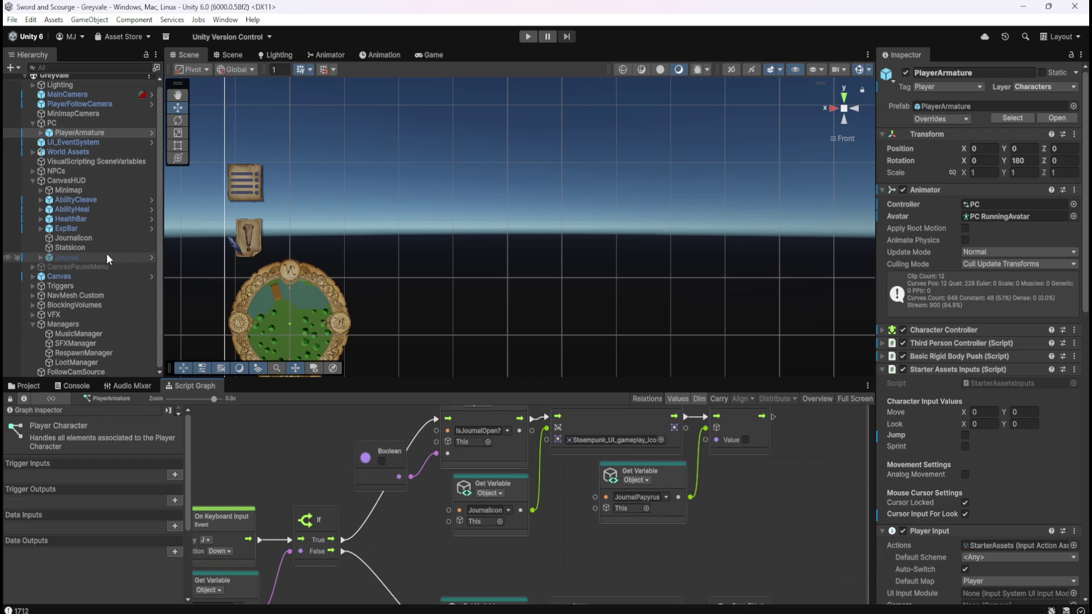
pyautogui.moveTo(740, 486)
pyautogui.mouseDown()
pyautogui.moveTo(729, 524)
pyautogui.moveTo(743, 511)
pyautogui.mouseUp()
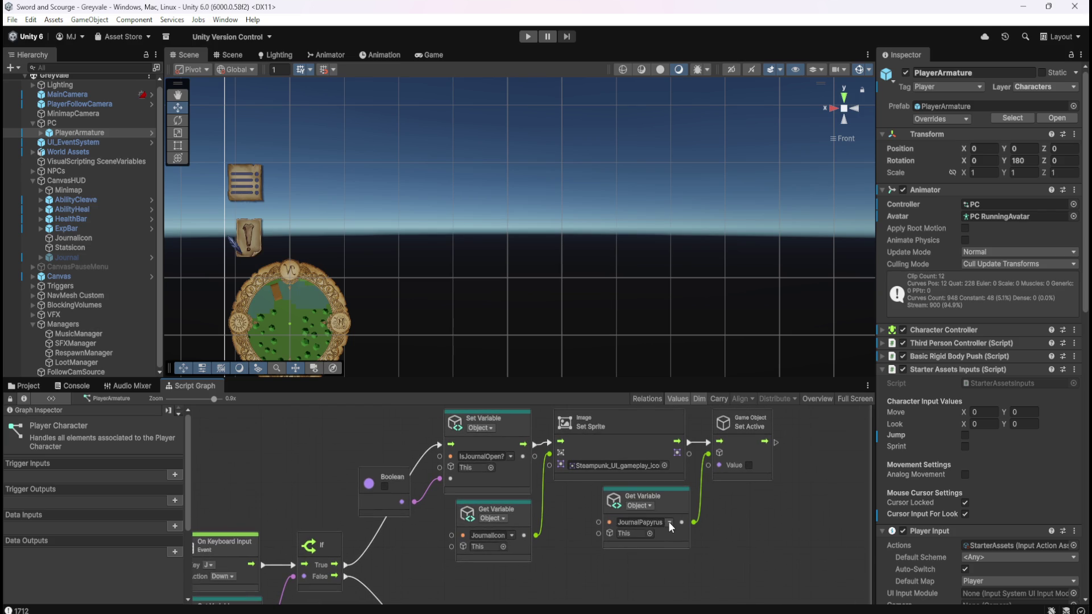
pyautogui.scroll(-5, 138, 507)
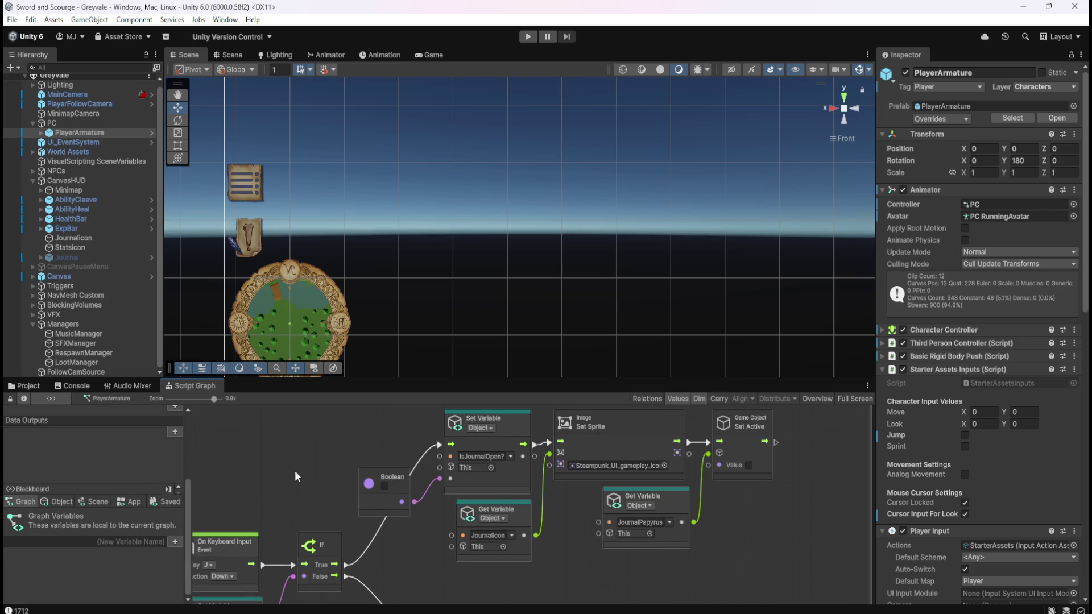
pyautogui.scroll(-3, 141, 541)
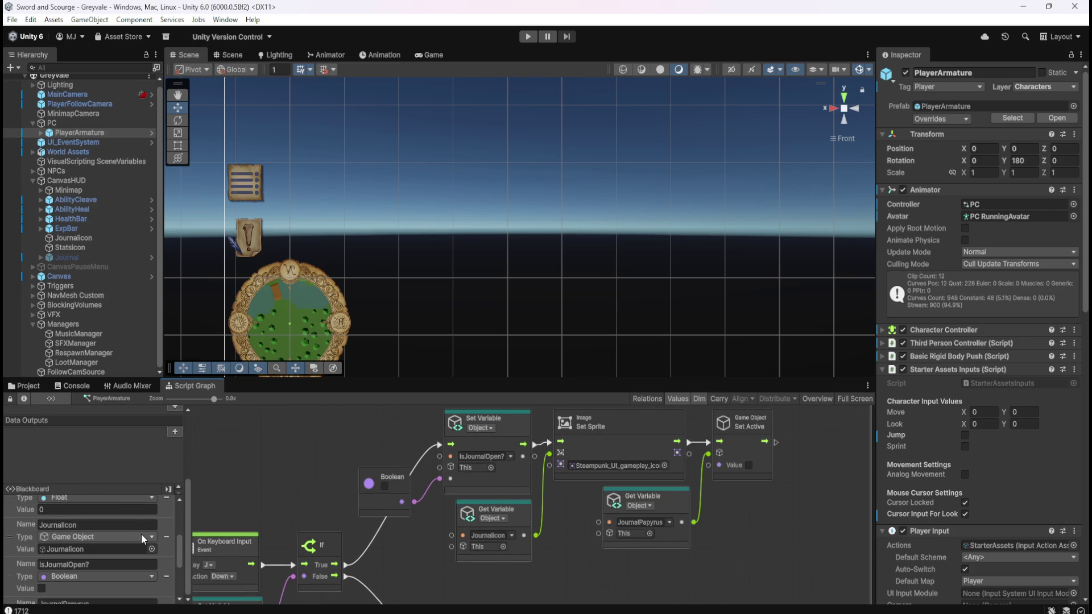
pyautogui.scroll(-3, 141, 541)
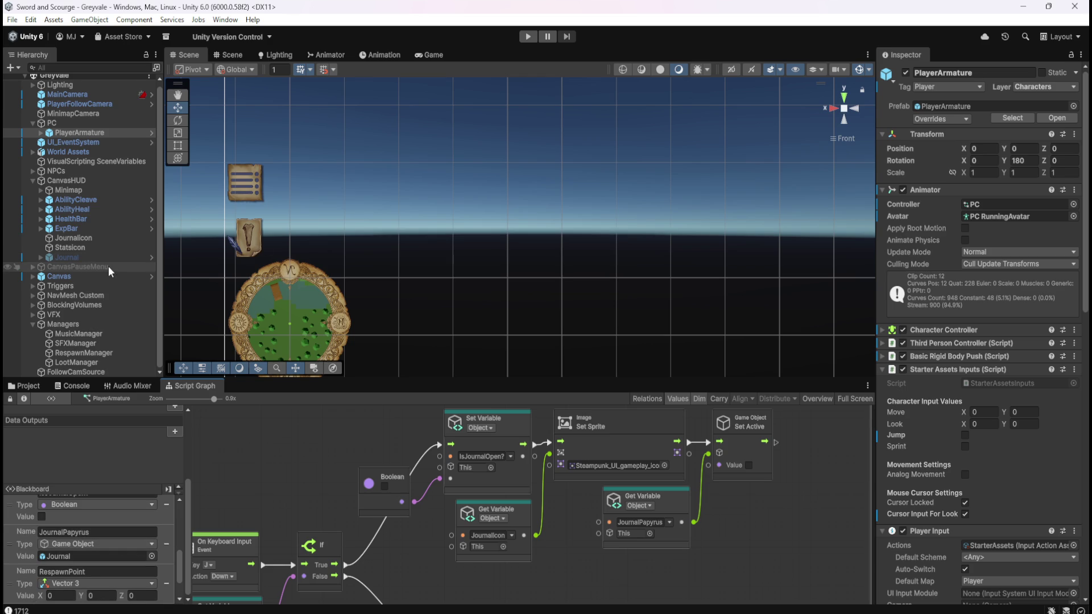
pyautogui.scroll(5, 113, 551)
pyautogui.scroll(-8, 133, 547)
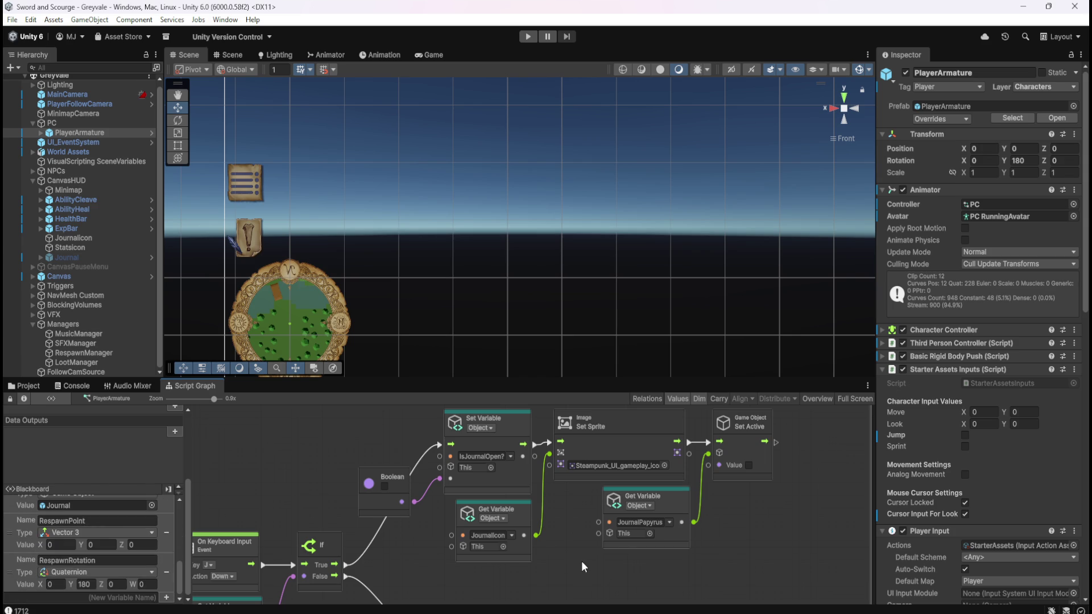
pyautogui.hotkey('shift', 'space')
pyautogui.moveTo(673, 439)
pyautogui.mouseDown()
pyautogui.moveTo(722, 321)
pyautogui.moveTo(701, 353)
pyautogui.mouseUp()
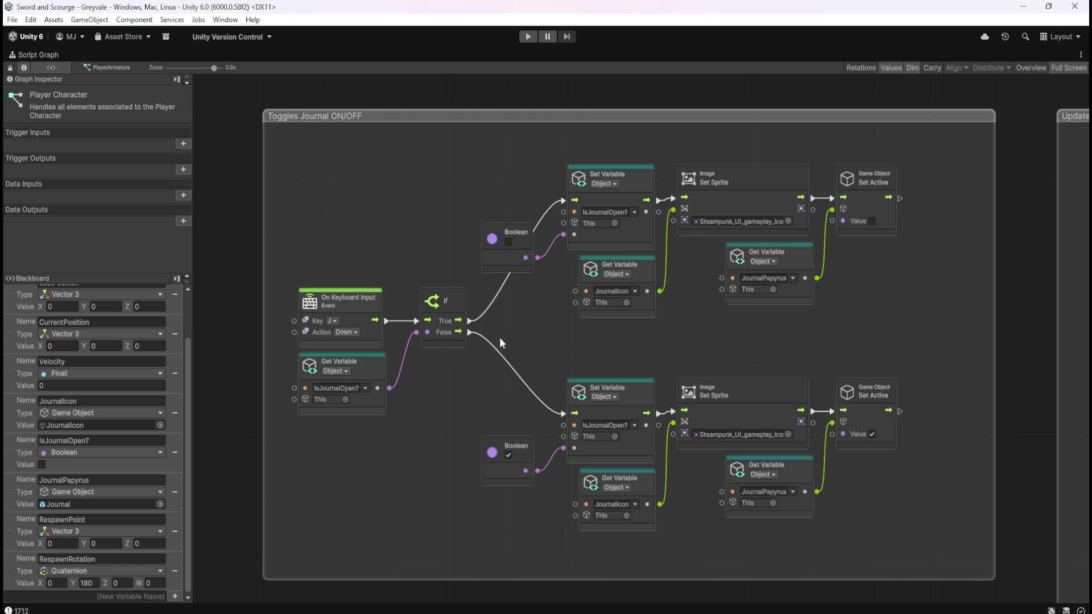
# Step: Move the Stats RPG mockup window aside and maximize the Player Character script graph
pyautogui.moveTo(869, 526)
pyautogui.mouseDown()
pyautogui.moveTo(859, 384)
pyautogui.moveTo(865, 217)
pyautogui.moveTo(871, 313)
pyautogui.moveTo(845, 435)
pyautogui.moveTo(850, 510)
pyautogui.mouseUp()
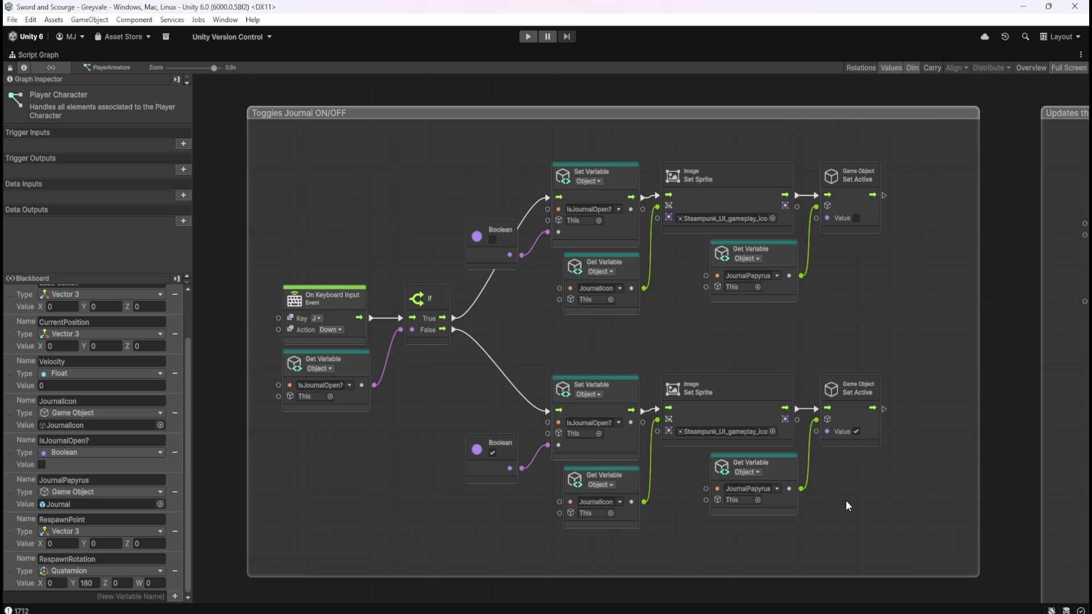
pyautogui.moveTo(1091, 91)
pyautogui.mouseDown()
pyautogui.moveTo(986, 87)
pyautogui.moveTo(946, 70)
pyautogui.moveTo(950, 49)
pyautogui.mouseUp()
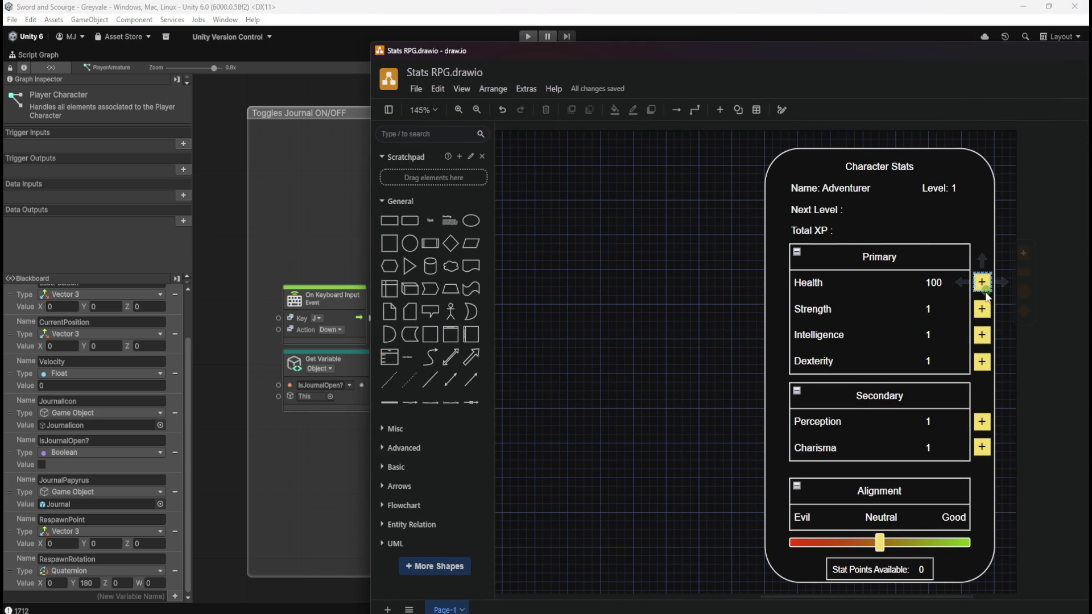
pyautogui.moveTo(917, 54); pyautogui.dragTo(1091, 102)
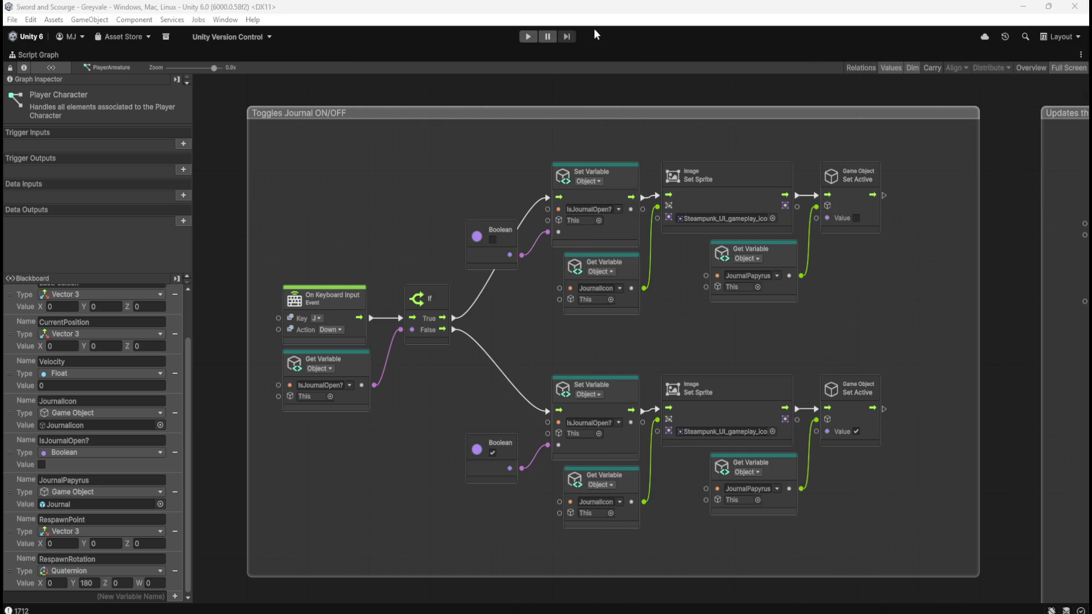
pyautogui.hotkey('shift', 'space')
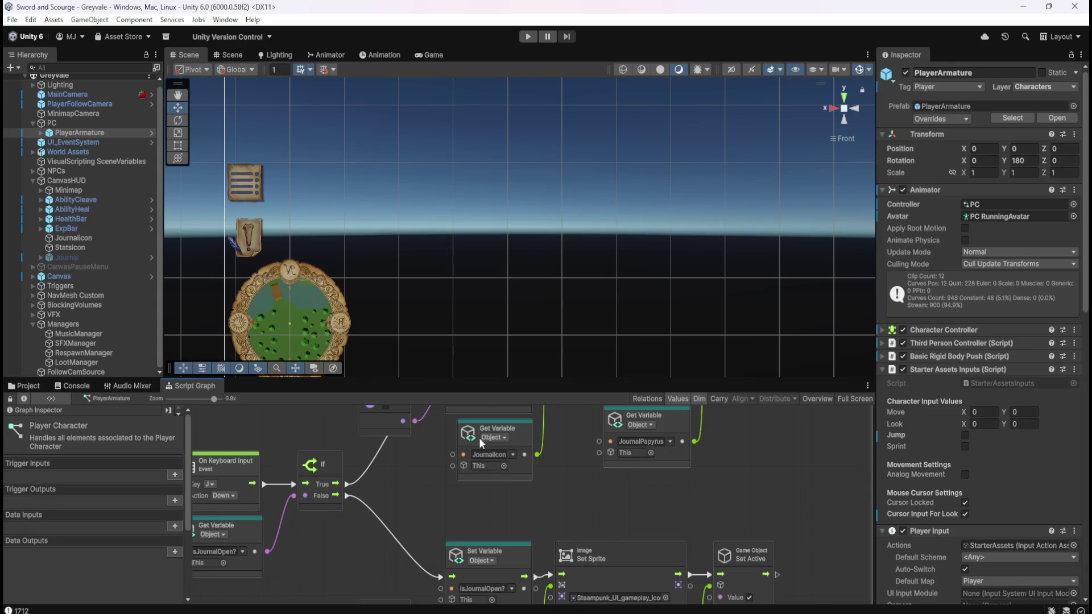
pyautogui.hotkey('shift', 'space')
pyautogui.moveTo(190, 340)
pyautogui.mouseDown()
pyautogui.moveTo(188, 305)
pyautogui.moveTo(189, 592)
pyautogui.mouseUp()
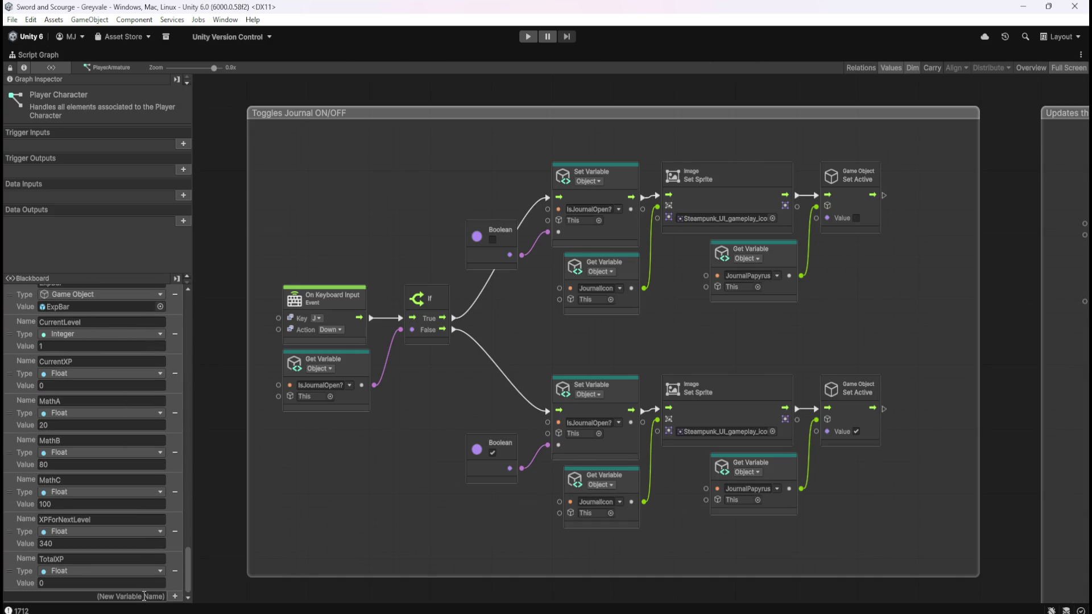
# Step: Create a Blackboard variable named StatPoints of type Integer and save the scene
pyautogui.click(139, 596)
pyautogui.write('Sta')
pyautogui.write('t')
pyautogui.write('Points')
pyautogui.press('Return')
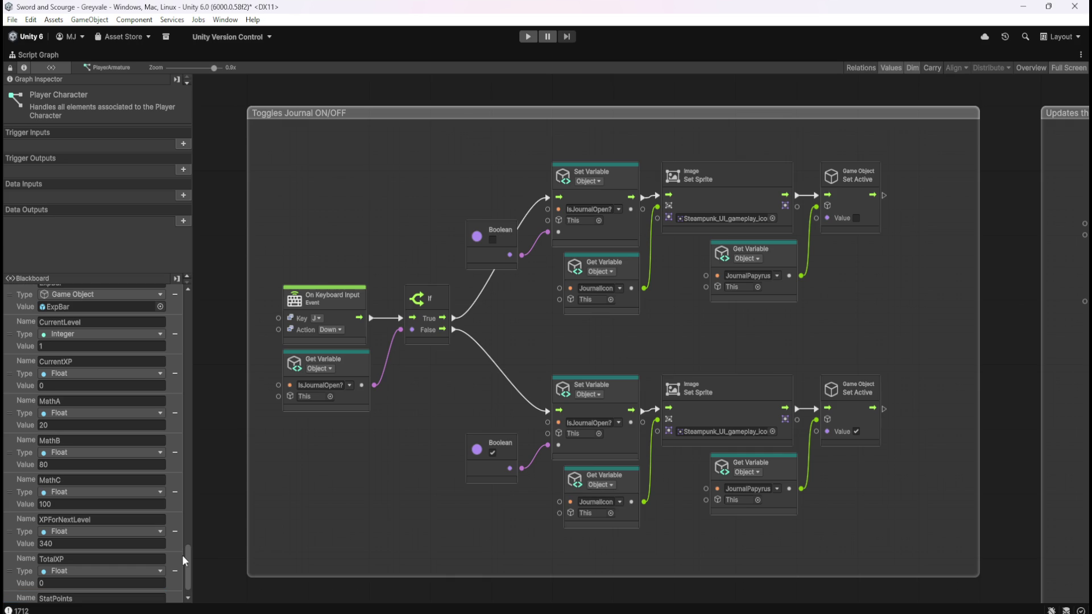
pyautogui.scroll(-1, 182, 560)
pyautogui.click(111, 582)
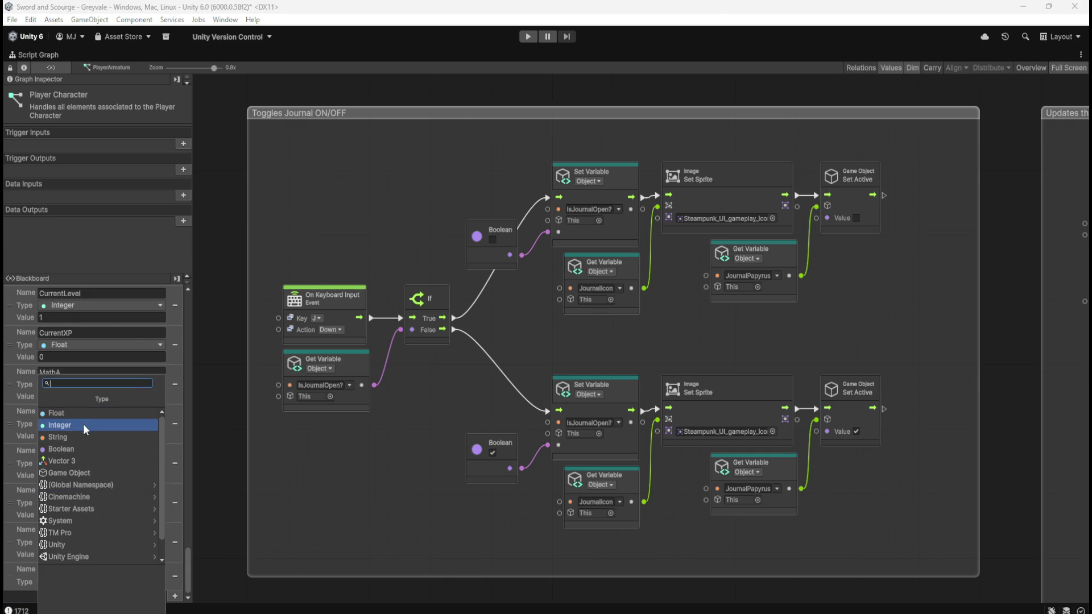
pyautogui.click(83, 425)
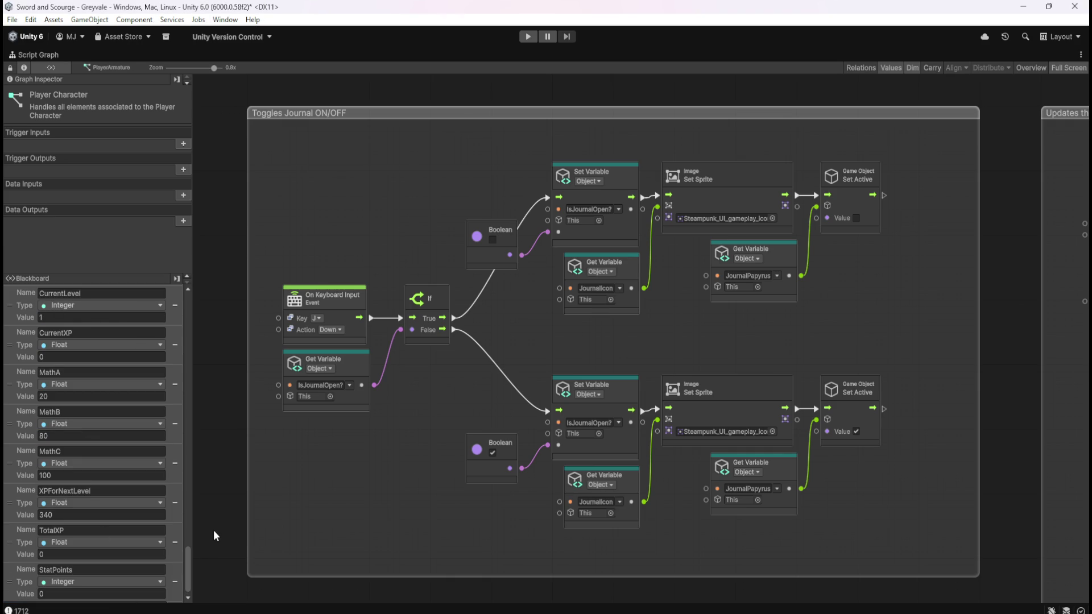
pyautogui.hotkey('ctrl', 's')
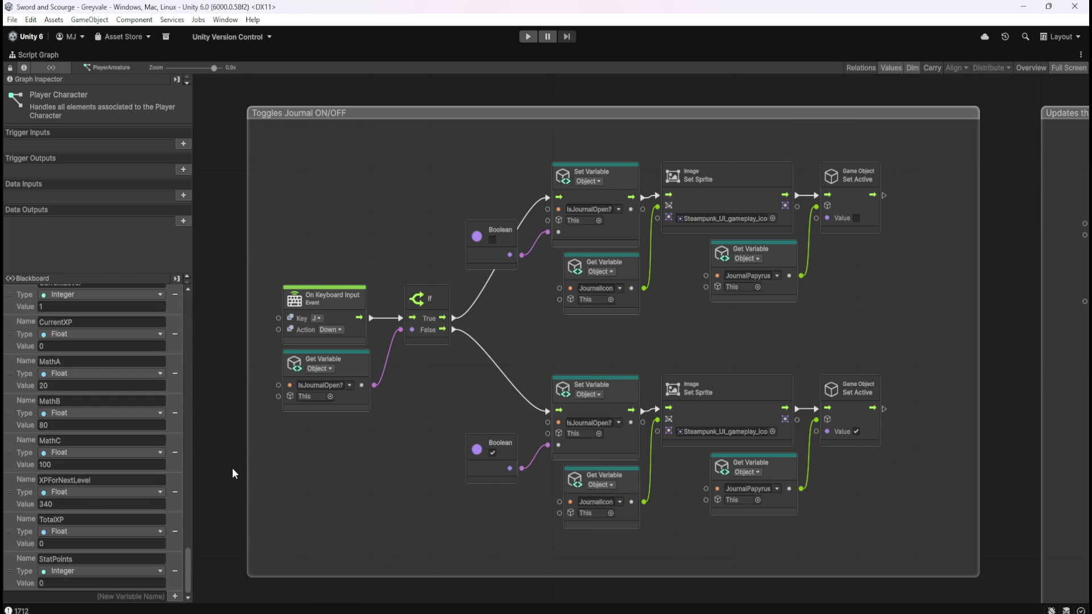
pyautogui.hotkey('shift', 'space')
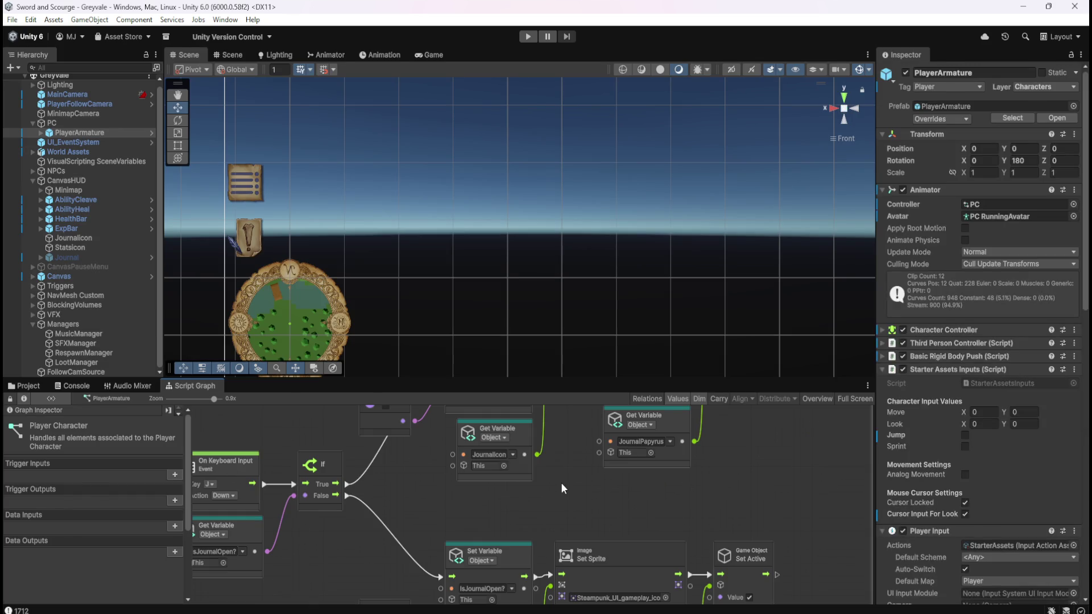
# Step: Pan across the graph to the LEVEL UP group's Clamp XPForNextLevel and UpdateExpBar Trigger nodes
pyautogui.hotkey('shift', 'space')
pyautogui.scroll(-7, 544, 498)
pyautogui.moveTo(840, 480)
pyautogui.mouseDown()
pyautogui.moveTo(742, 261)
pyautogui.moveTo(631, 466)
pyautogui.moveTo(441, 459)
pyautogui.mouseUp()
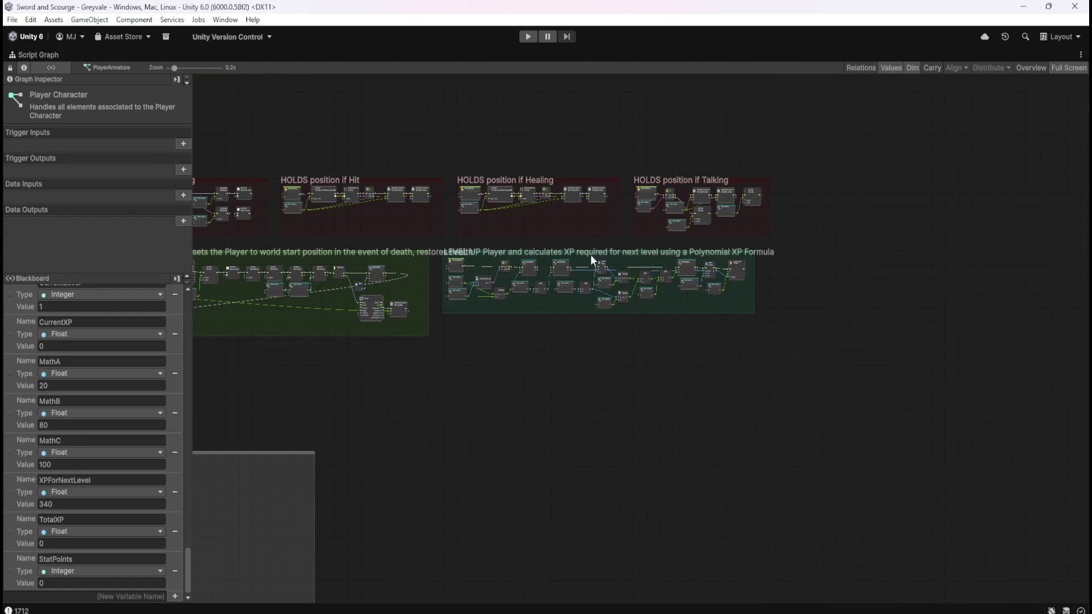
pyautogui.scroll(8, 593, 255)
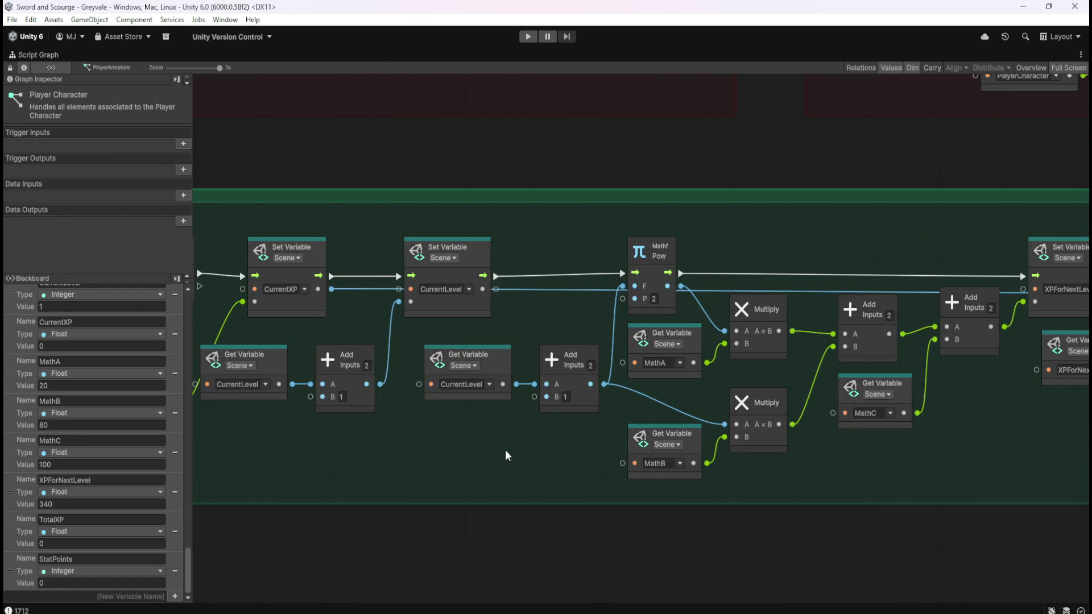
pyautogui.moveTo(454, 442); pyautogui.dragTo(533, 402)
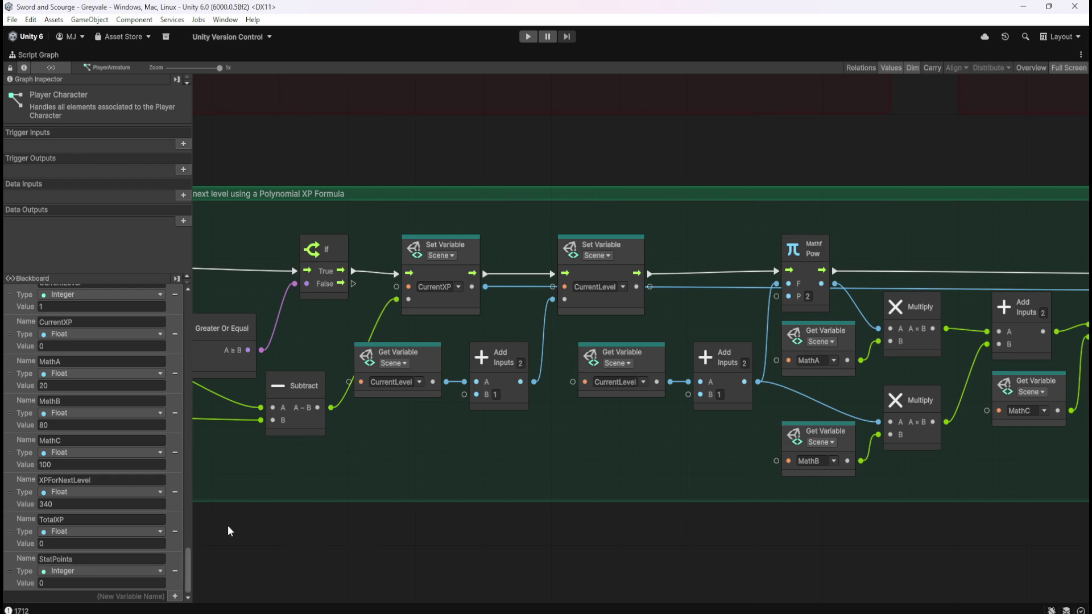
pyautogui.moveTo(654, 484); pyautogui.dragTo(364, 486)
pyautogui.moveTo(884, 462)
pyautogui.mouseDown()
pyautogui.moveTo(560, 450)
pyautogui.moveTo(898, 455)
pyautogui.mouseUp()
pyautogui.moveTo(417, 448); pyautogui.dragTo(670, 445)
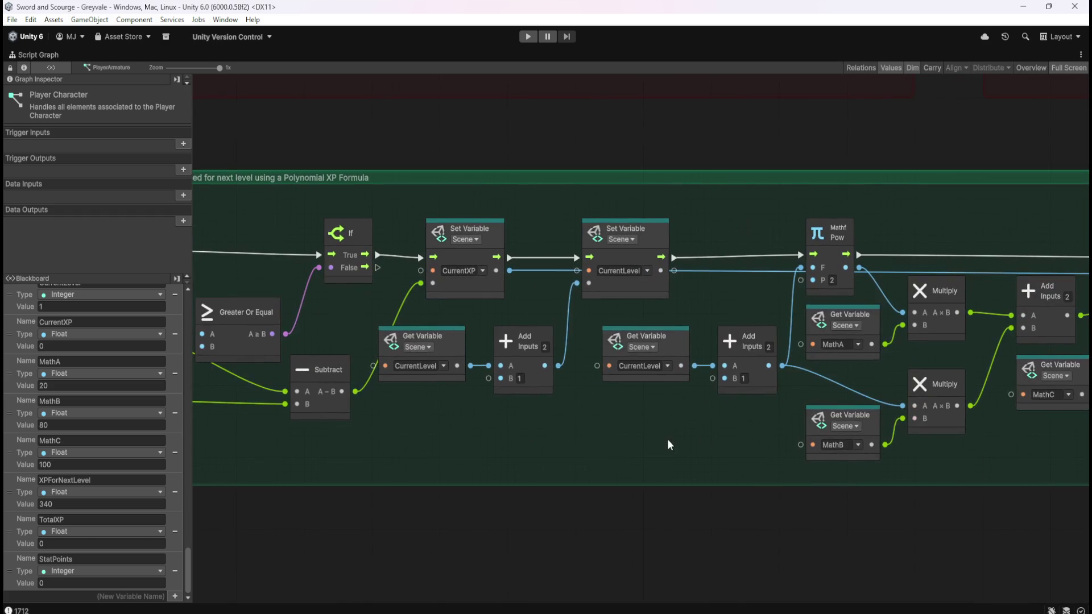
pyautogui.moveTo(548, 458)
pyautogui.mouseDown()
pyautogui.moveTo(923, 462)
pyautogui.moveTo(608, 444)
pyautogui.mouseUp()
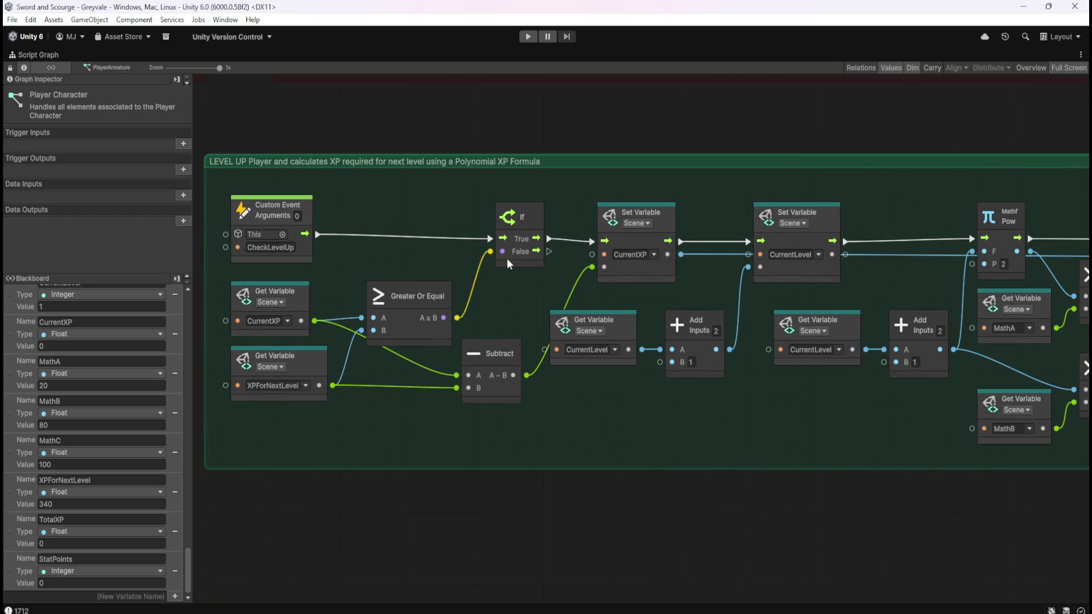
pyautogui.moveTo(819, 426); pyautogui.dragTo(382, 431)
pyautogui.moveTo(785, 434)
pyautogui.mouseDown()
pyautogui.moveTo(506, 424)
pyautogui.moveTo(580, 434)
pyautogui.mouseUp()
pyautogui.moveTo(753, 377); pyautogui.dragTo(708, 372)
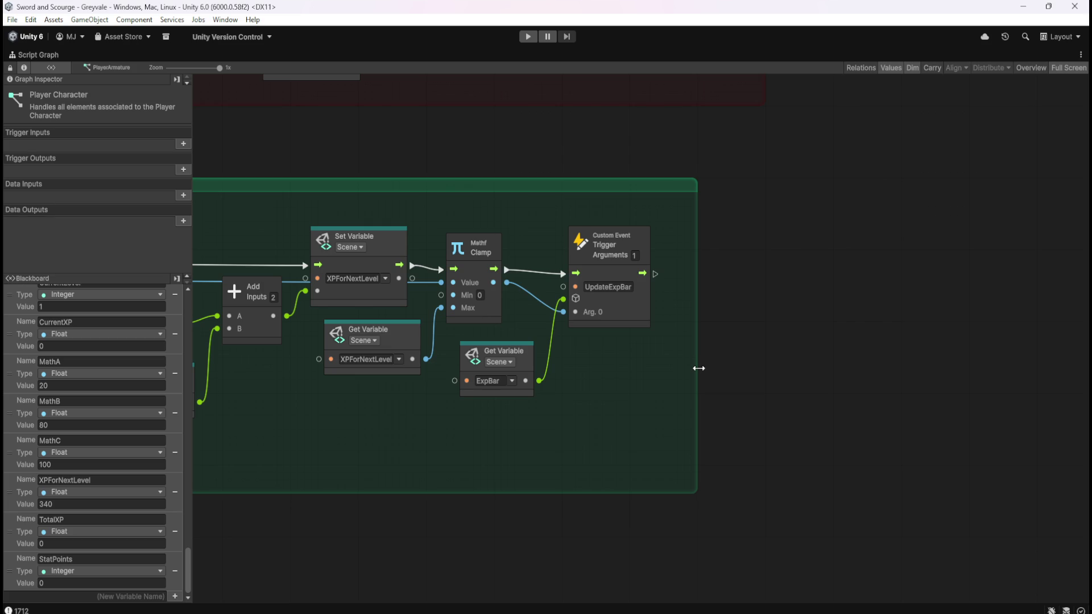
# Step: Widen the LEVEL UP group and drop in Get and Set StatPoints nodes
pyautogui.click(699, 368)
pyautogui.moveTo(700, 397); pyautogui.dragTo(977, 365)
pyautogui.click(766, 393)
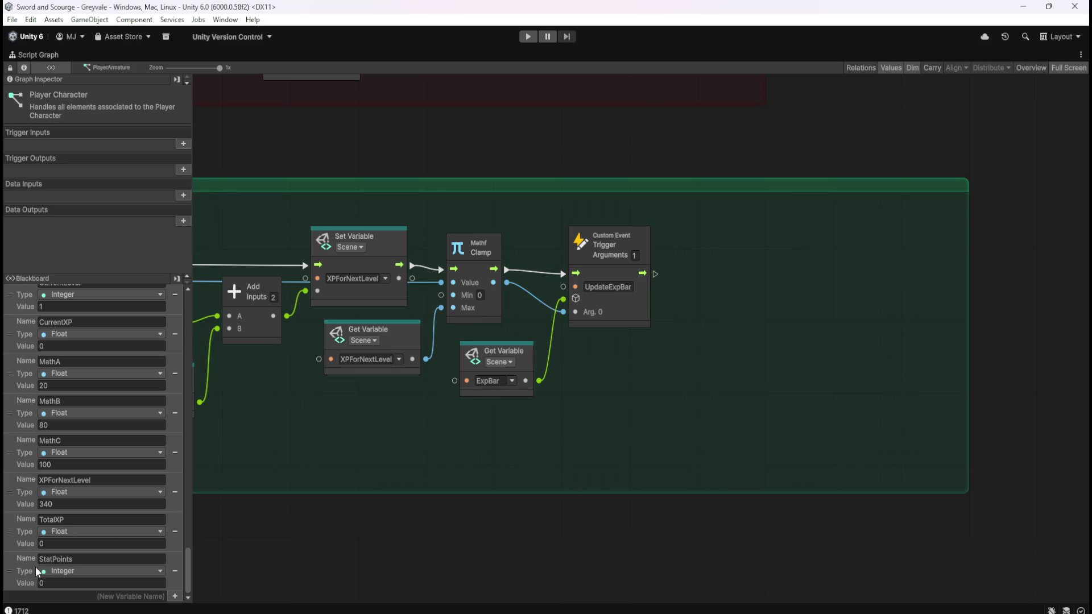
pyautogui.moveTo(15, 571)
pyautogui.mouseDown()
pyautogui.moveTo(672, 365)
pyautogui.moveTo(603, 368)
pyautogui.mouseUp()
pyautogui.moveTo(20, 570)
pyautogui.mouseDown()
pyautogui.moveTo(740, 278)
pyautogui.moveTo(733, 266)
pyautogui.mouseUp()
# Step: Feed StatPoints + 1 into the setter and run it after the UpdateExpBar trigger
pyautogui.moveTo(673, 404); pyautogui.dragTo(706, 406)
pyautogui.write('add')
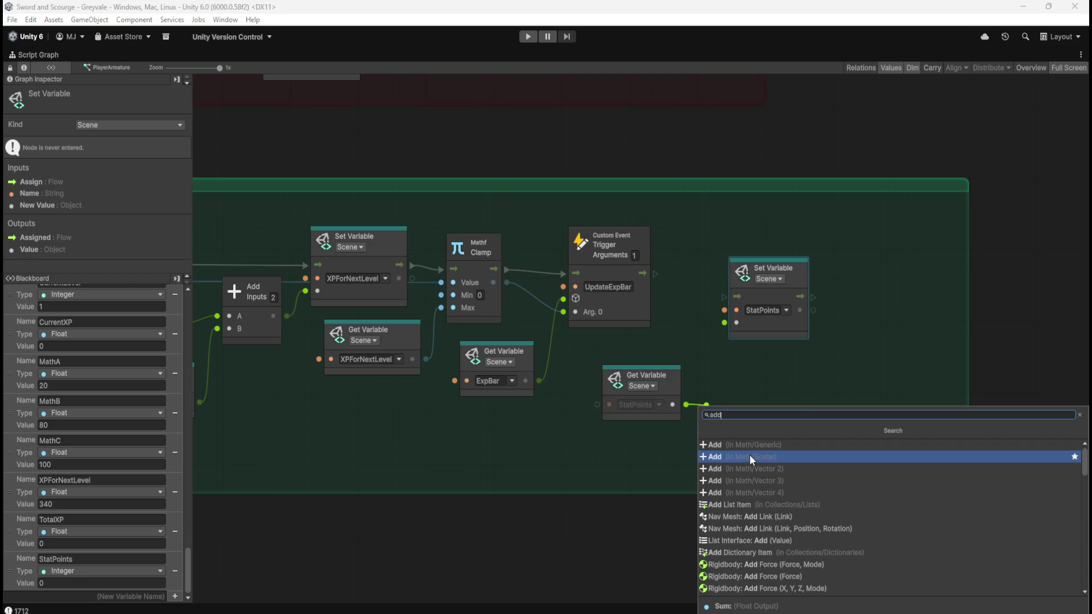
pyautogui.click(749, 455)
pyautogui.moveTo(776, 405); pyautogui.dragTo(722, 325)
pyautogui.moveTo(656, 275); pyautogui.dragTo(720, 296)
pyautogui.moveTo(775, 323)
pyautogui.mouseDown()
pyautogui.moveTo(774, 292)
pyautogui.moveTo(782, 302)
pyautogui.mouseUp()
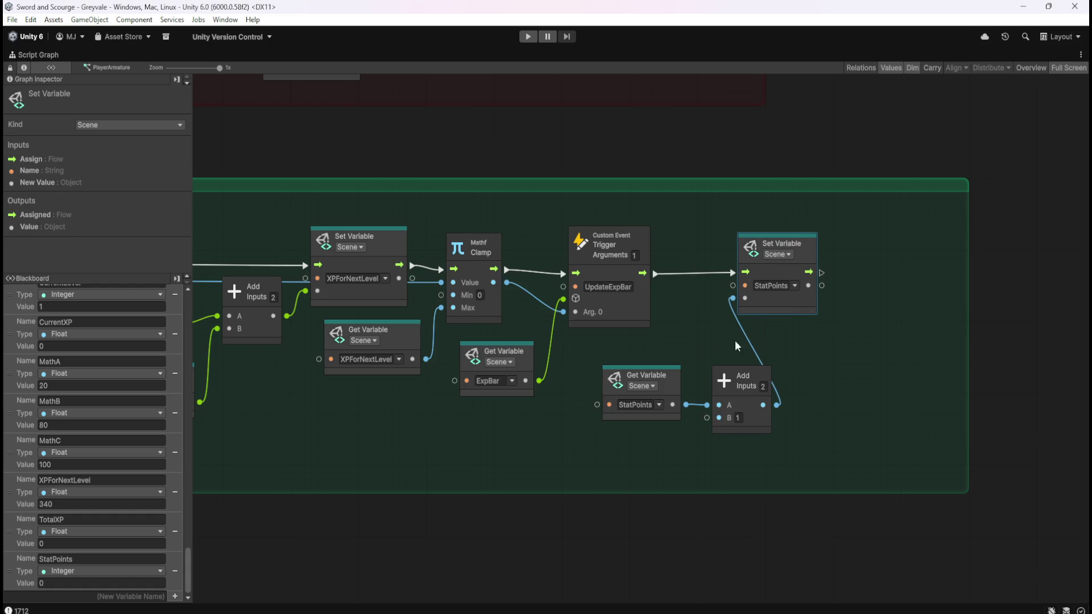
# Step: Tidy the StatPoints nodes and shrink the LEVEL UP group to fit them
pyautogui.moveTo(664, 357)
pyautogui.mouseDown()
pyautogui.moveTo(755, 388)
pyautogui.moveTo(698, 364)
pyautogui.moveTo(722, 391)
pyautogui.mouseUp()
pyautogui.click(753, 399)
pyautogui.click(781, 394)
pyautogui.click(786, 306)
pyautogui.moveTo(797, 307); pyautogui.dragTo(812, 312)
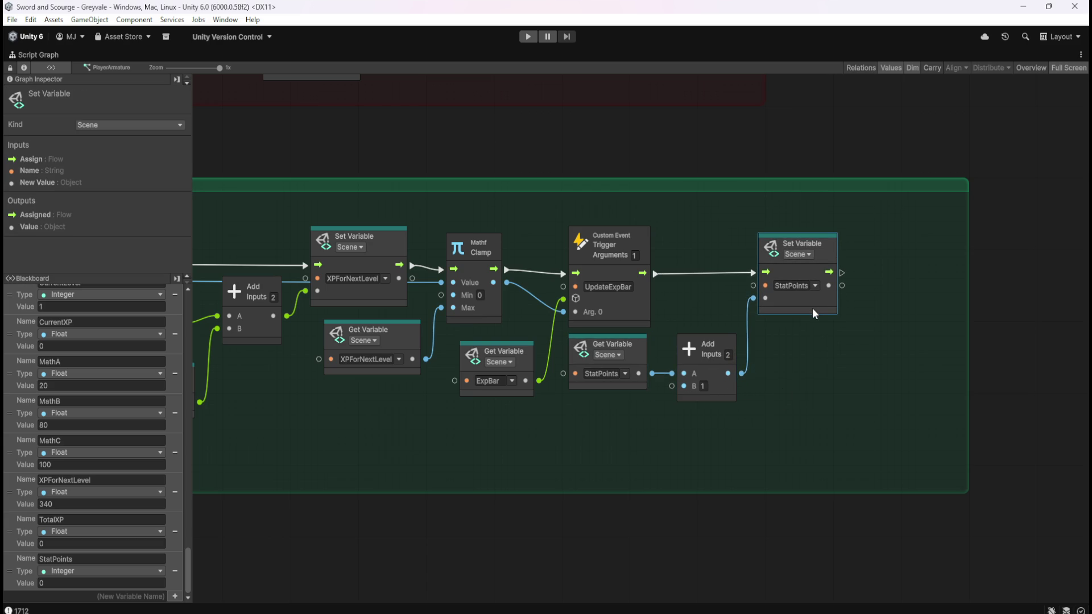
pyautogui.click(972, 339)
pyautogui.moveTo(971, 339); pyautogui.dragTo(901, 358)
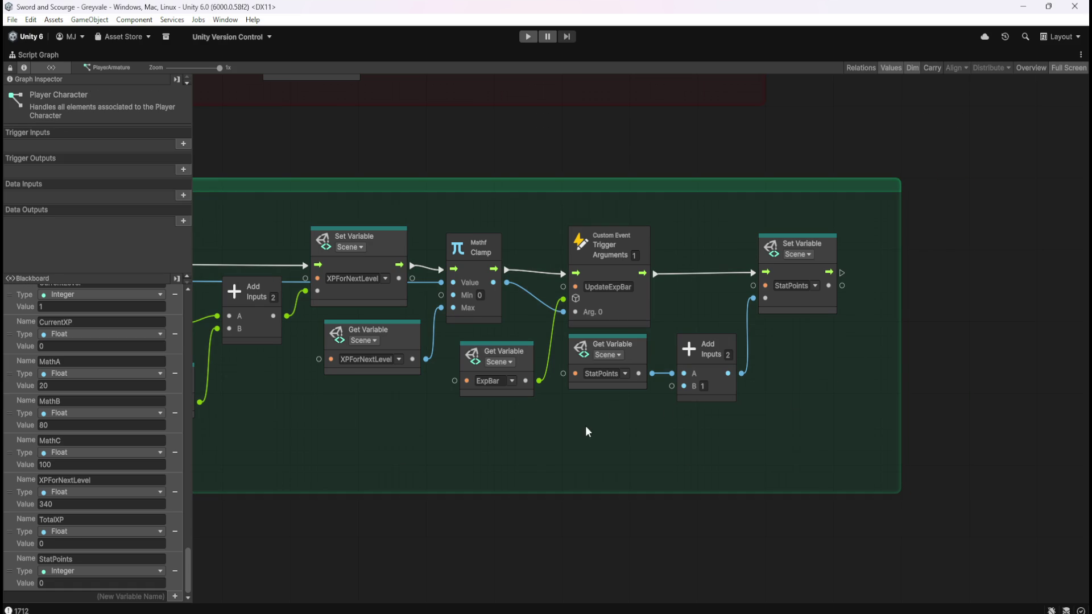
# Step: Browse the 'add' node search without adding anything, then restore the full editor layout
pyautogui.click(727, 390)
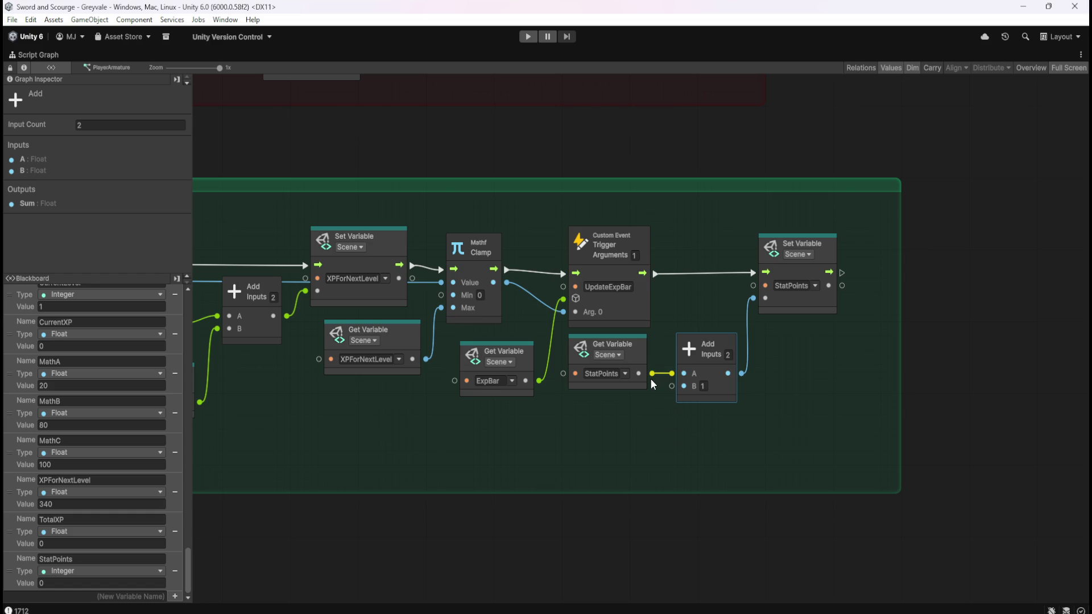
pyautogui.moveTo(653, 374); pyautogui.dragTo(681, 424)
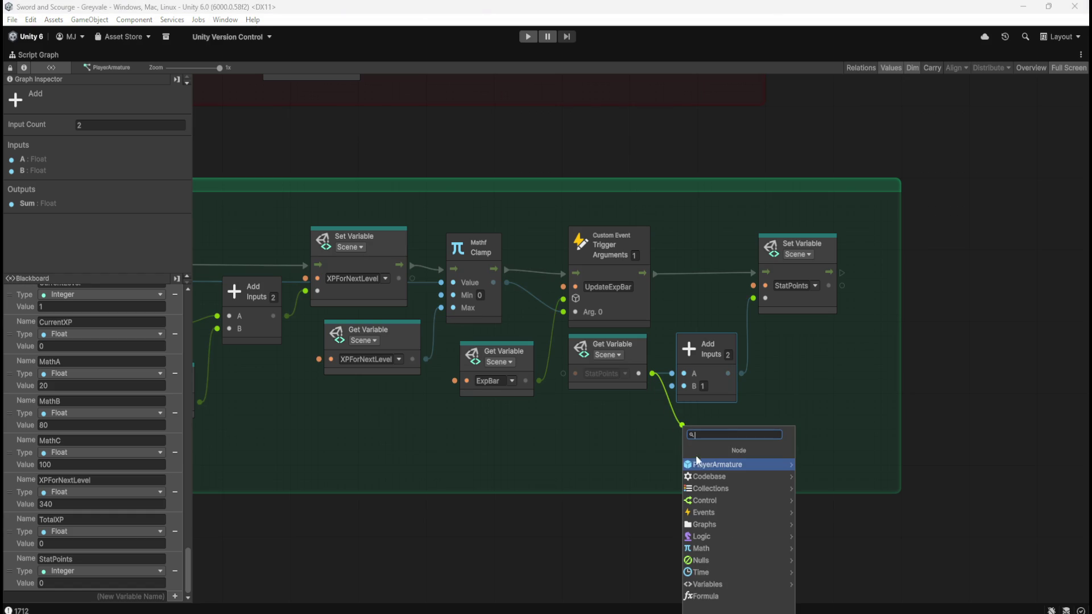
pyautogui.write('add')
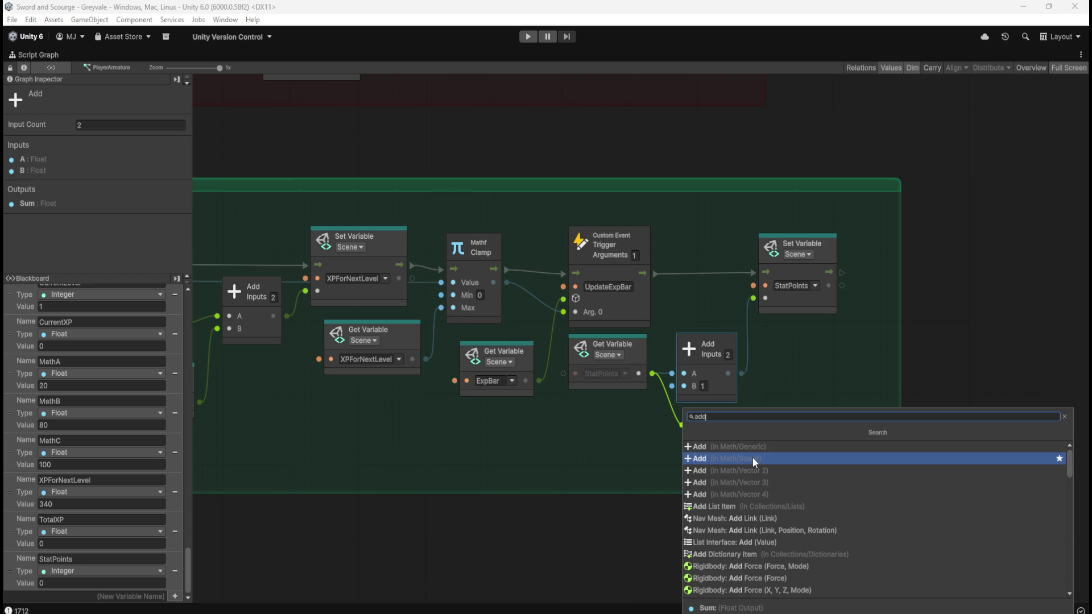
pyautogui.scroll(-1, 769, 493)
pyautogui.scroll(-10, 769, 493)
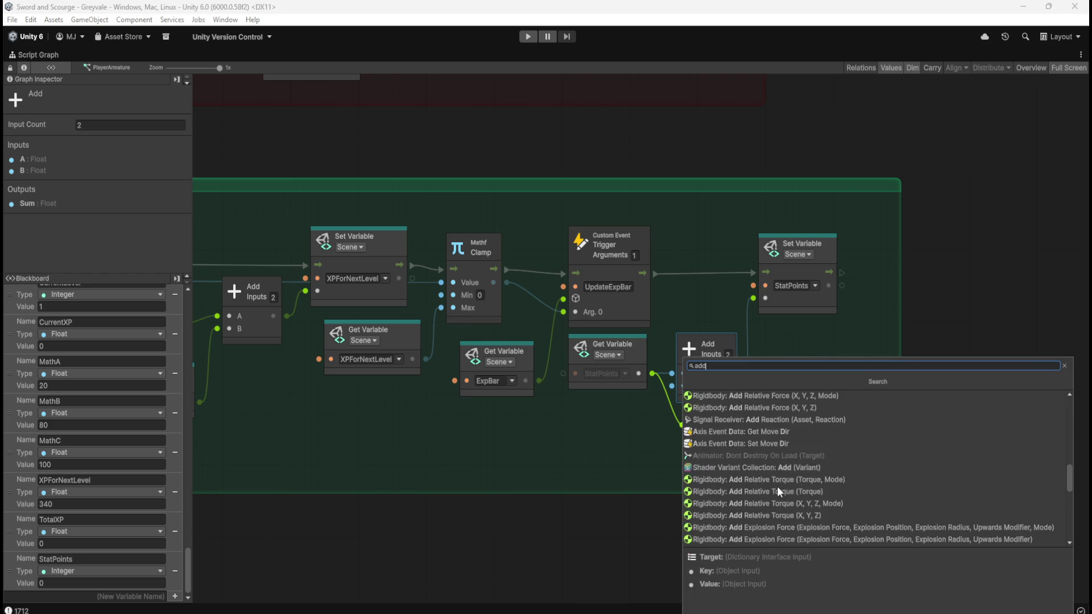
pyautogui.scroll(-2, 778, 486)
pyautogui.press('Escape')
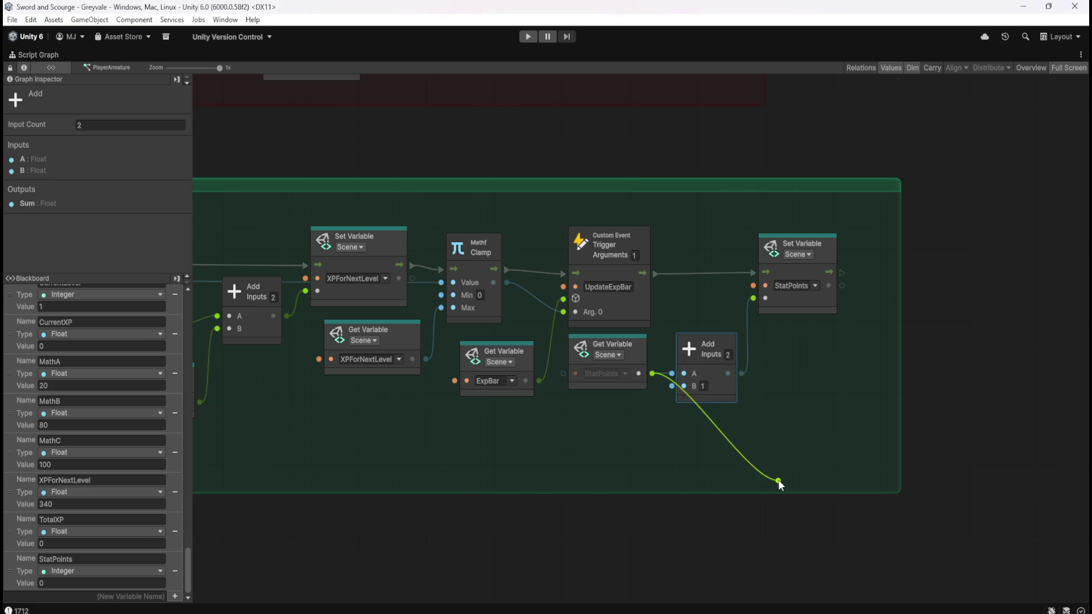
pyautogui.click(783, 406)
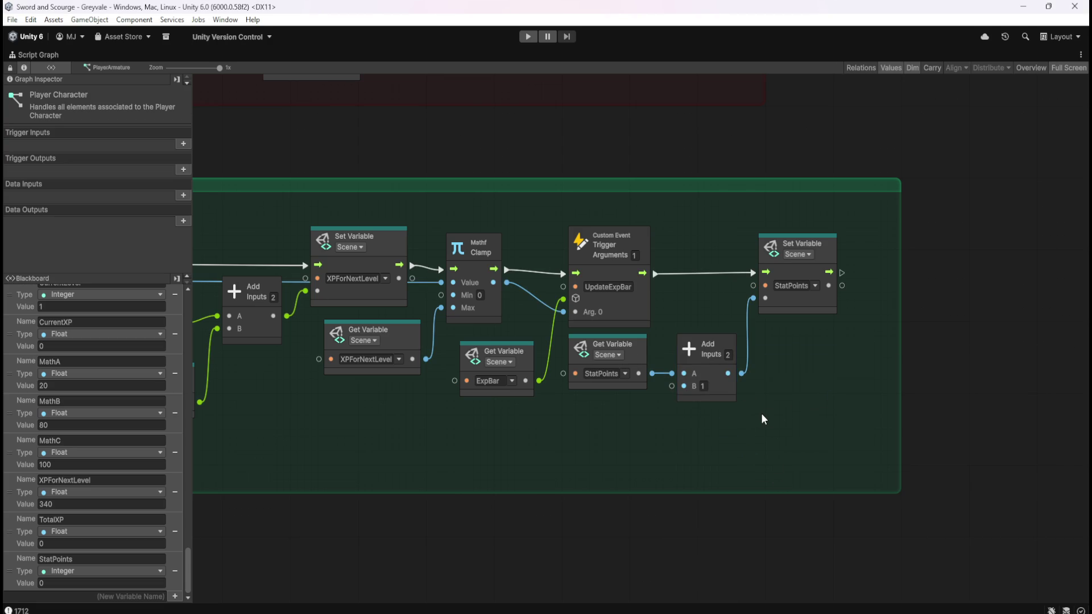
pyautogui.hotkey('shift', 'space')
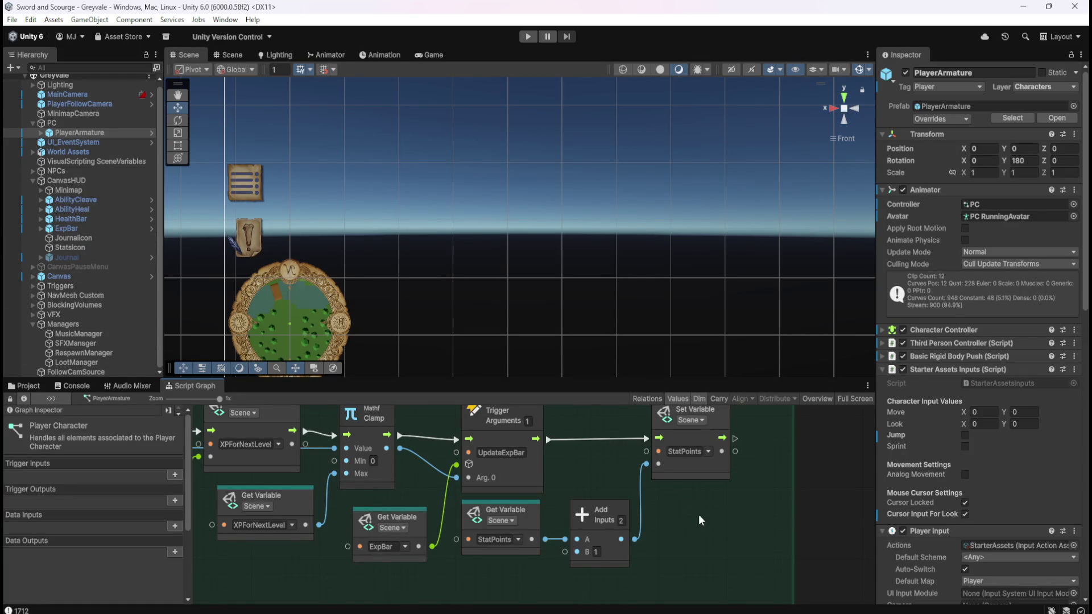
pyautogui.scroll(-5, 544, 193)
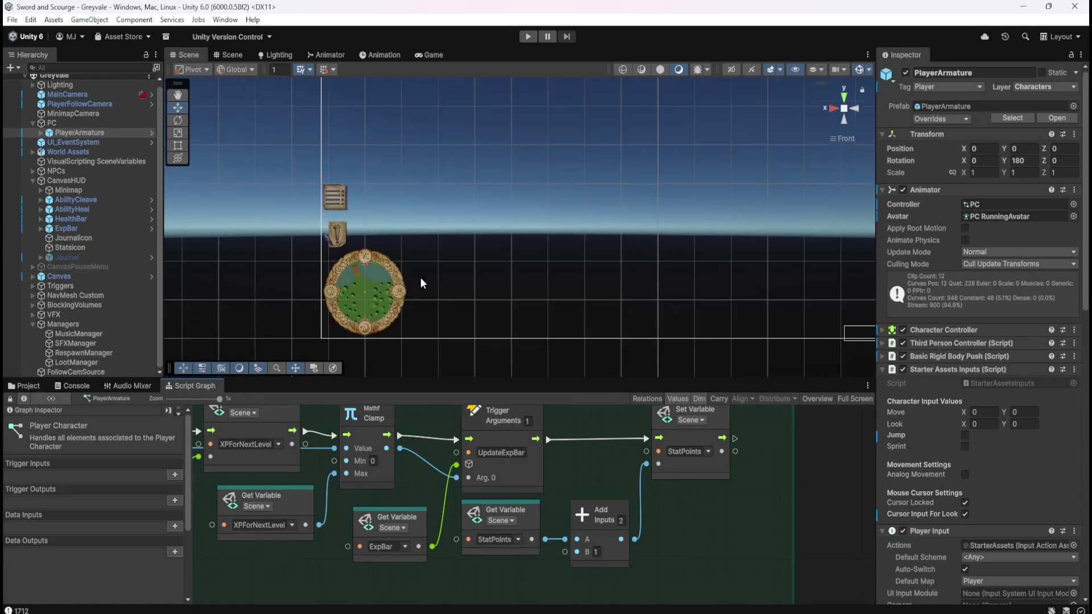
pyautogui.scroll(-1, 562, 215)
pyautogui.click(528, 36)
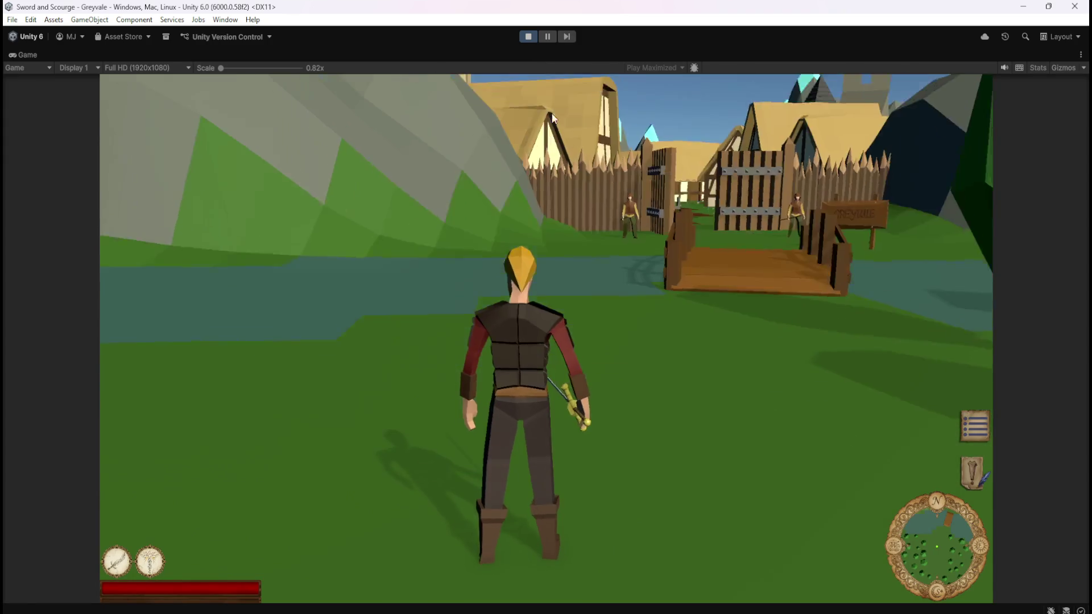
pyautogui.click(565, 149)
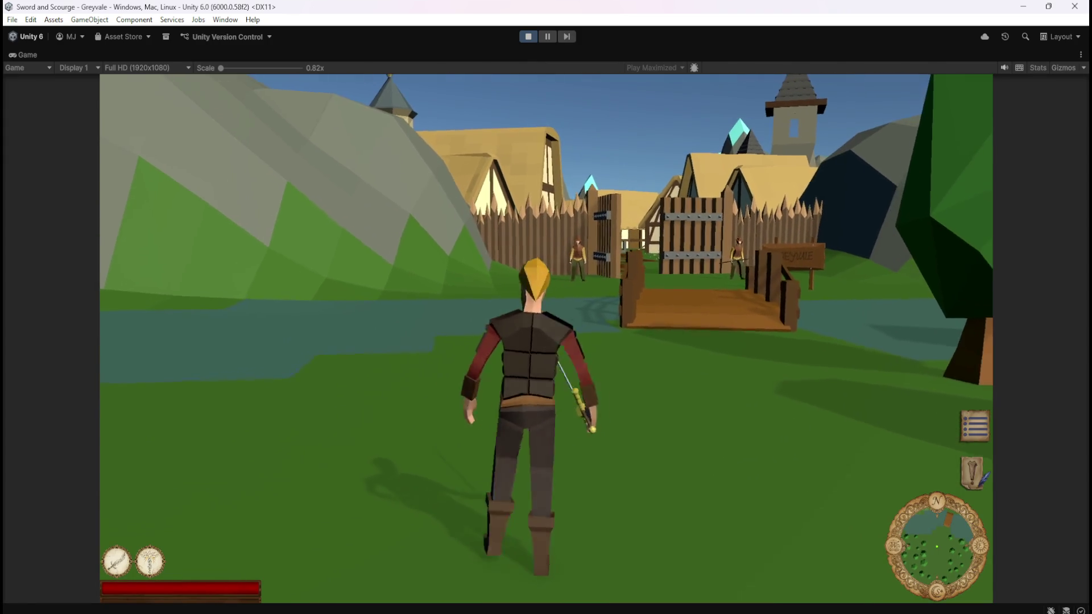
pyautogui.press('w')
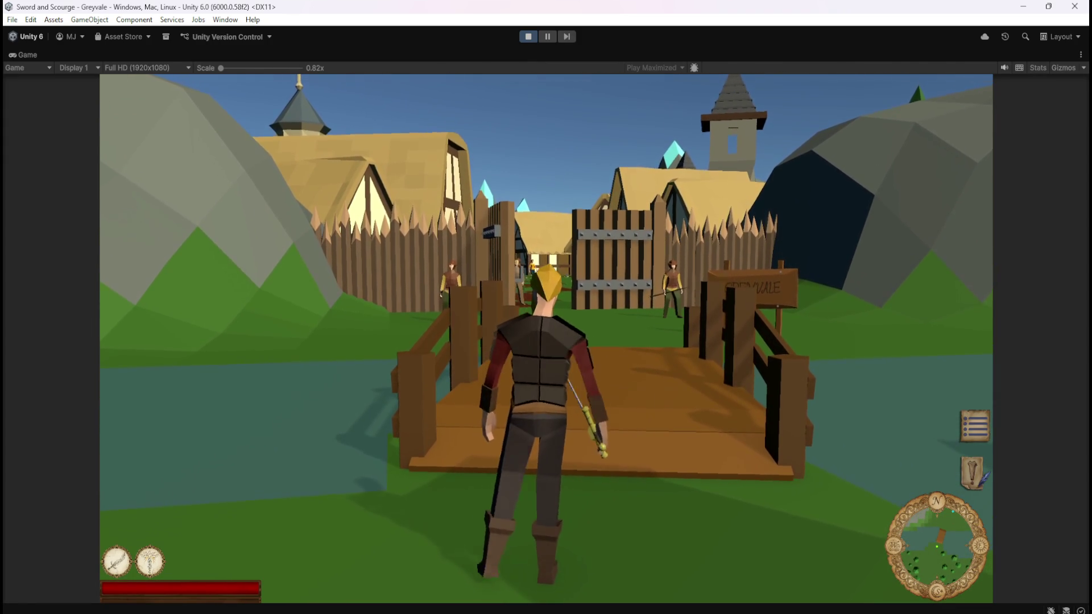
pyautogui.press('w')
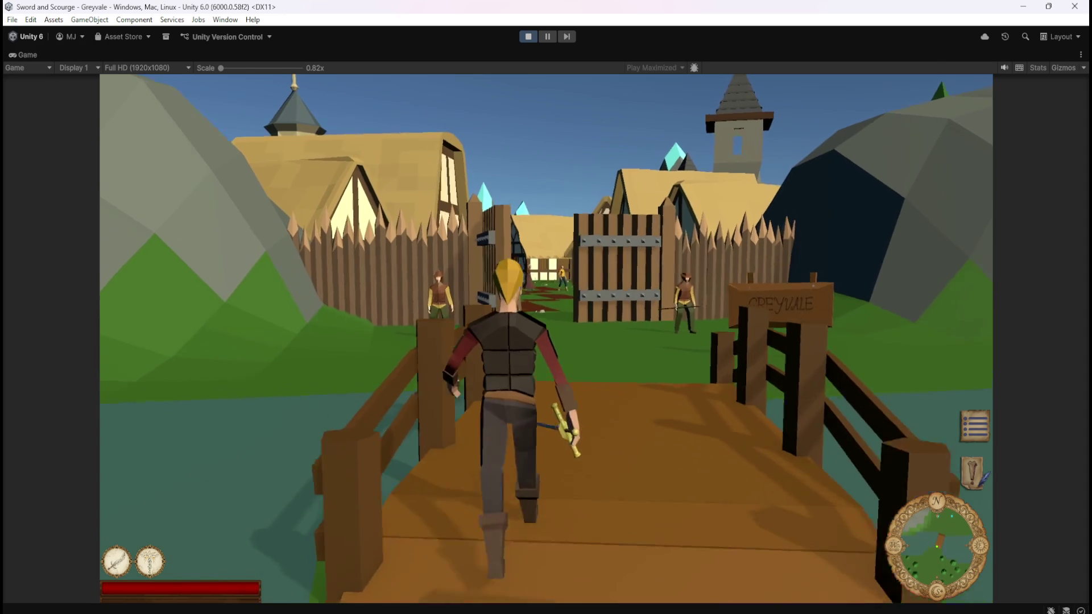
pyautogui.press('s')
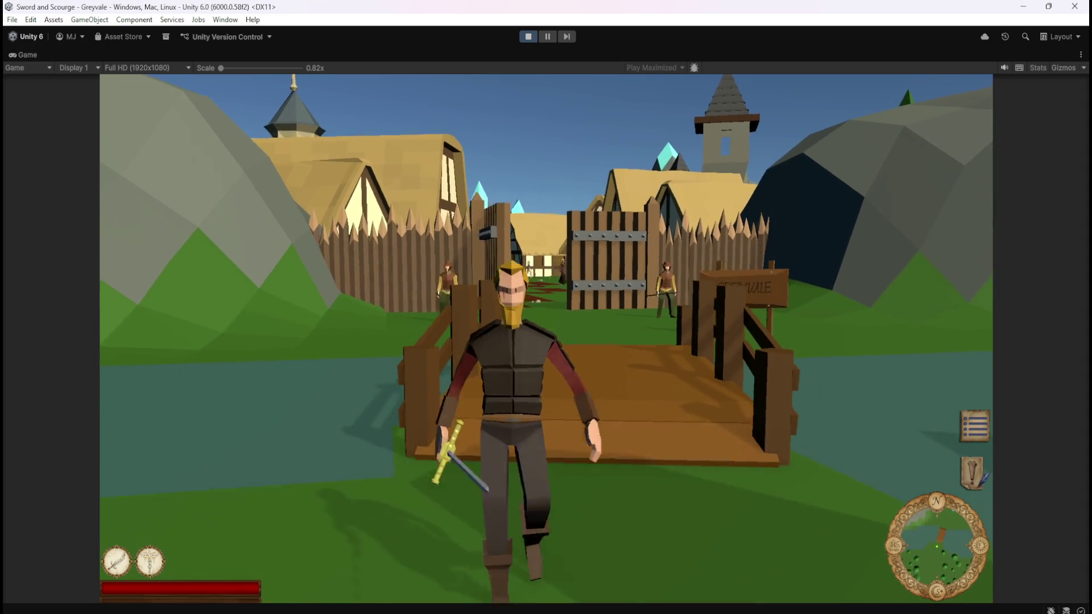
pyautogui.press('s')
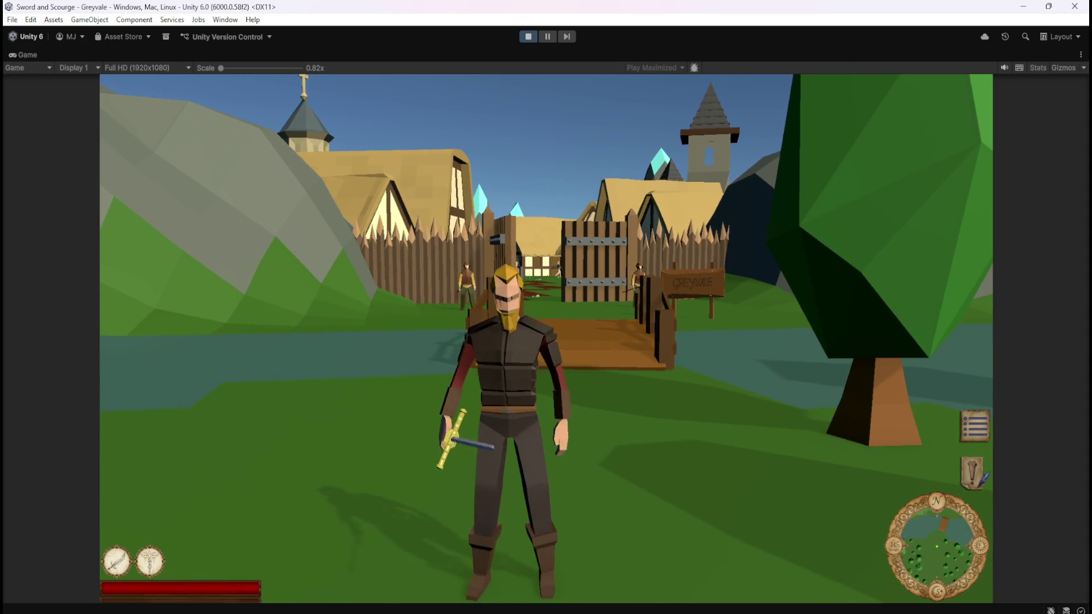
pyautogui.press('space')
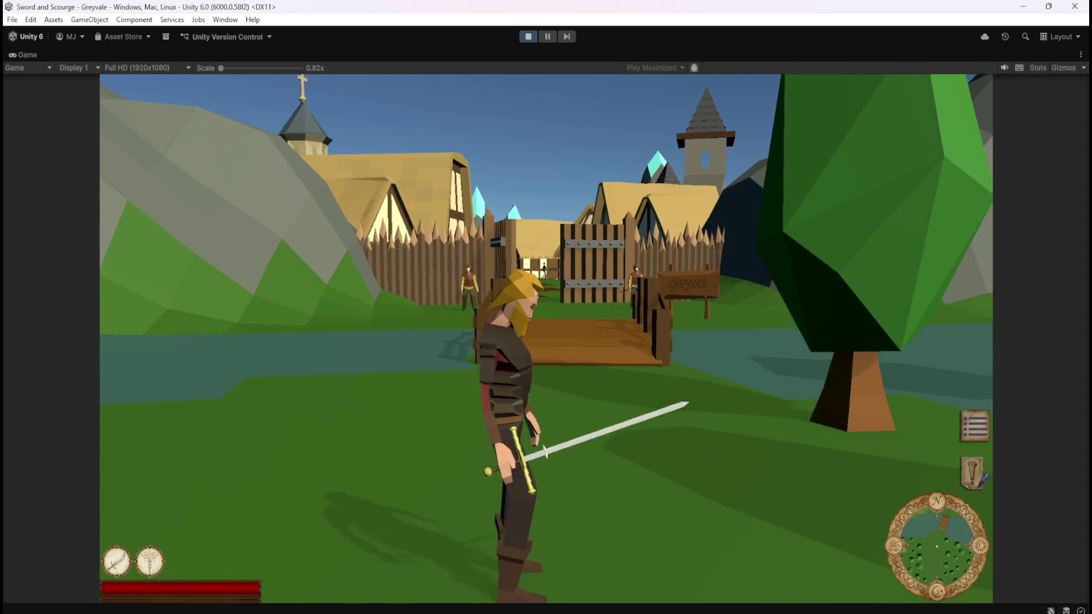
pyautogui.press('w')
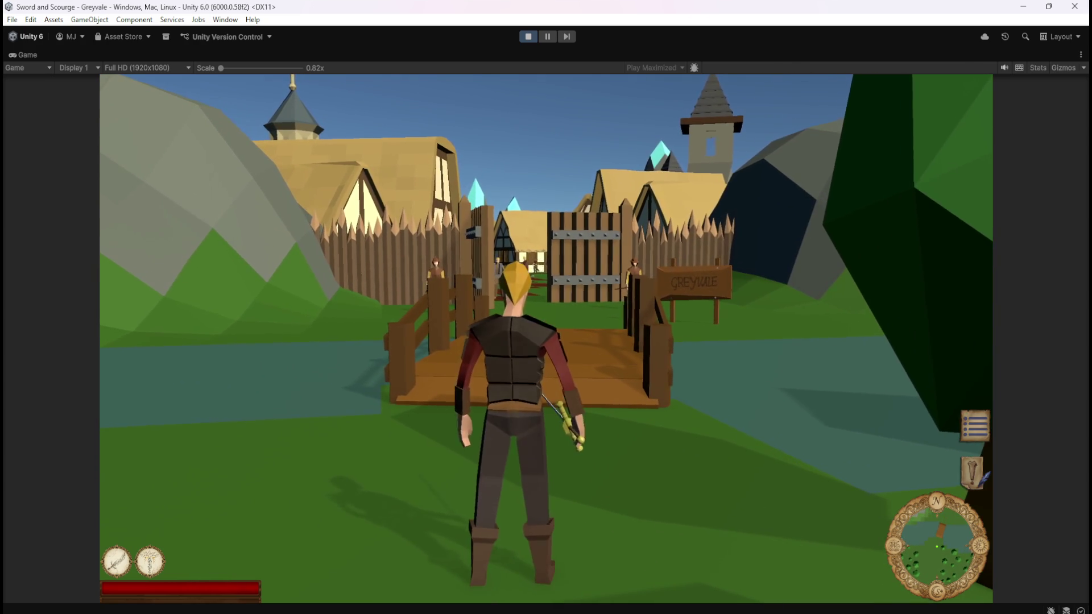
pyautogui.press('s')
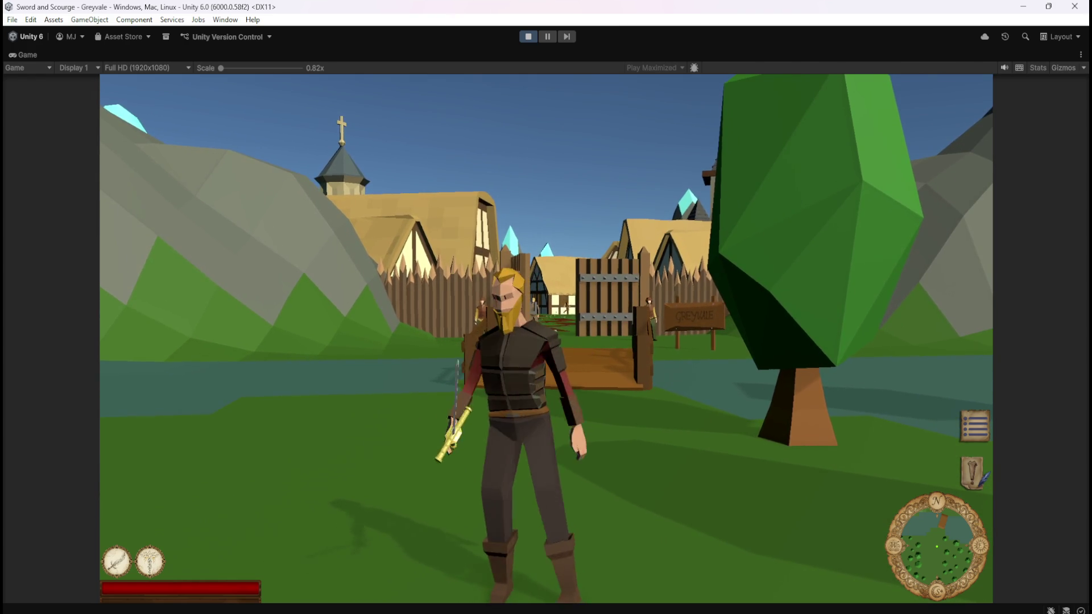
pyautogui.press('i')
pyautogui.press('i')
pyautogui.press('i')
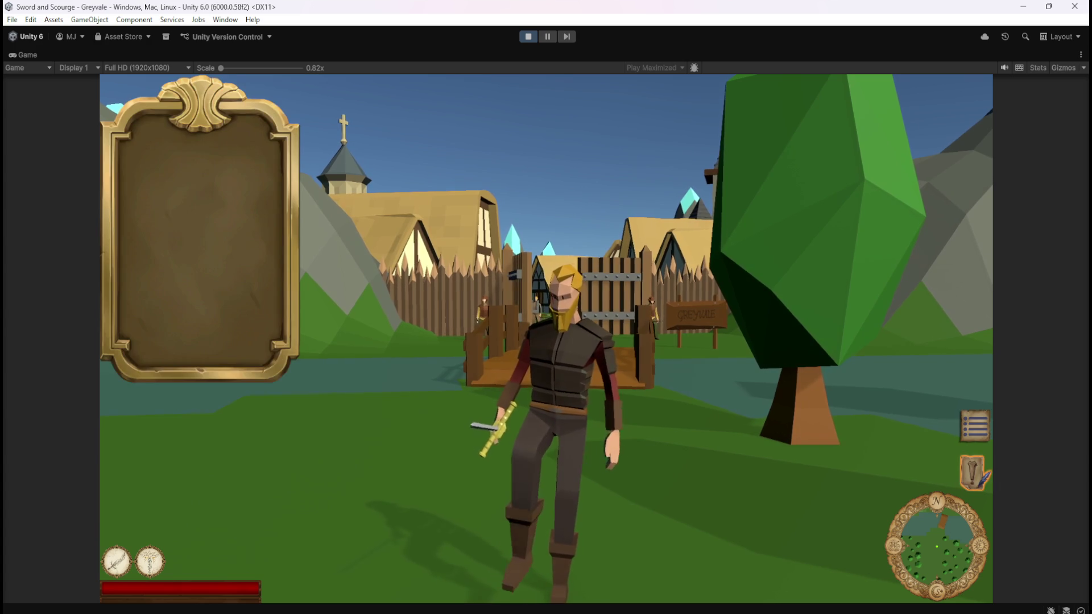
pyautogui.press('i')
pyautogui.press('i')
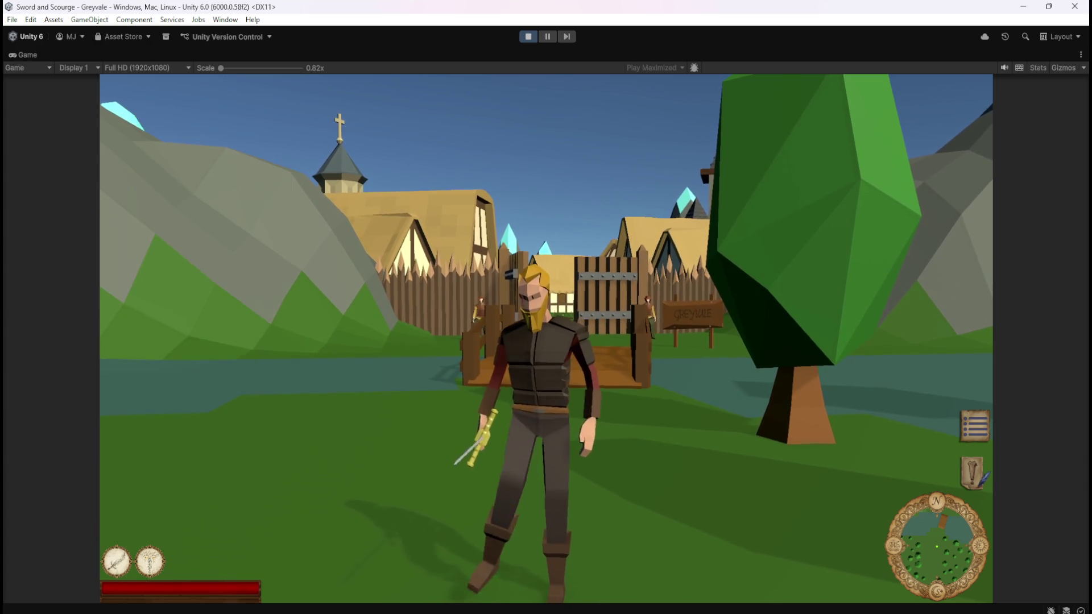
pyautogui.press('i')
pyautogui.press('i')
pyautogui.press('i')
pyautogui.press('i')
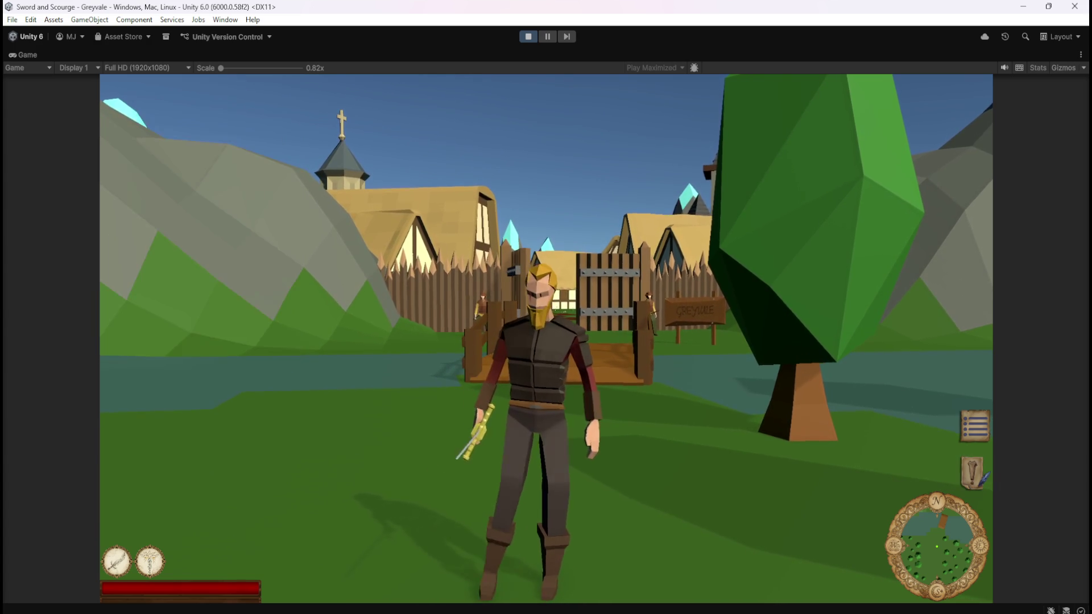
pyautogui.press('i')
pyautogui.press('i')
pyautogui.press('i')
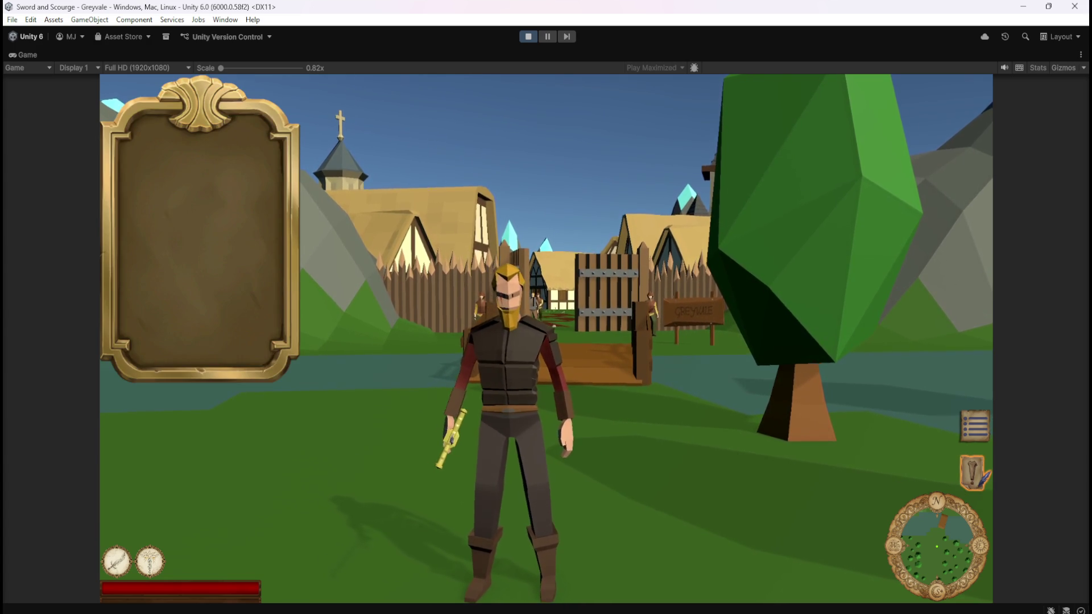
pyautogui.press('i')
pyautogui.press('i')
pyautogui.press('i')
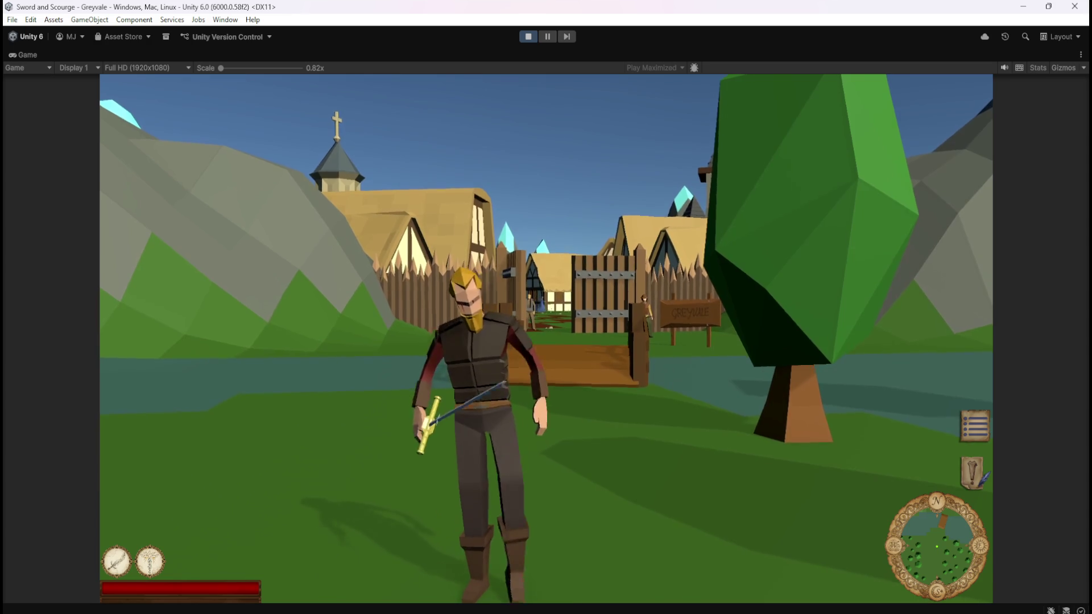
pyautogui.press('Escape')
pyautogui.click(531, 39)
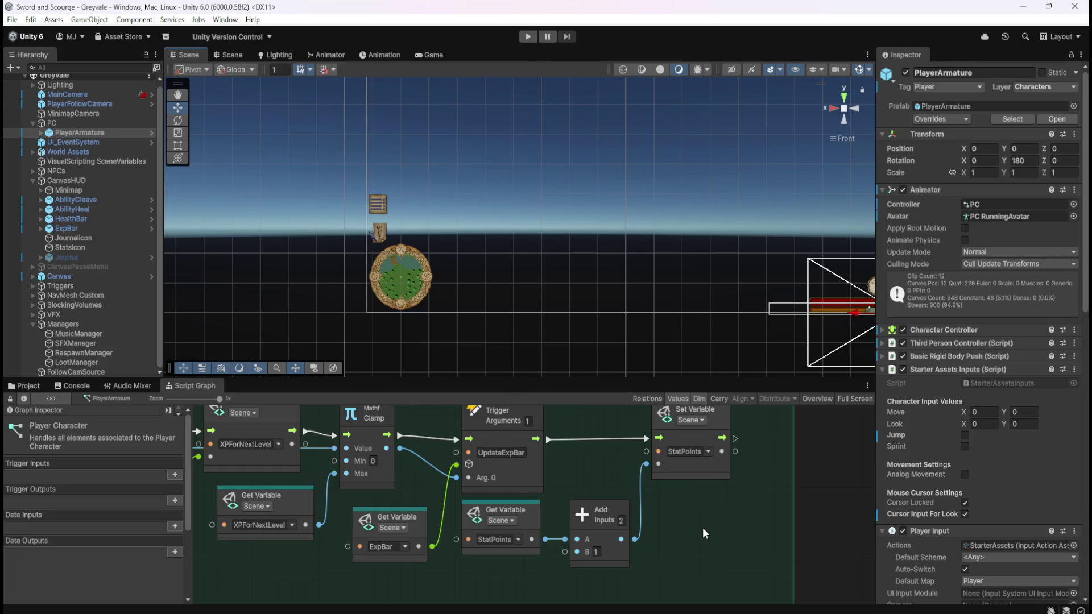
# Step: Select StatsIcon in the Hierarchy and maximize the Player Character script graph
pyautogui.click(107, 250)
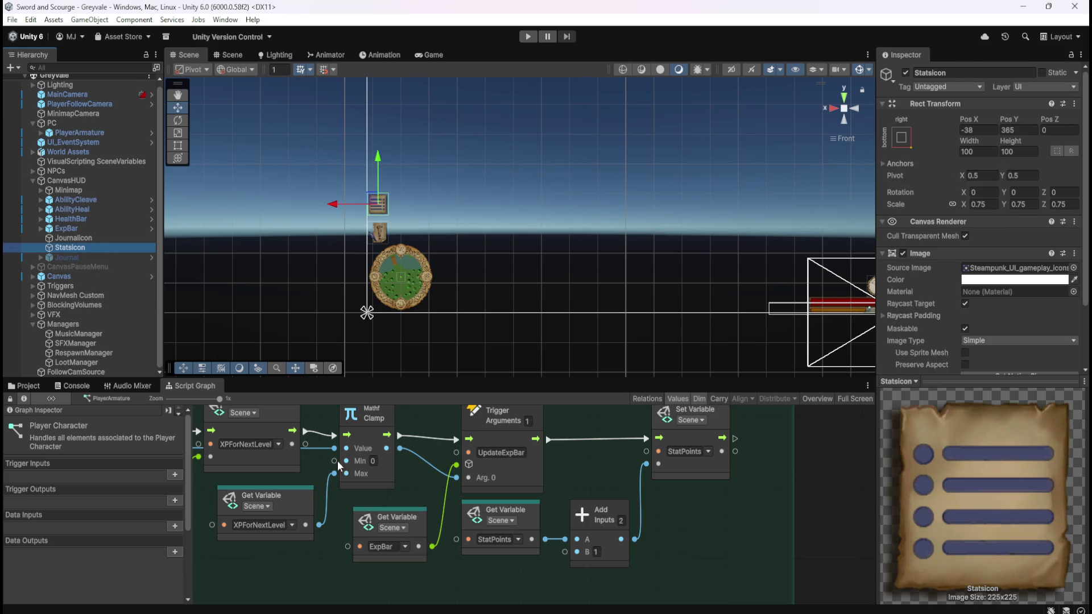
pyautogui.hotkey('shift', 'space')
pyautogui.scroll(-10, 820, 474)
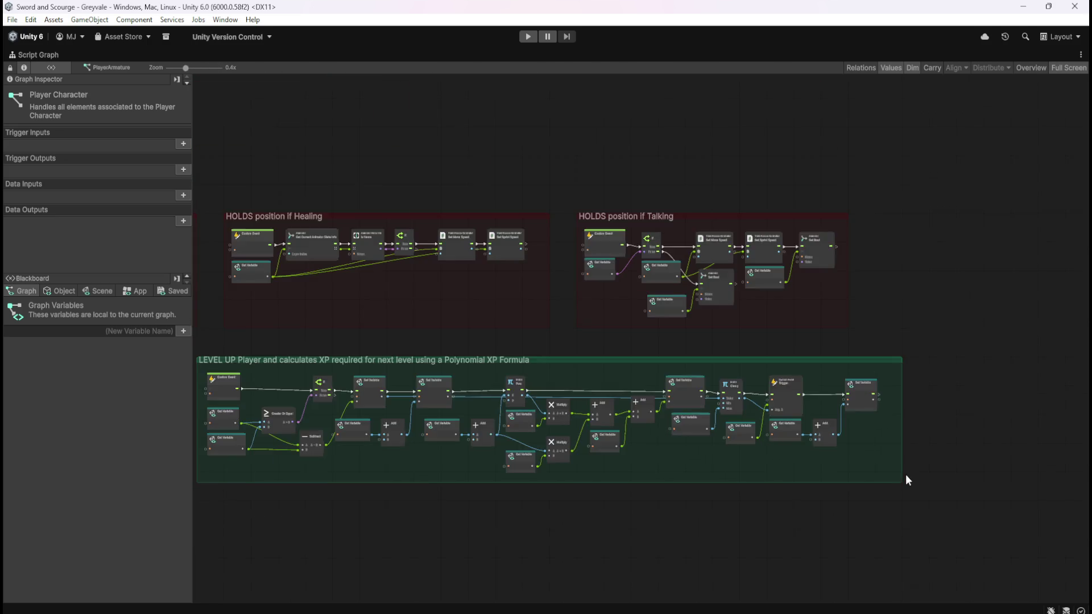
# Step: Pan to the Toggles Journal ON/OFF group and list the Blackboard's Object variables
pyautogui.scroll(10, 485, 348)
pyautogui.moveTo(983, 391)
pyautogui.mouseDown()
pyautogui.moveTo(934, 339)
pyautogui.moveTo(677, 326)
pyautogui.mouseUp()
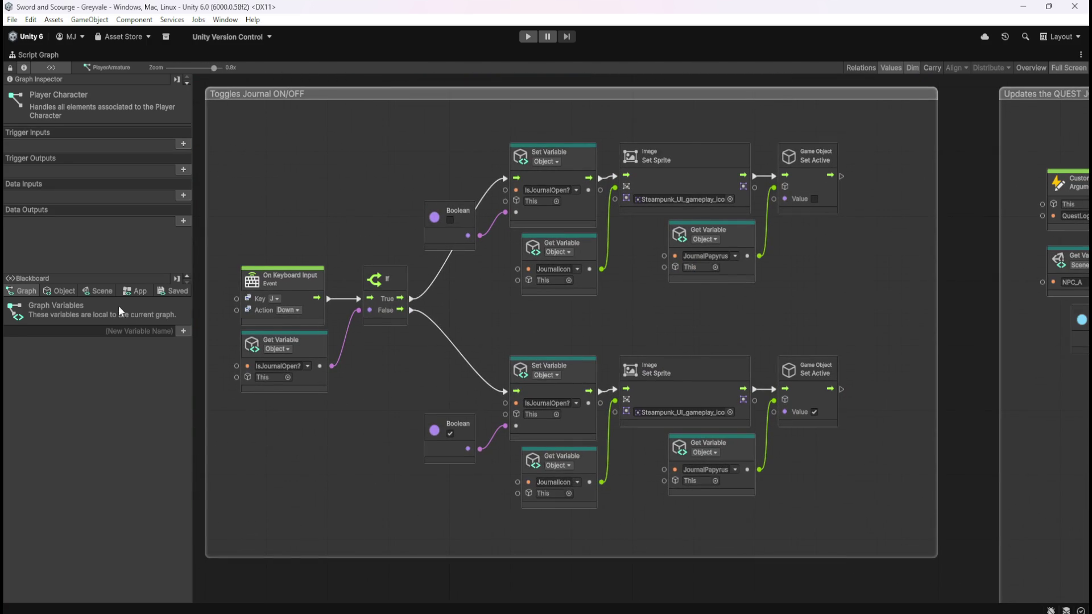
pyautogui.click(73, 291)
pyautogui.scroll(-2, 190, 309)
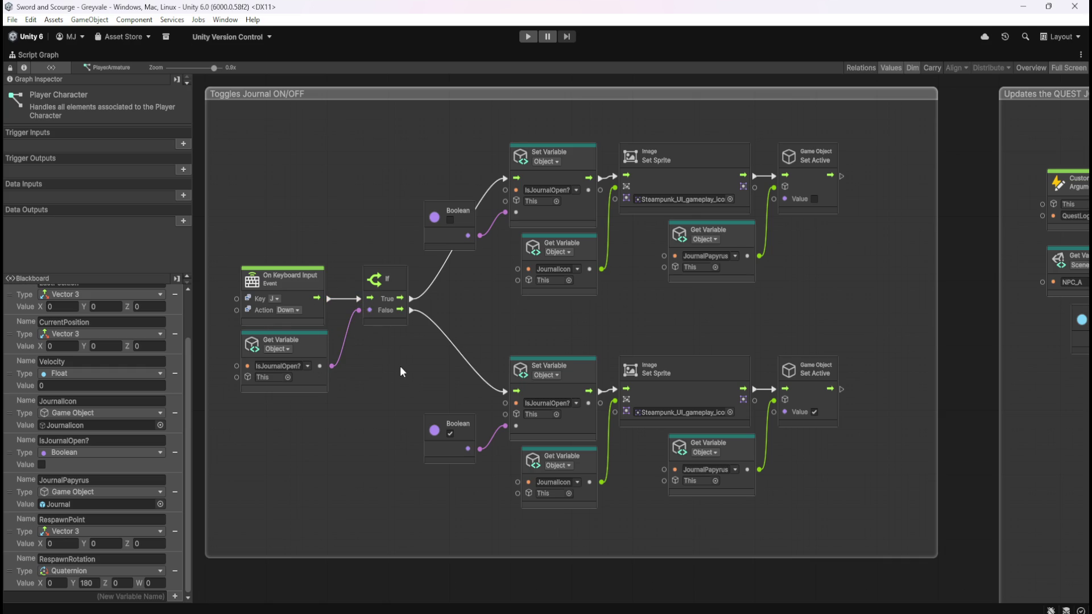
# Step: Restore the normal layout and review the Journal's ForeGround, Quest Title and Quest Info children
pyautogui.hotkey('shift', 'space')
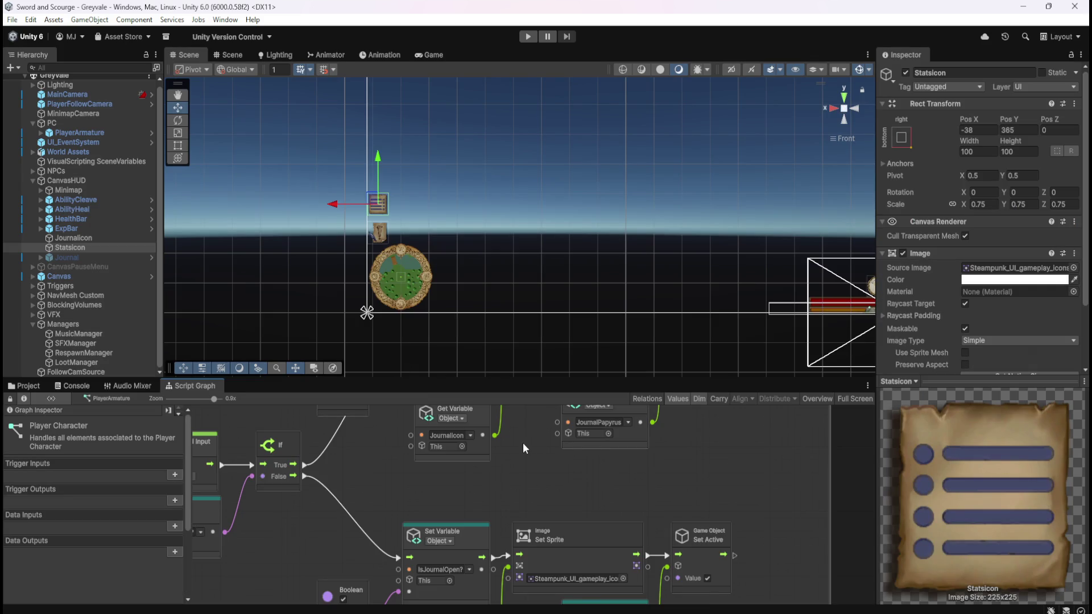
pyautogui.click(103, 256)
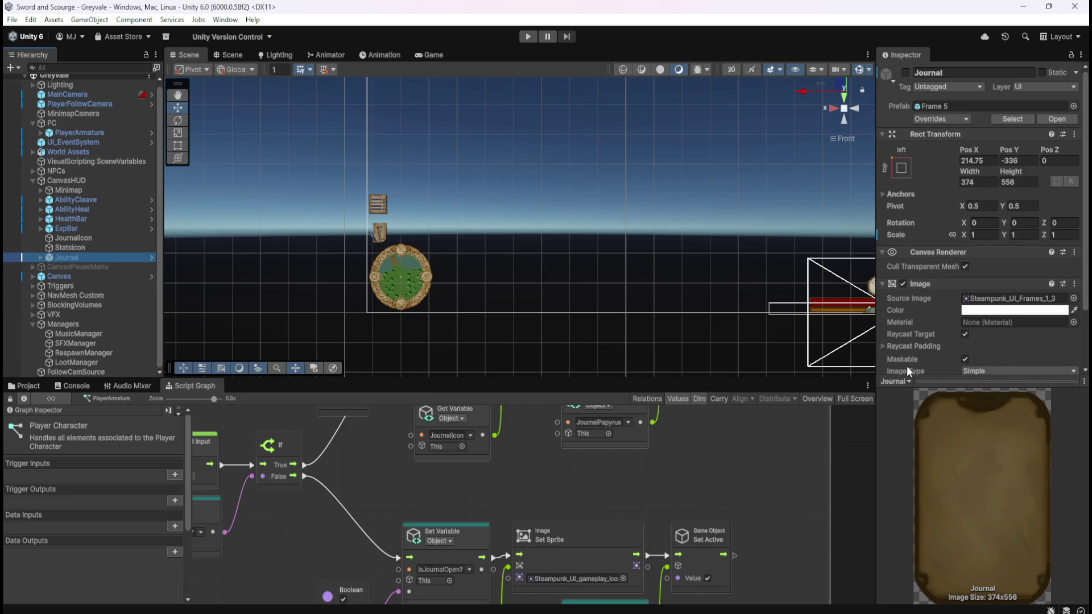
pyautogui.scroll(-3, 911, 363)
pyautogui.click(42, 258)
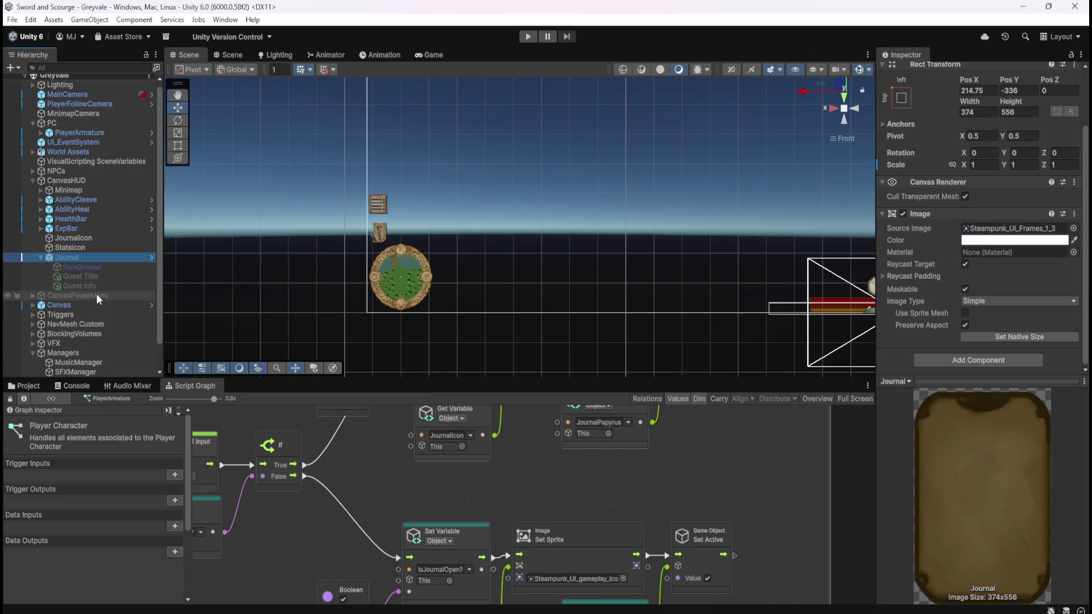
pyautogui.click(109, 266)
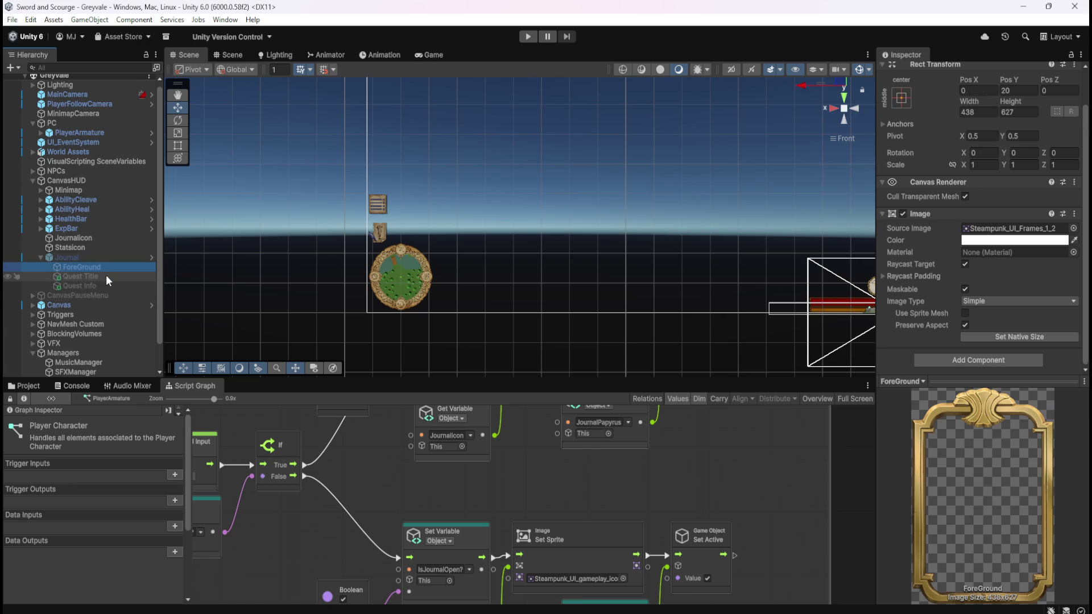
pyautogui.click(106, 274)
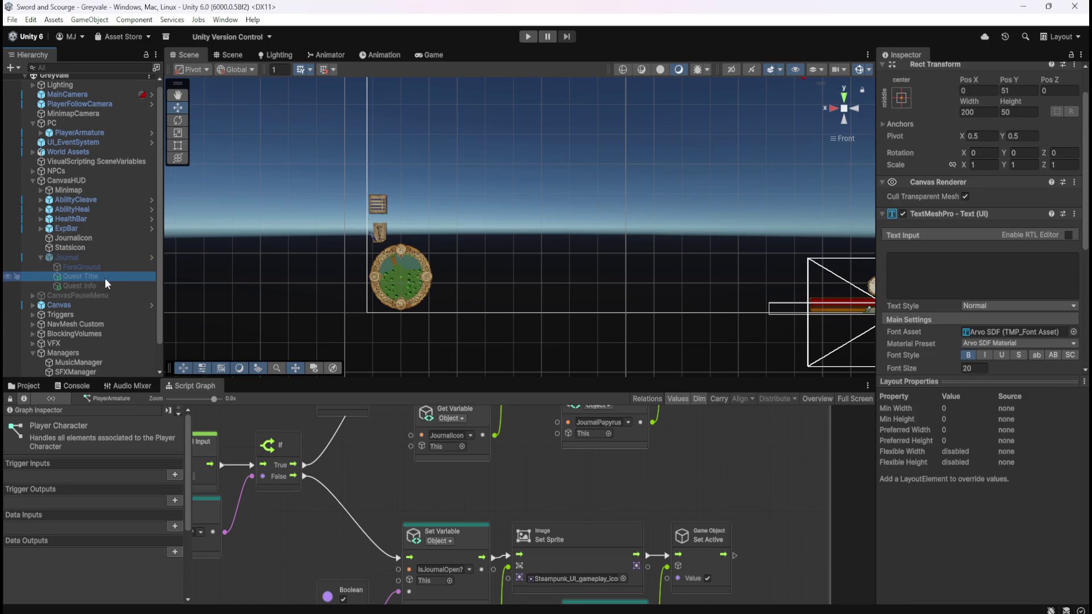
pyautogui.click(101, 284)
pyautogui.click(110, 266)
pyautogui.click(118, 257)
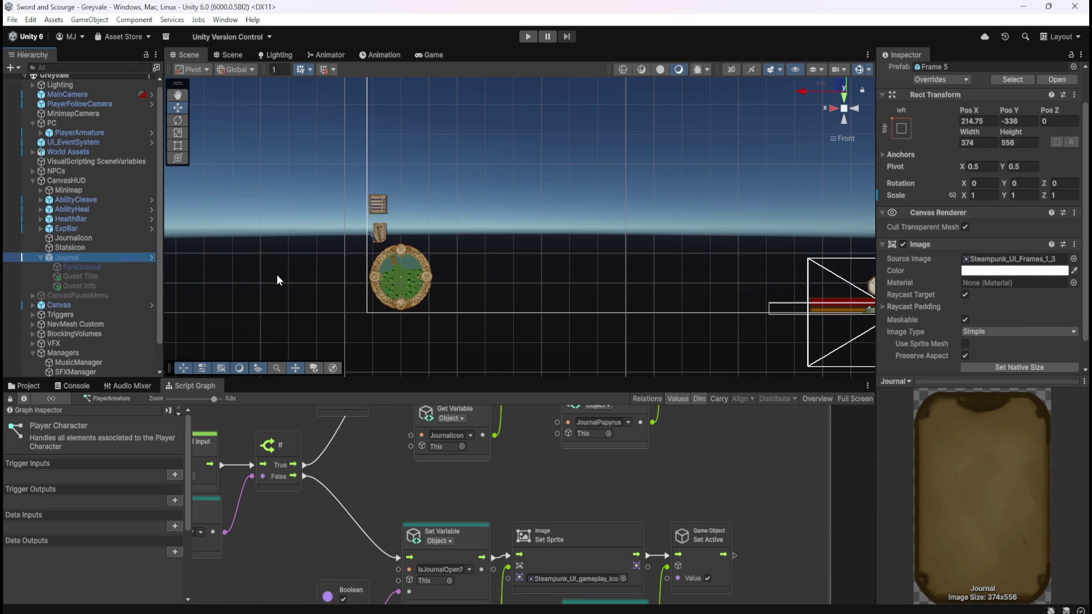
pyautogui.click(118, 267)
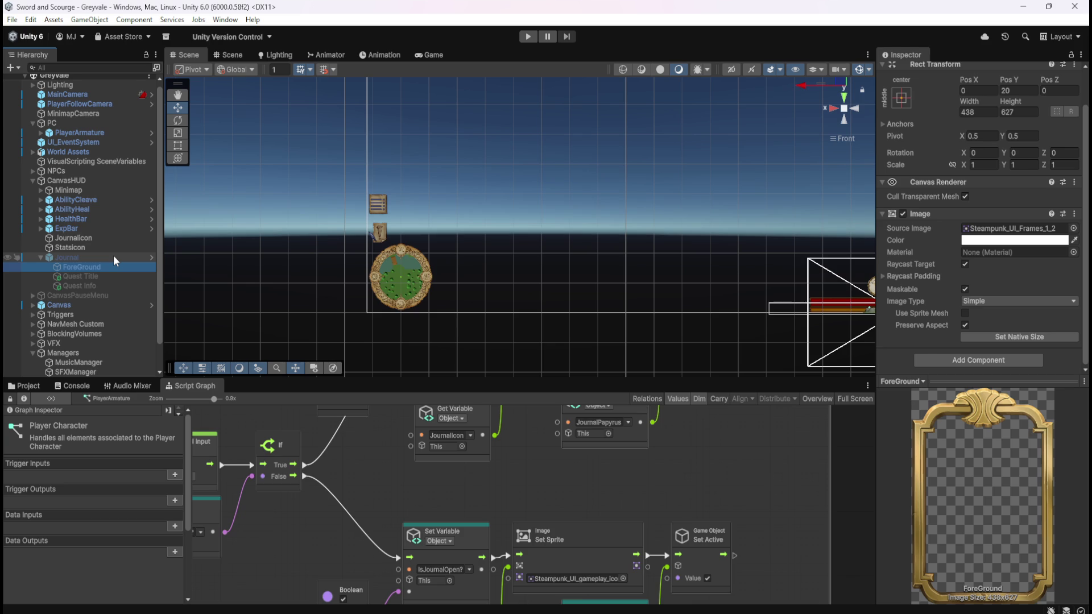
pyautogui.click(114, 257)
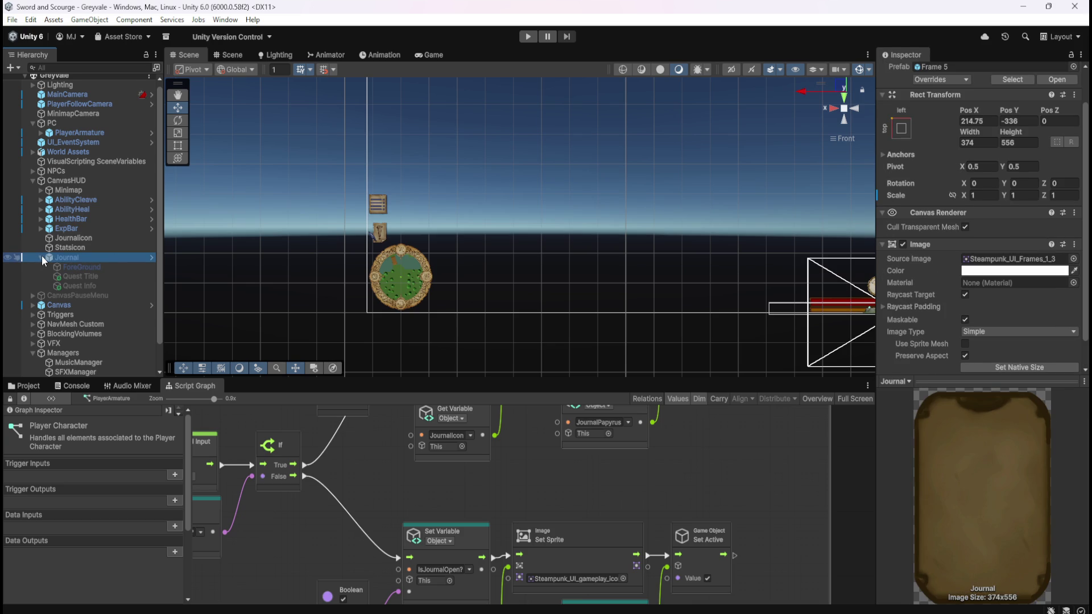
pyautogui.click(42, 258)
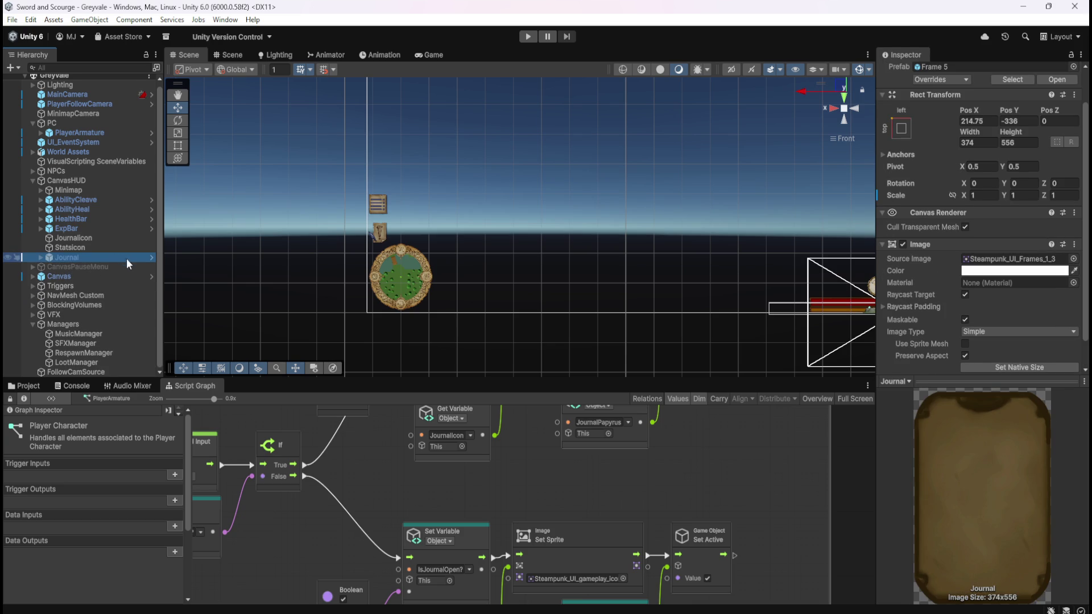
# Step: Frame the Journal panel in the Scene view, leave it deactivated, and save the scene
pyautogui.click(91, 250)
pyautogui.press('f')
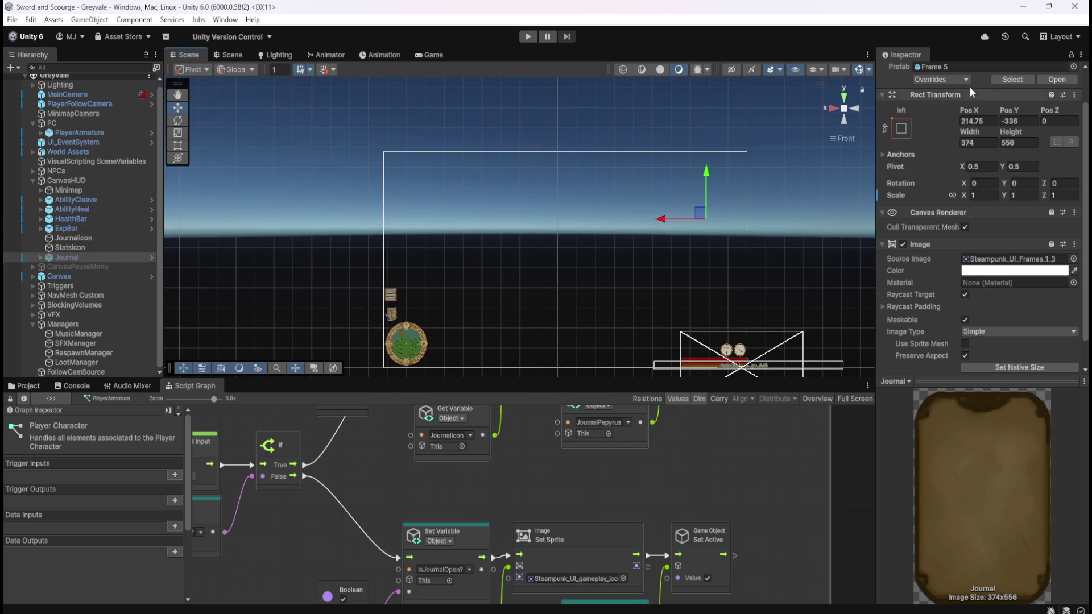
pyautogui.scroll(2, 927, 205)
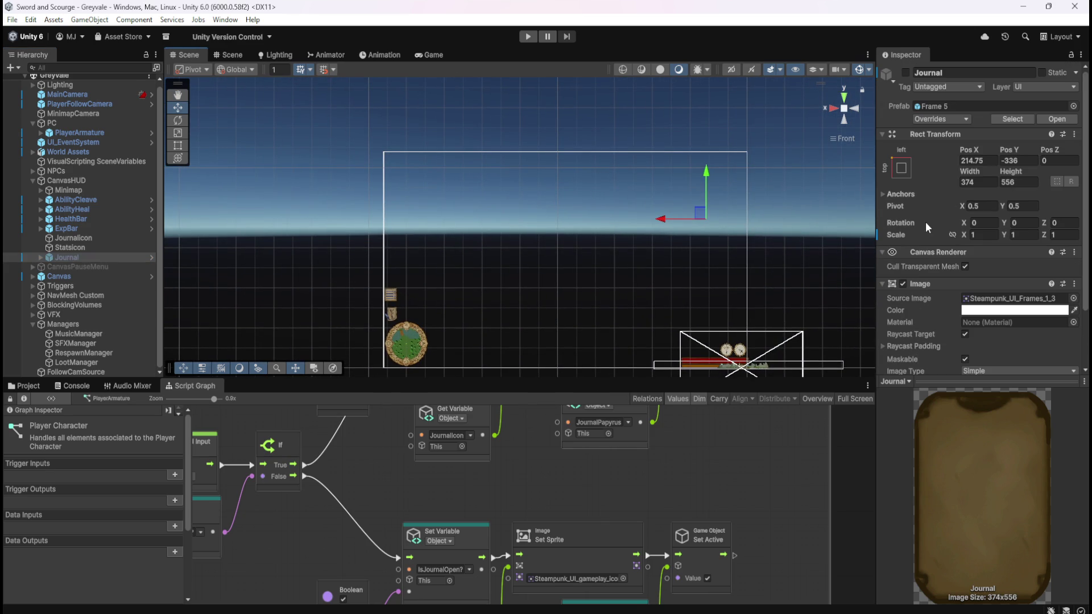
pyautogui.click(906, 72)
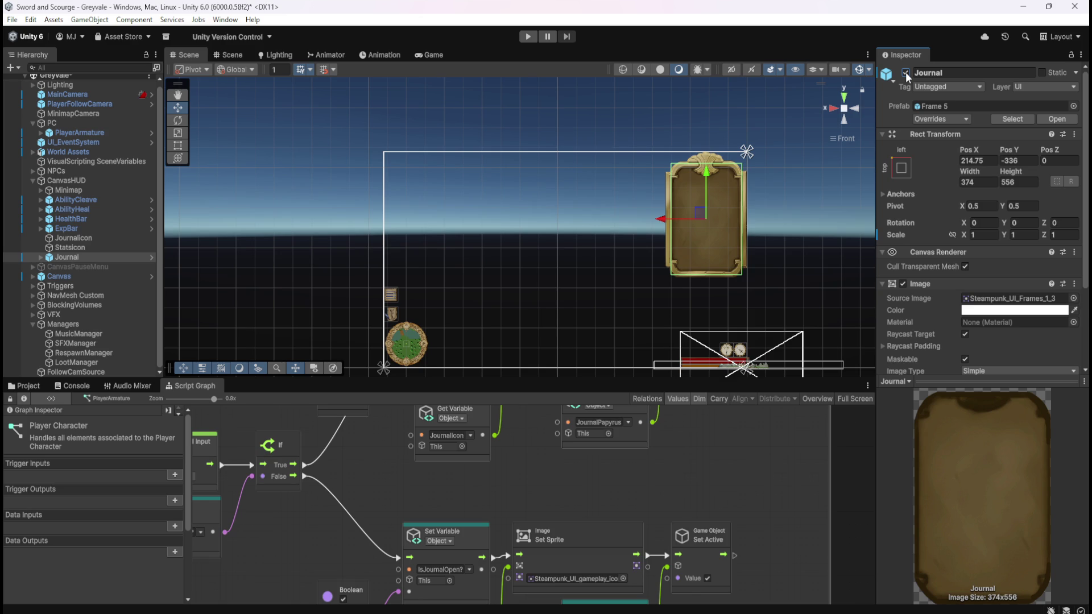
pyautogui.click(906, 73)
pyautogui.hotkey('ctrl', 's')
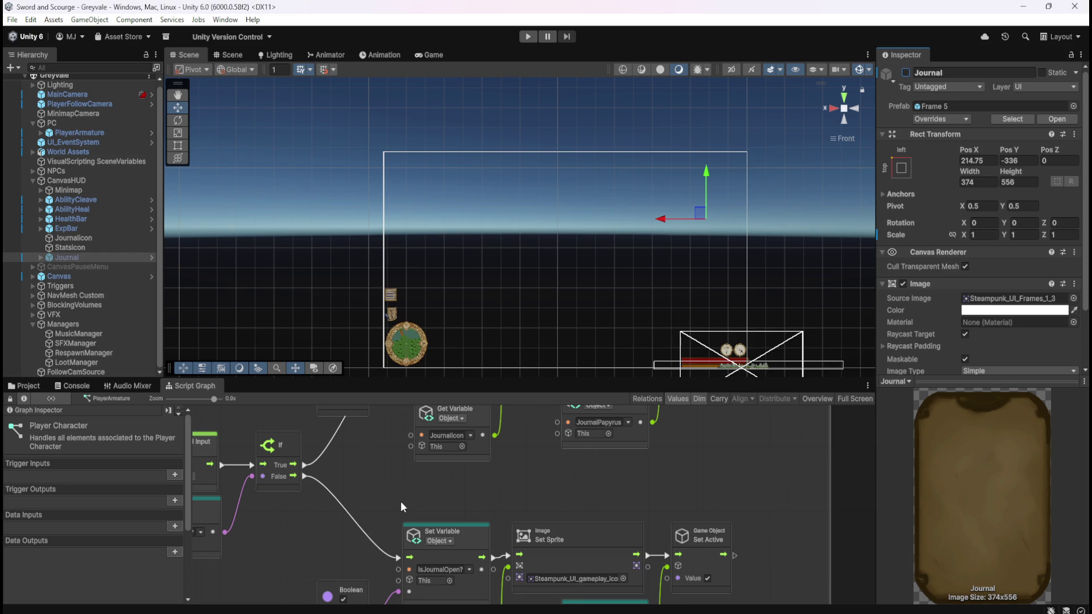
pyautogui.click(27, 386)
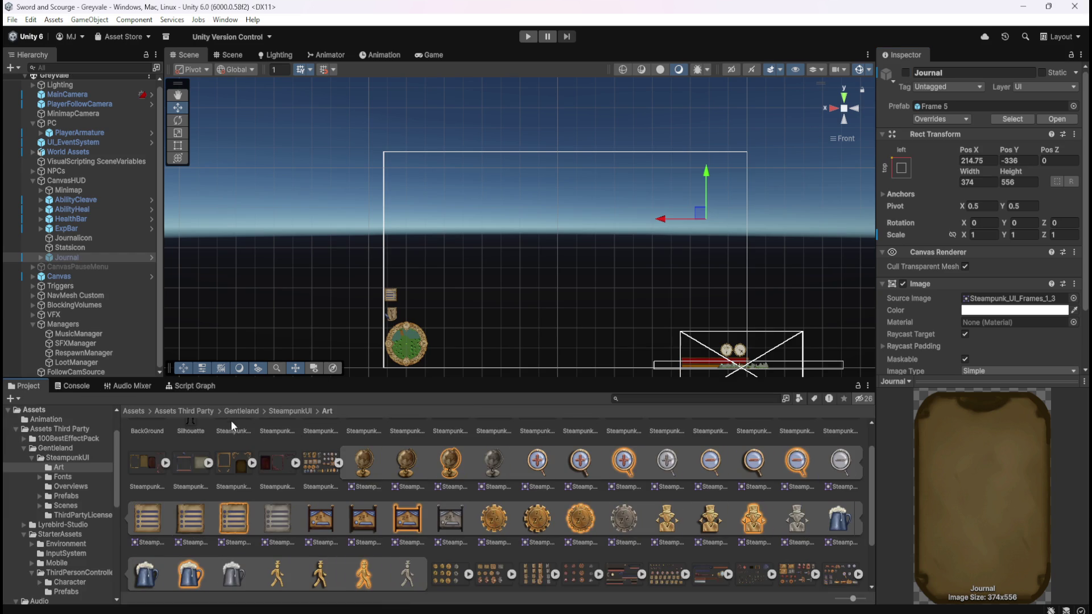
# Step: Open SteampunkUI > Prefabs > Frames and preview Frames 1 through 8
pyautogui.click(286, 410)
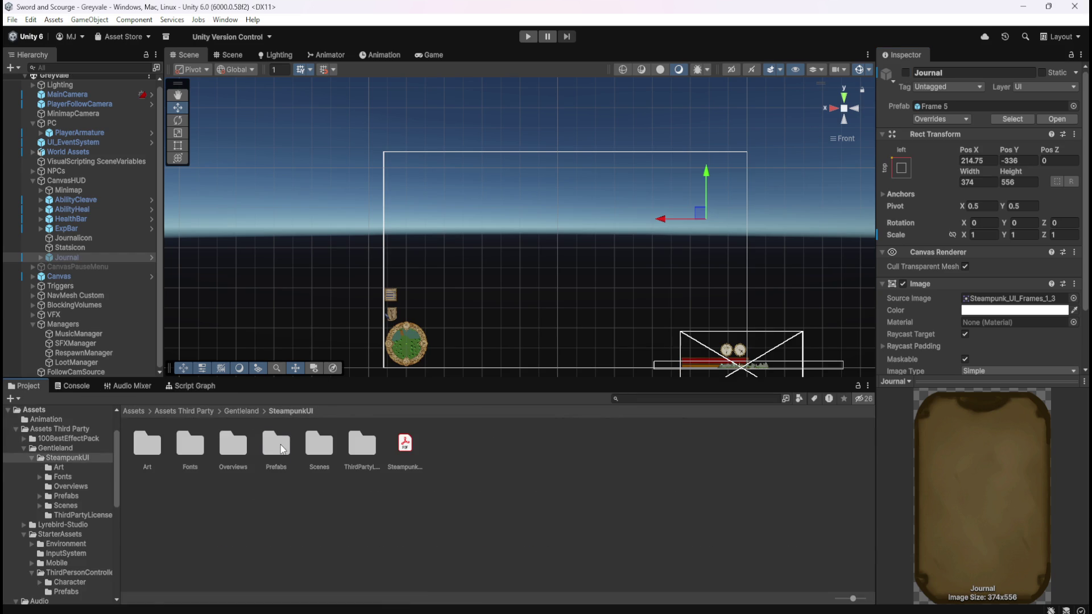
pyautogui.doubleClick(282, 450)
pyautogui.doubleClick(195, 450)
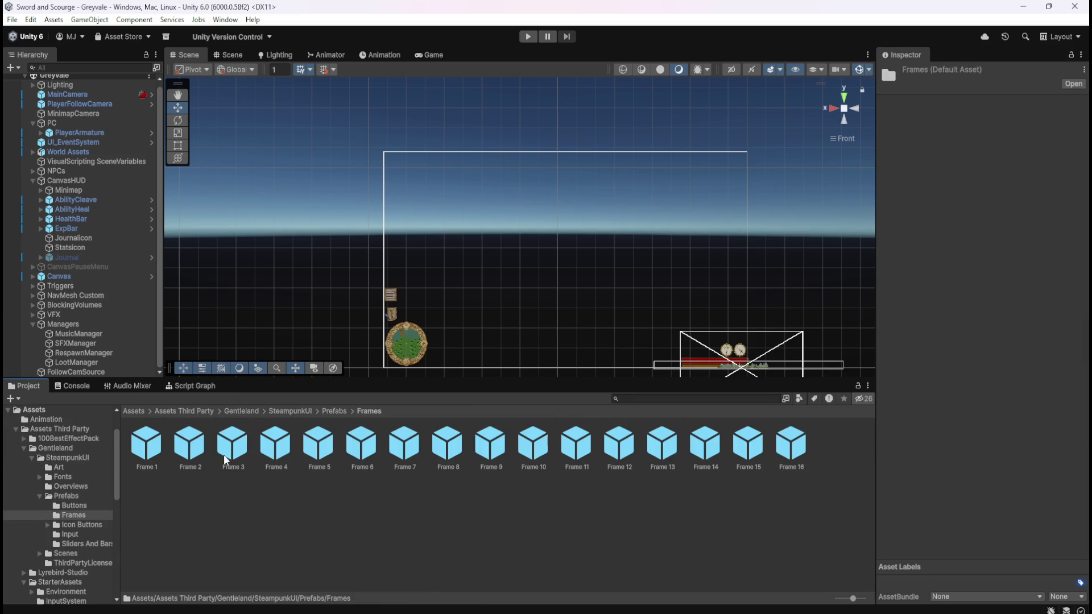
pyautogui.click(155, 441)
pyautogui.doubleClick(156, 441)
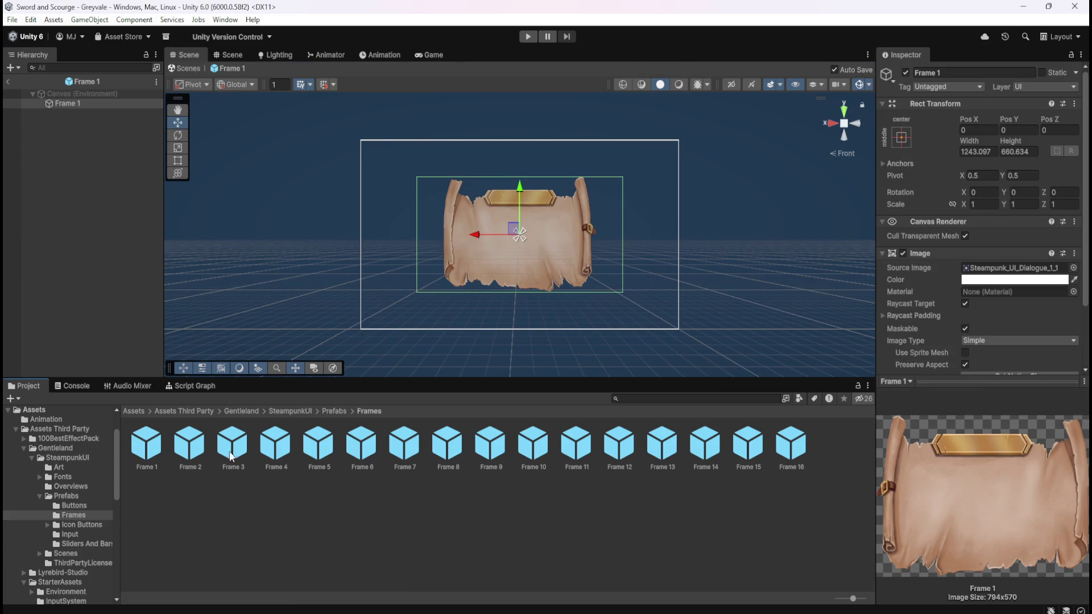
pyautogui.click(193, 441)
pyautogui.doubleClick(193, 440)
pyautogui.doubleClick(237, 443)
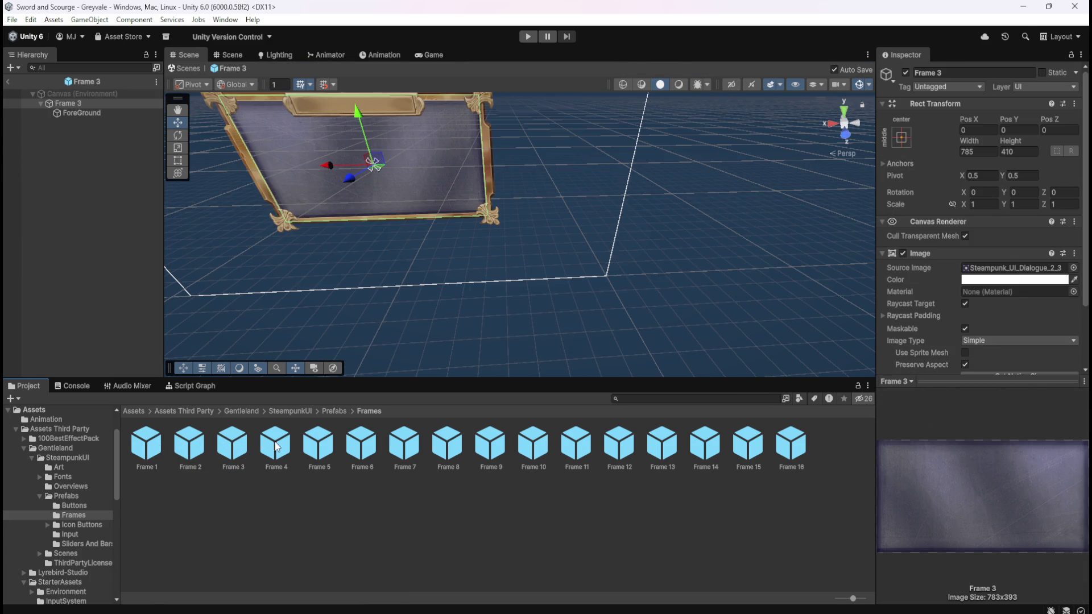
pyautogui.doubleClick(274, 446)
pyautogui.doubleClick(309, 449)
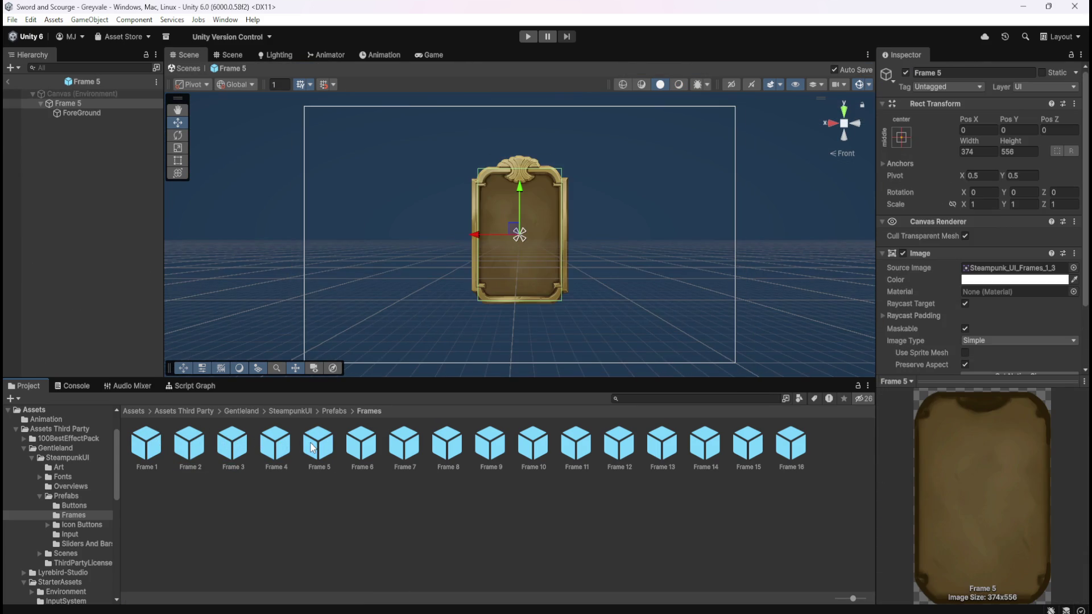
pyautogui.doubleClick(362, 447)
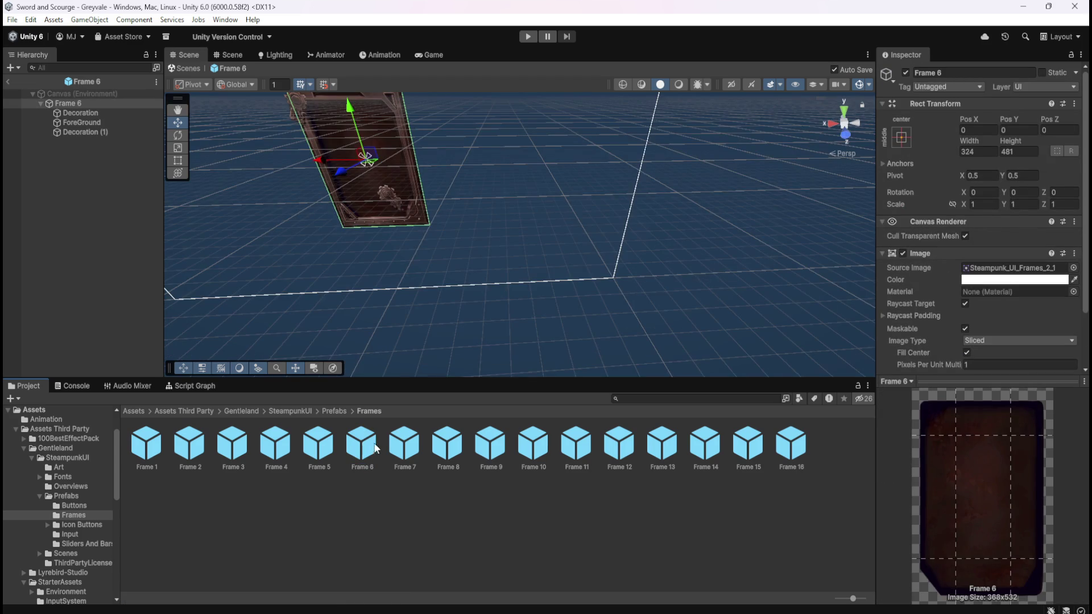
pyautogui.doubleClick(405, 446)
pyautogui.doubleClick(451, 445)
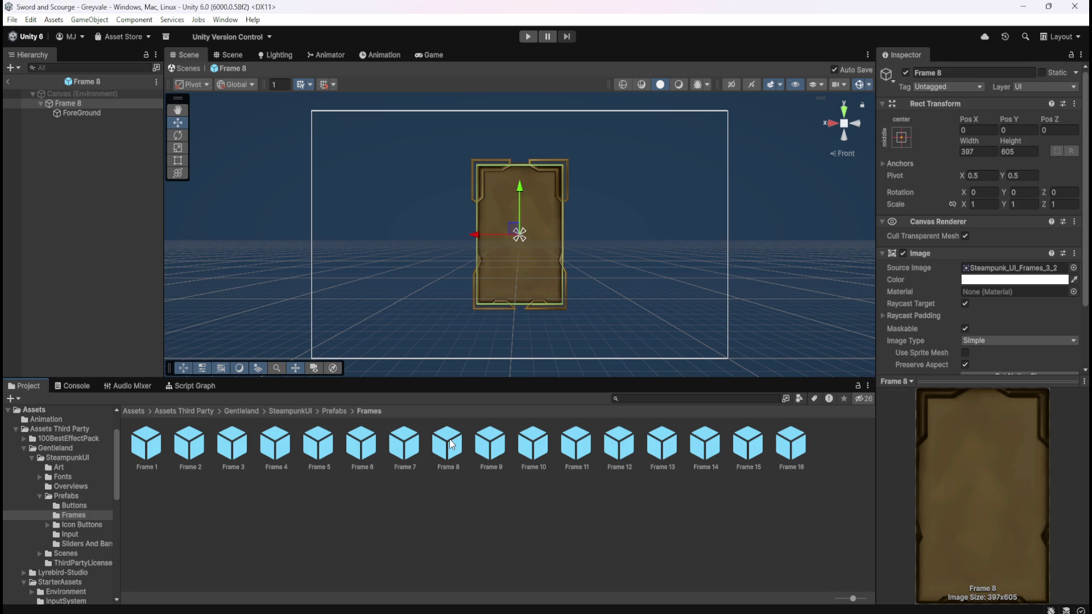
# Step: Preview Frames 9 through 16
pyautogui.click(497, 448)
pyautogui.doubleClick(498, 448)
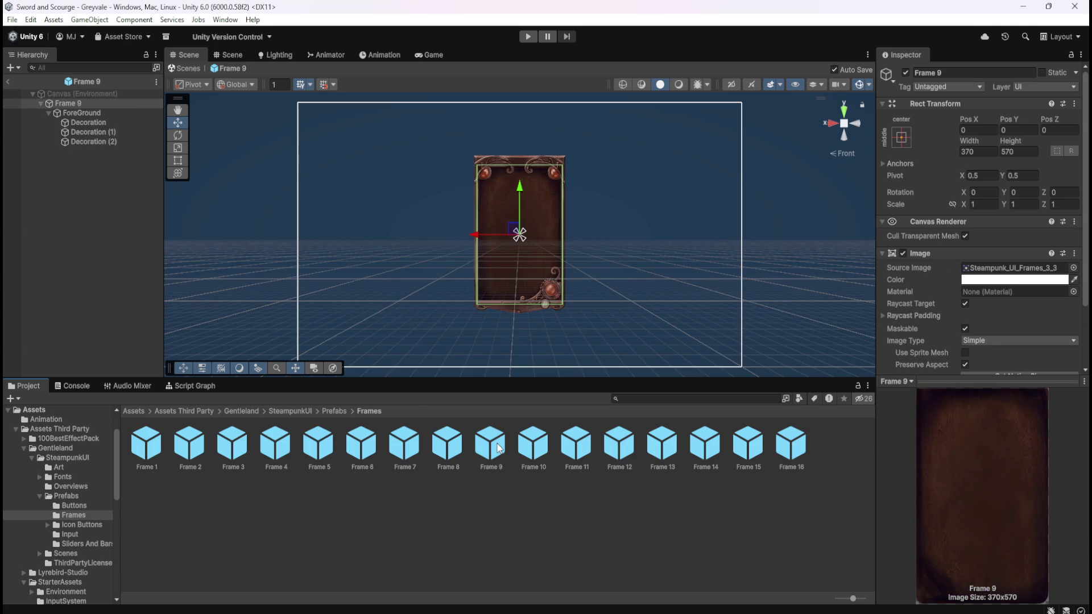
pyautogui.doubleClick(529, 448)
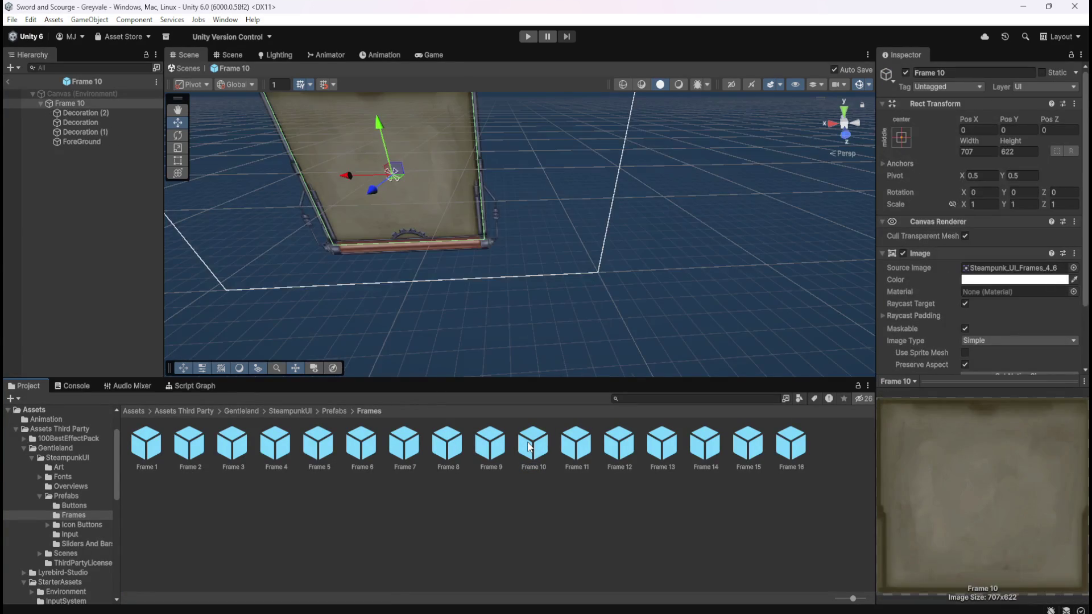
pyautogui.doubleClick(581, 446)
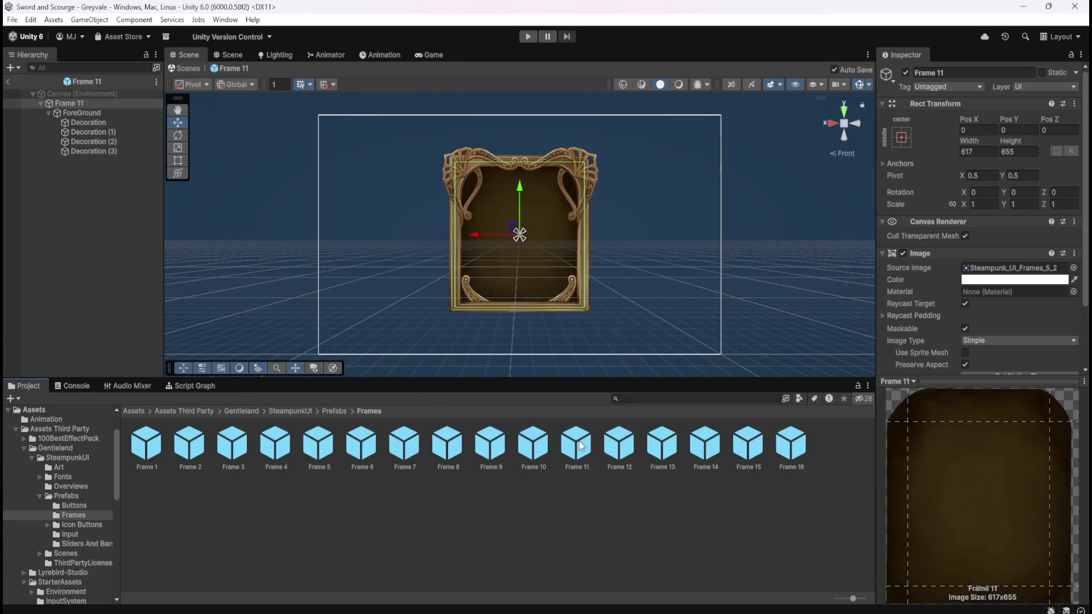
pyautogui.doubleClick(619, 449)
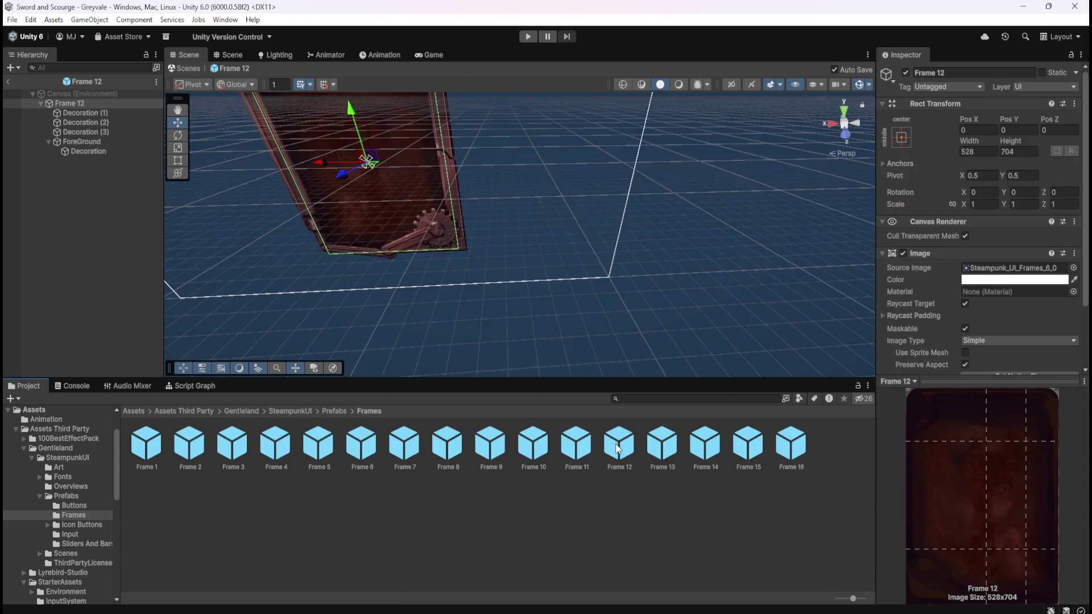
pyautogui.doubleClick(648, 445)
pyautogui.doubleClick(711, 449)
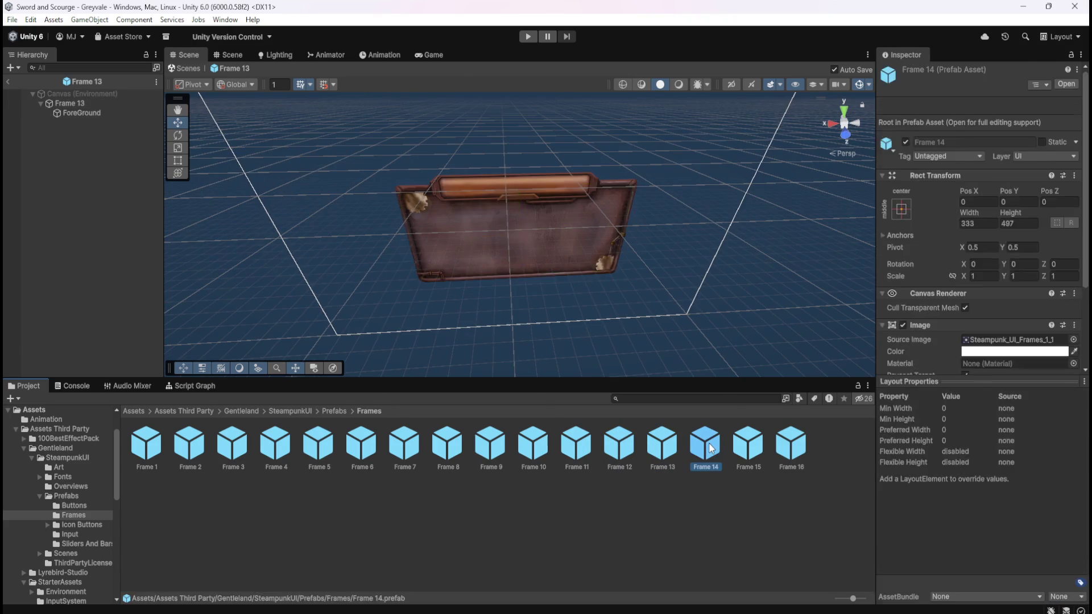
pyautogui.doubleClick(743, 448)
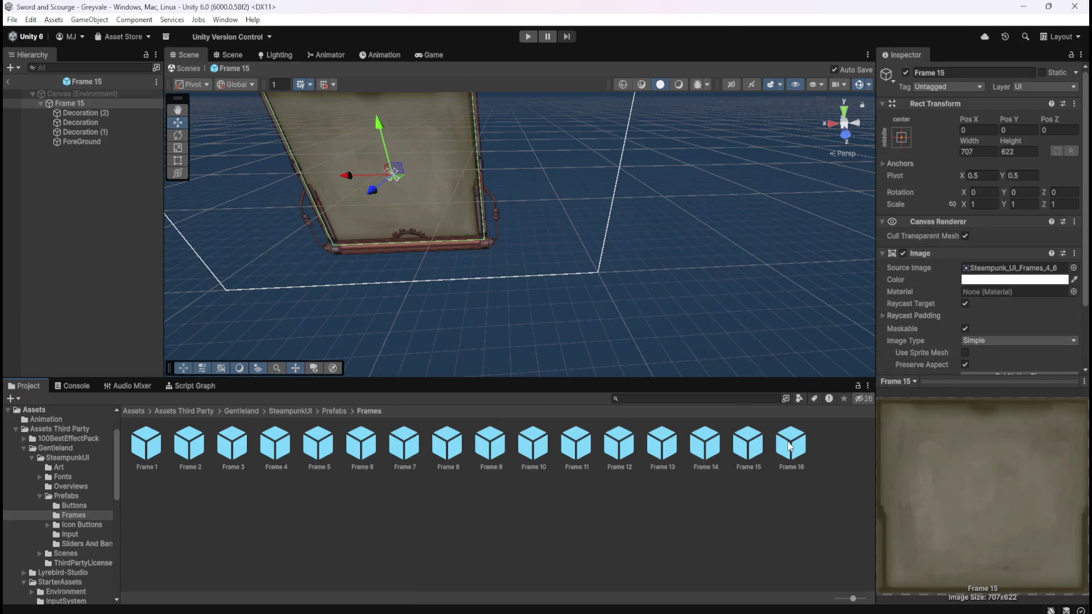
pyautogui.doubleClick(788, 447)
# Step: Compare Frames 11, 10 and 9 again, settle on Frame 8, and return to the scene
pyautogui.doubleClick(586, 453)
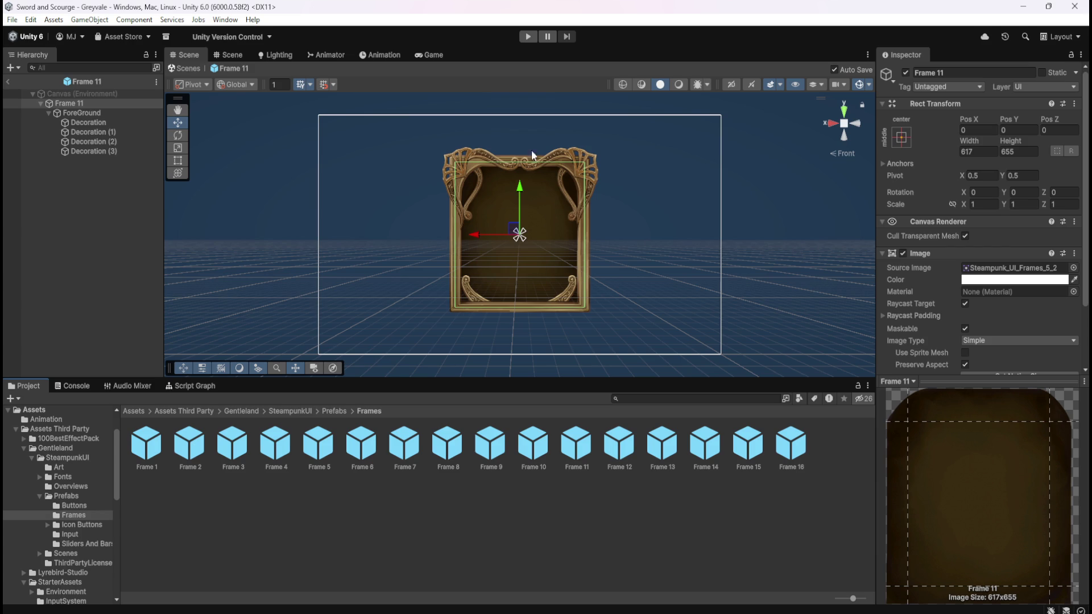
pyautogui.doubleClick(533, 445)
pyautogui.click(499, 445)
pyautogui.doubleClick(499, 445)
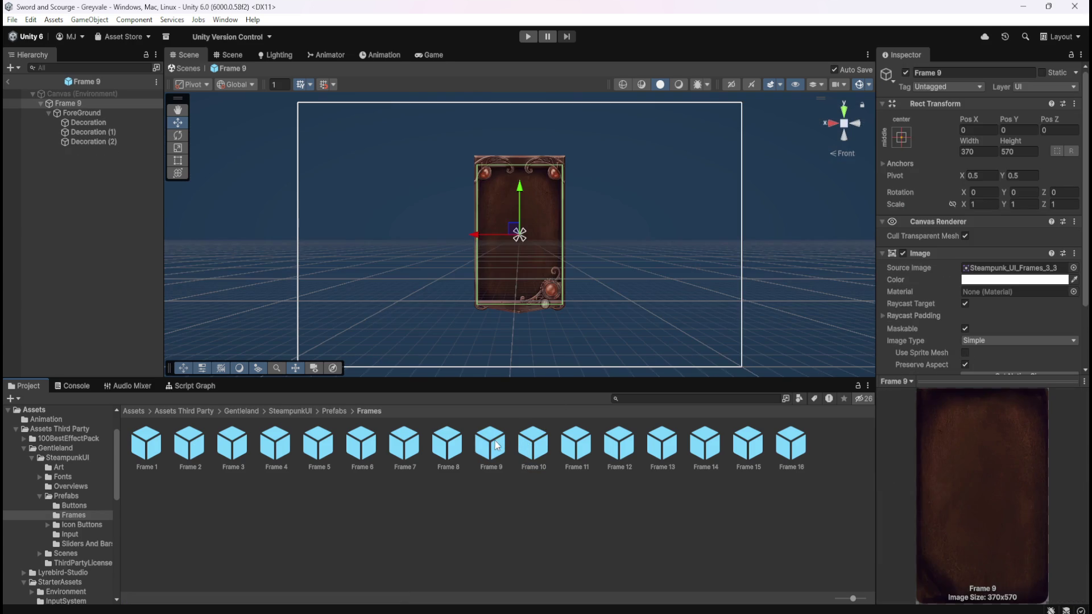
pyautogui.click(455, 444)
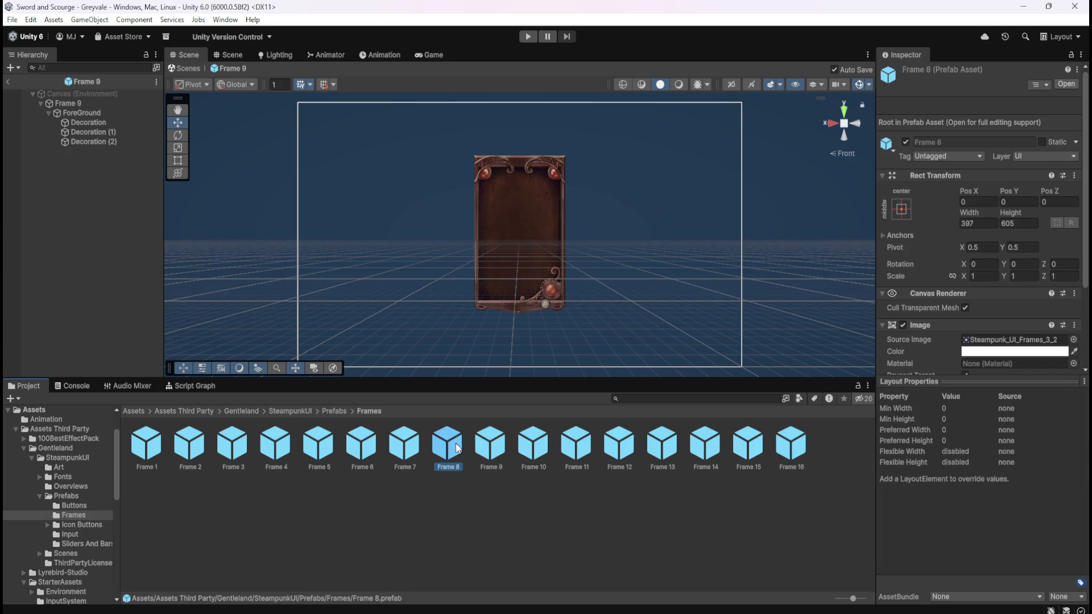
pyautogui.doubleClick(455, 442)
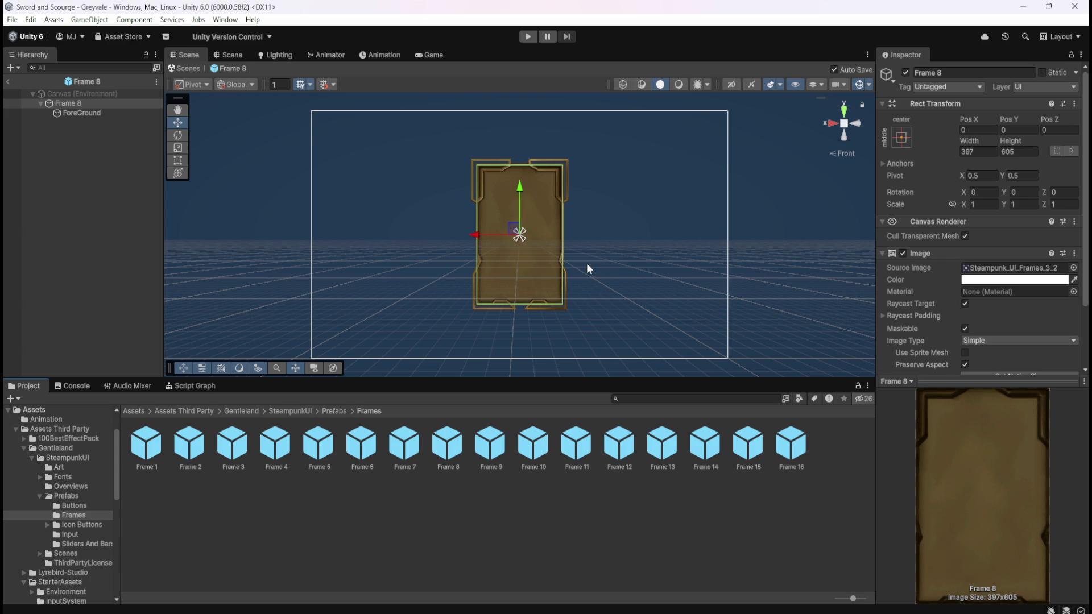
pyautogui.scroll(-3, 937, 299)
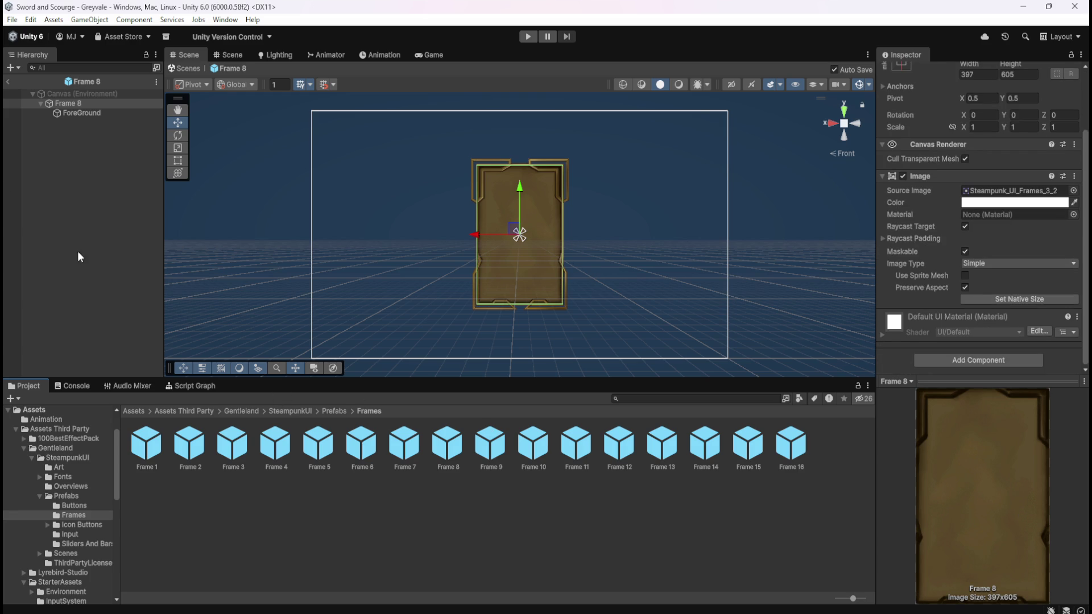
pyautogui.click(9, 83)
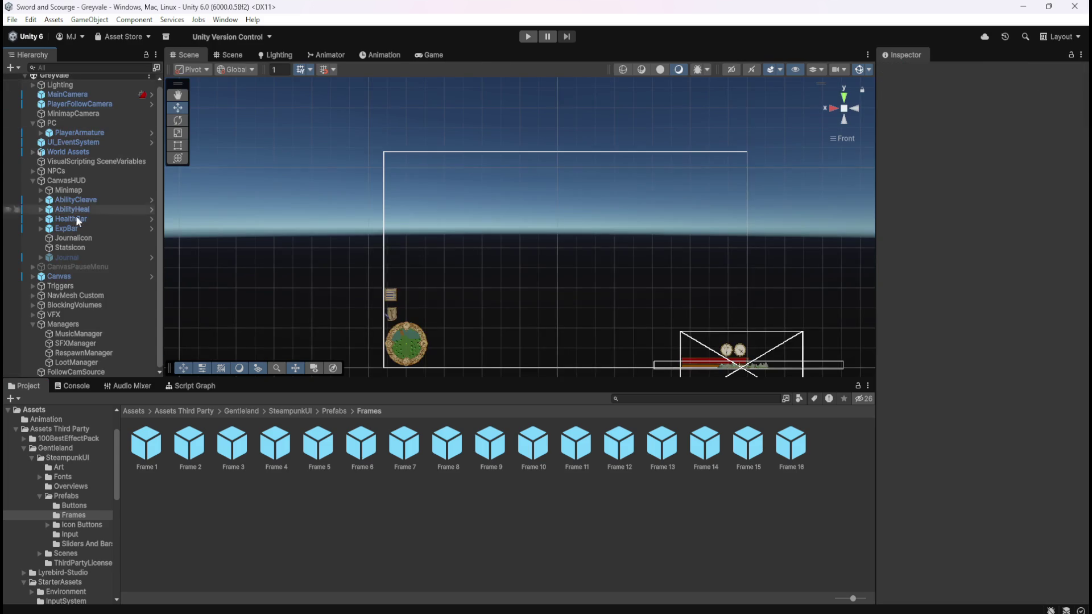
pyautogui.click(77, 267)
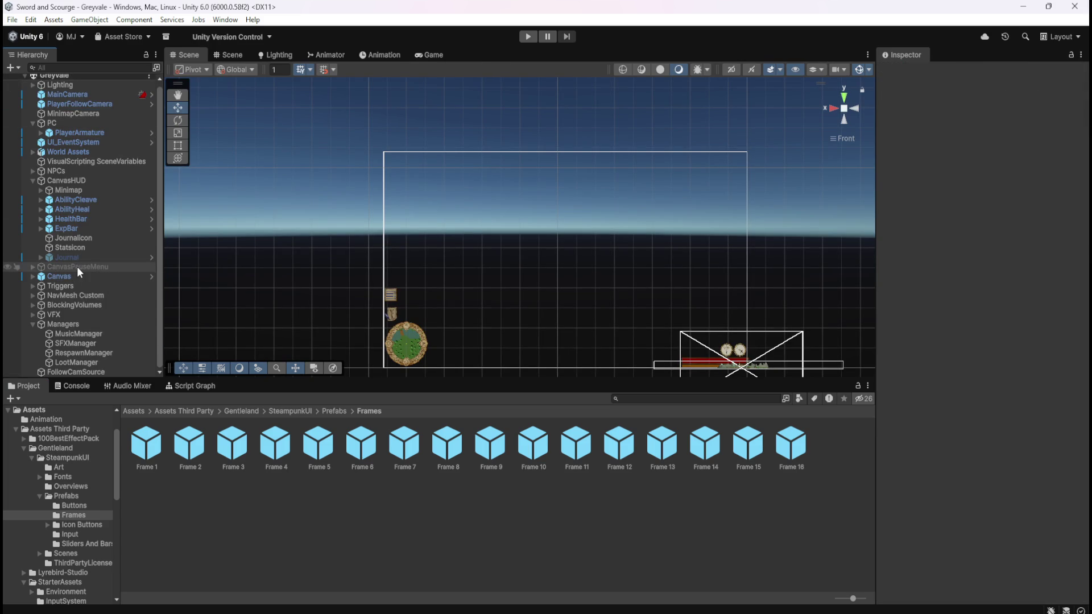
pyautogui.click(33, 267)
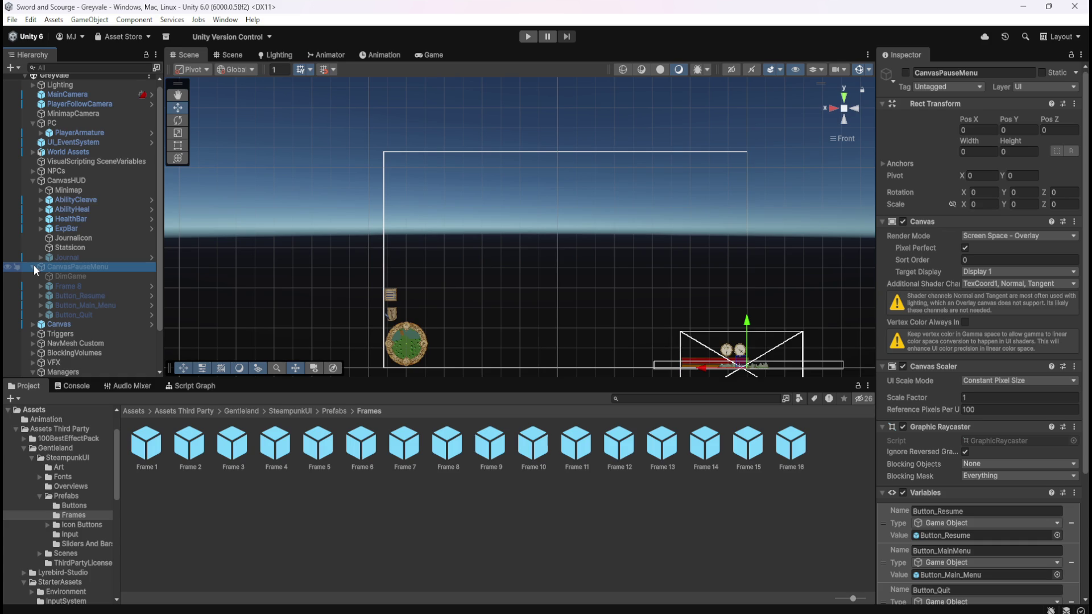
pyautogui.click(33, 267)
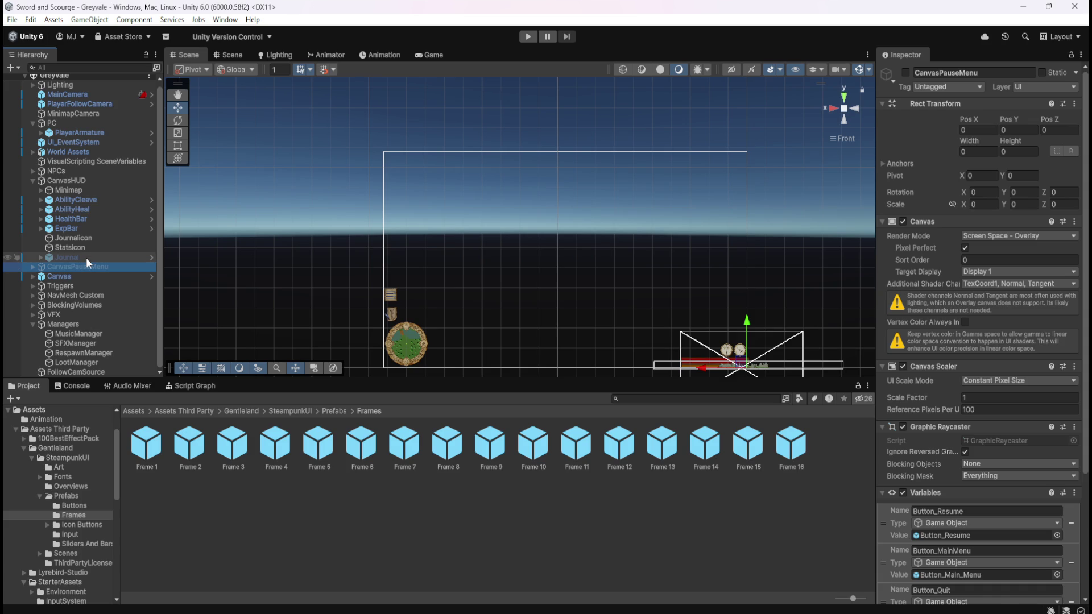
pyautogui.click(57, 256)
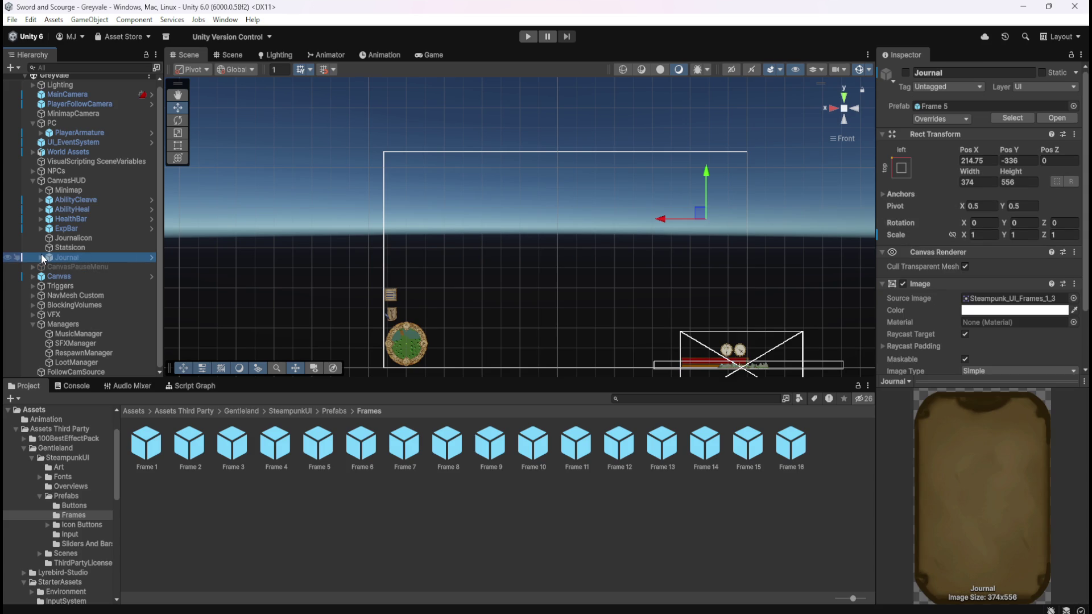
pyautogui.click(41, 257)
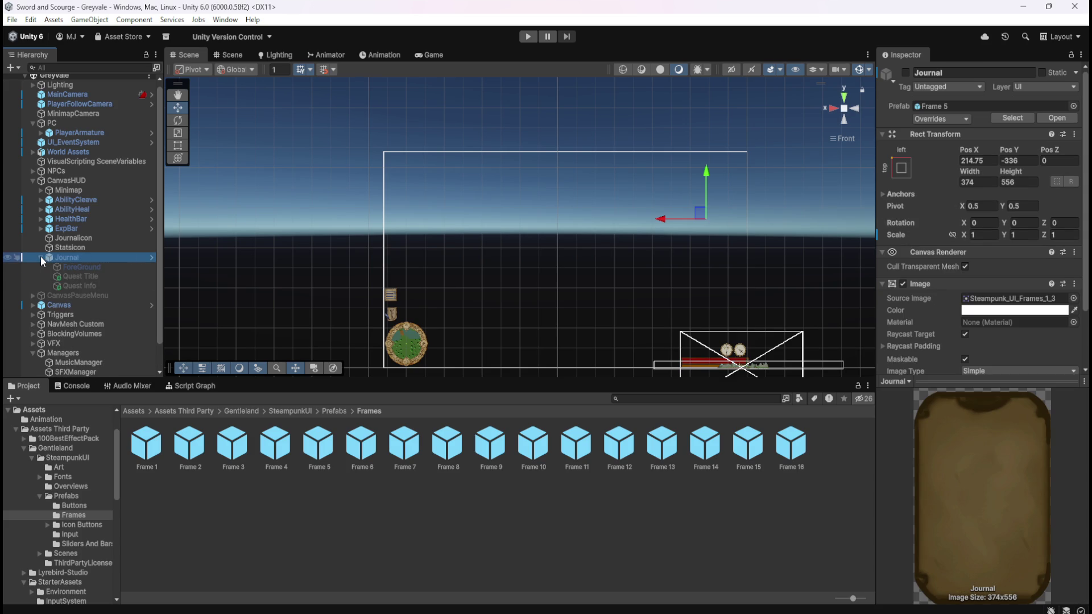
pyautogui.click(41, 258)
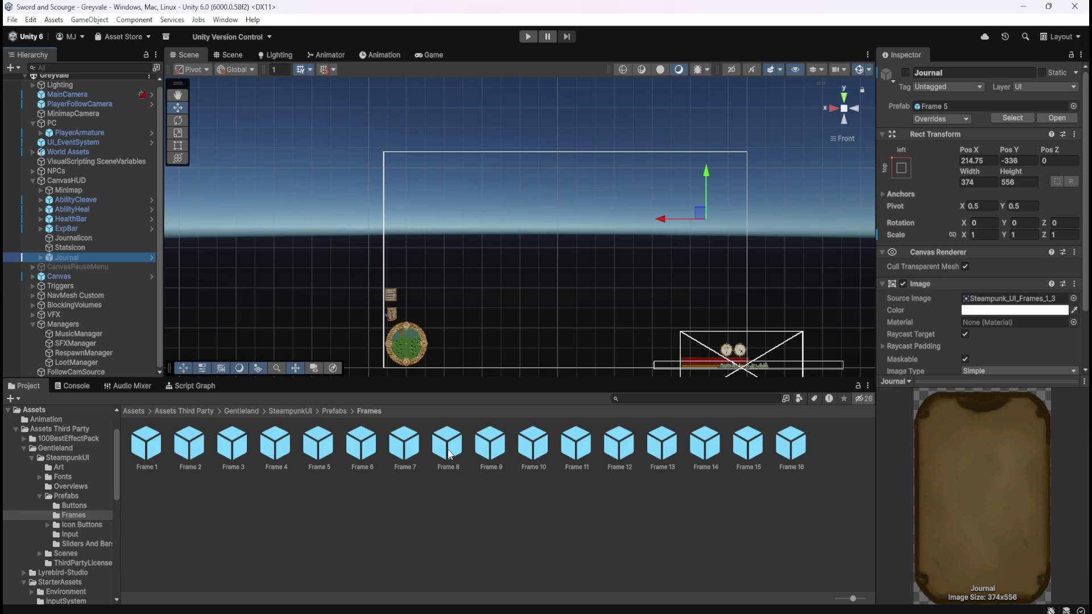
pyautogui.moveTo(449, 454)
pyautogui.mouseDown()
pyautogui.moveTo(159, 261)
pyautogui.moveTo(81, 184)
pyautogui.mouseUp()
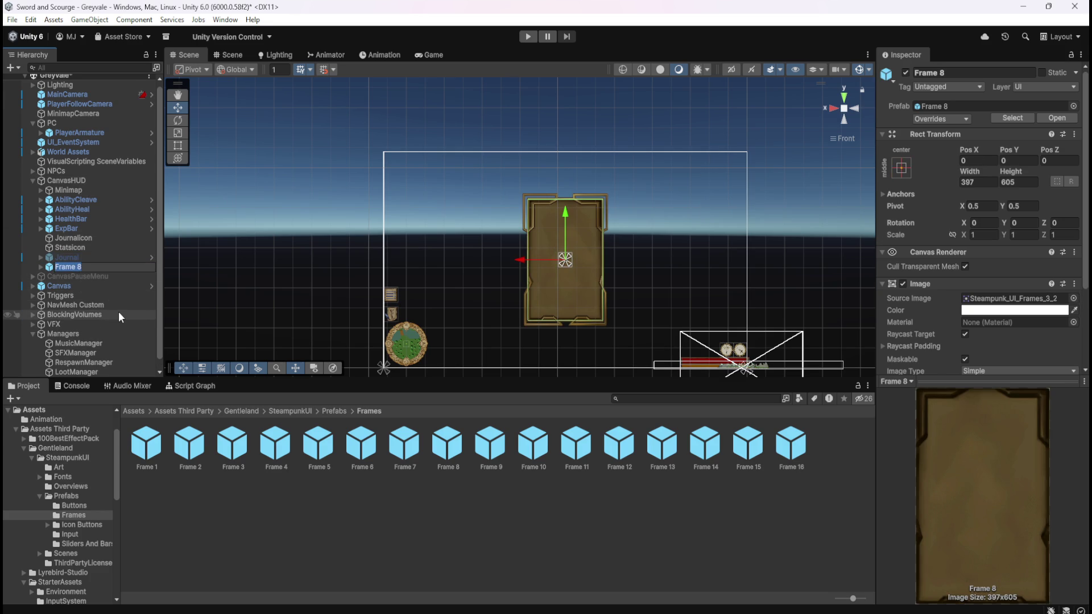
# Step: Rename the Frame 8 instance to 'Stats' and compare it with the Journal frame
pyautogui.write('Stats')
pyautogui.press('Return')
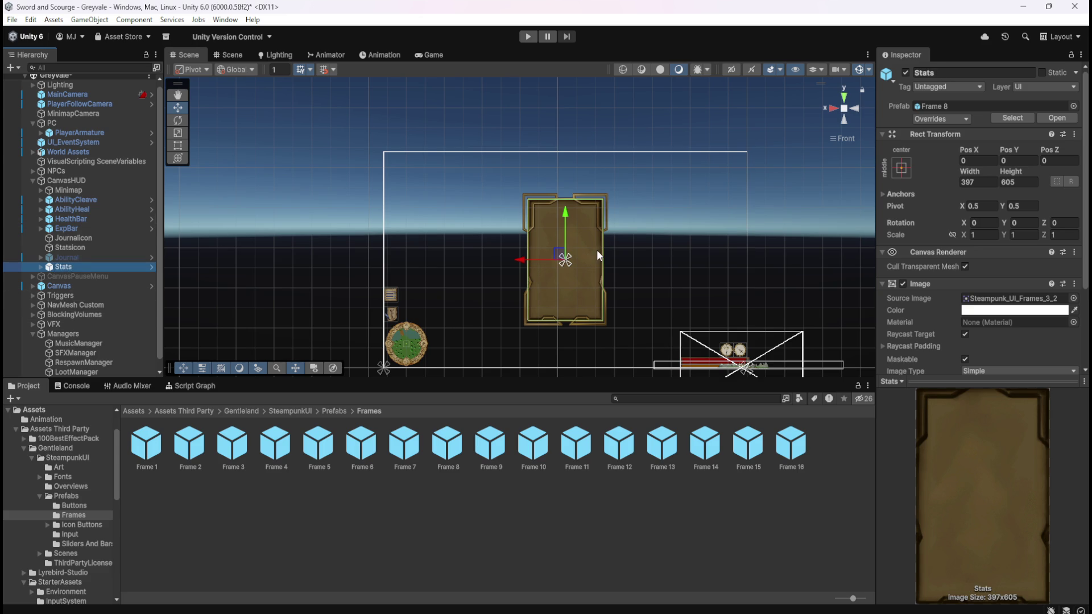
pyautogui.click(77, 255)
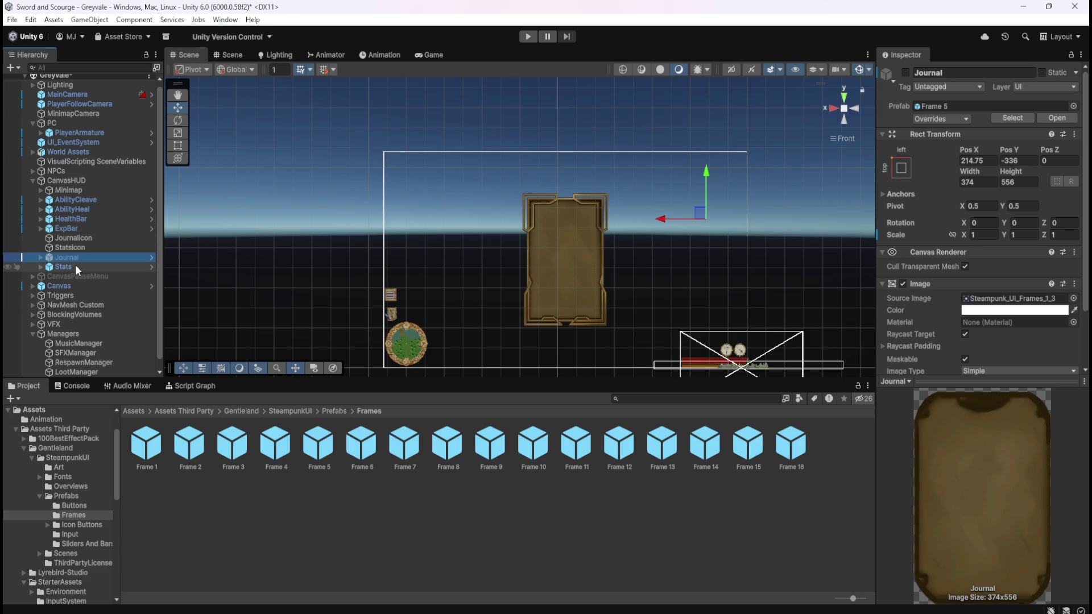
pyautogui.click(75, 264)
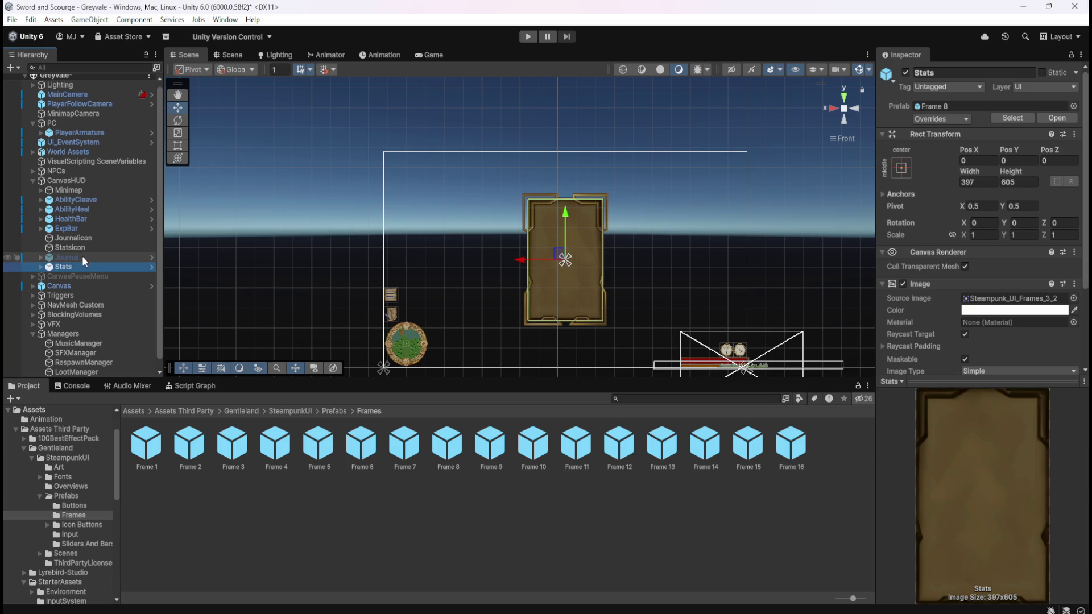
pyautogui.click(83, 257)
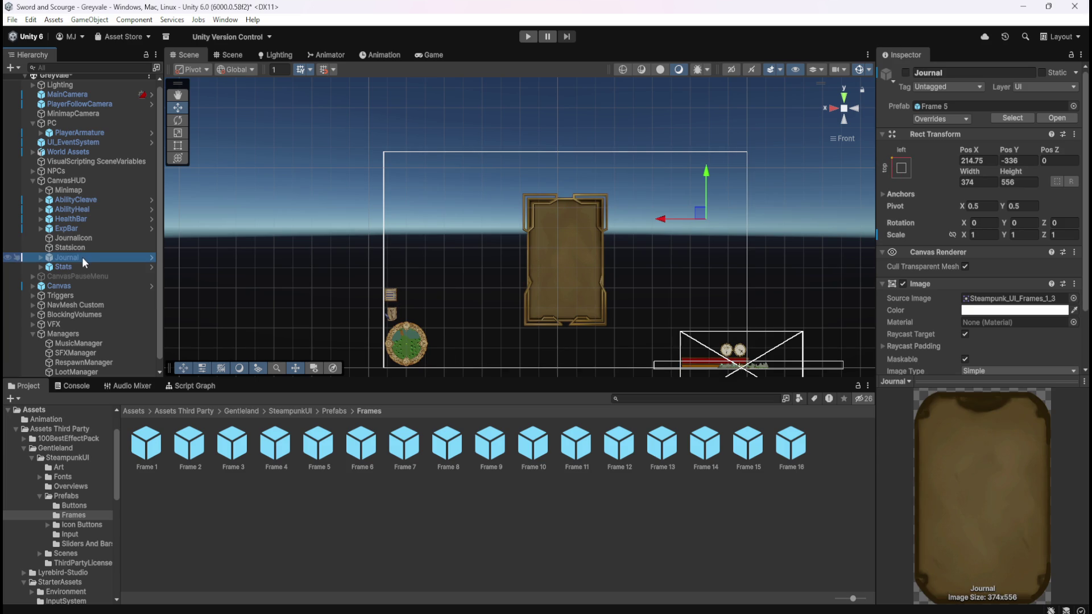
pyautogui.click(77, 264)
# Step: Move the Stats frame up and right on the HUD, nudging it into place
pyautogui.moveTo(560, 256); pyautogui.dragTo(697, 215)
pyautogui.scroll(2, 802, 207)
pyautogui.moveTo(803, 231); pyautogui.dragTo(625, 254)
pyautogui.scroll(5, 626, 270)
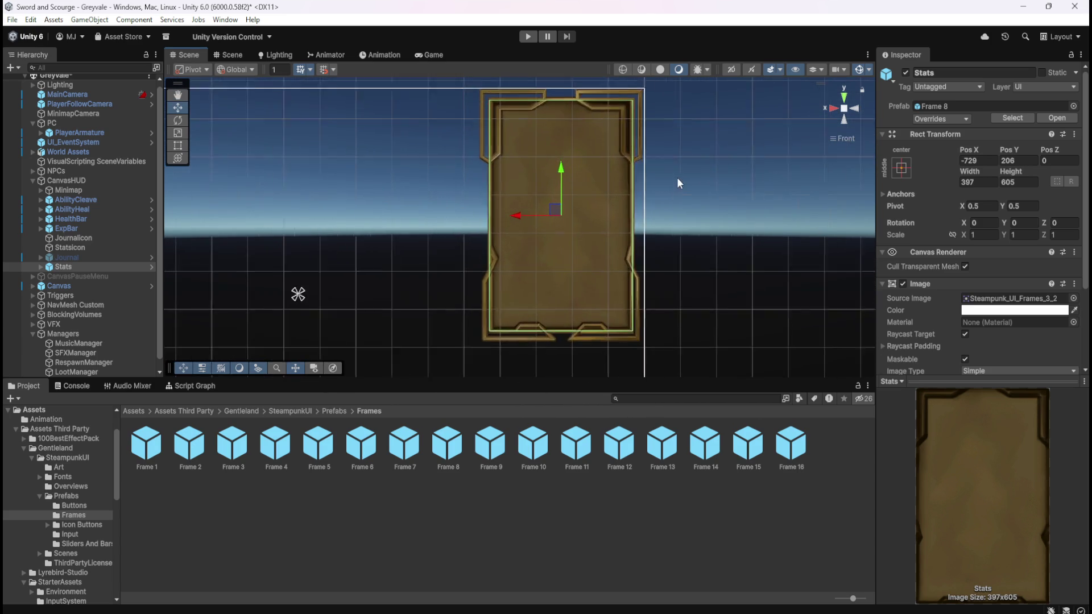
pyautogui.moveTo(534, 237); pyautogui.dragTo(537, 238)
pyautogui.scroll(3, 638, 111)
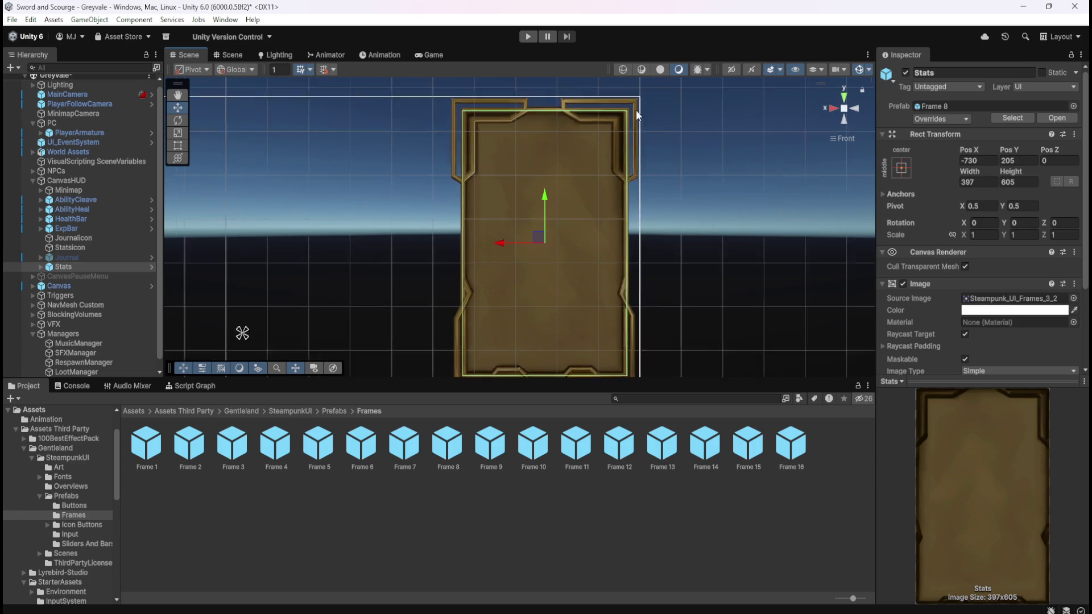
pyautogui.scroll(4, 671, 195)
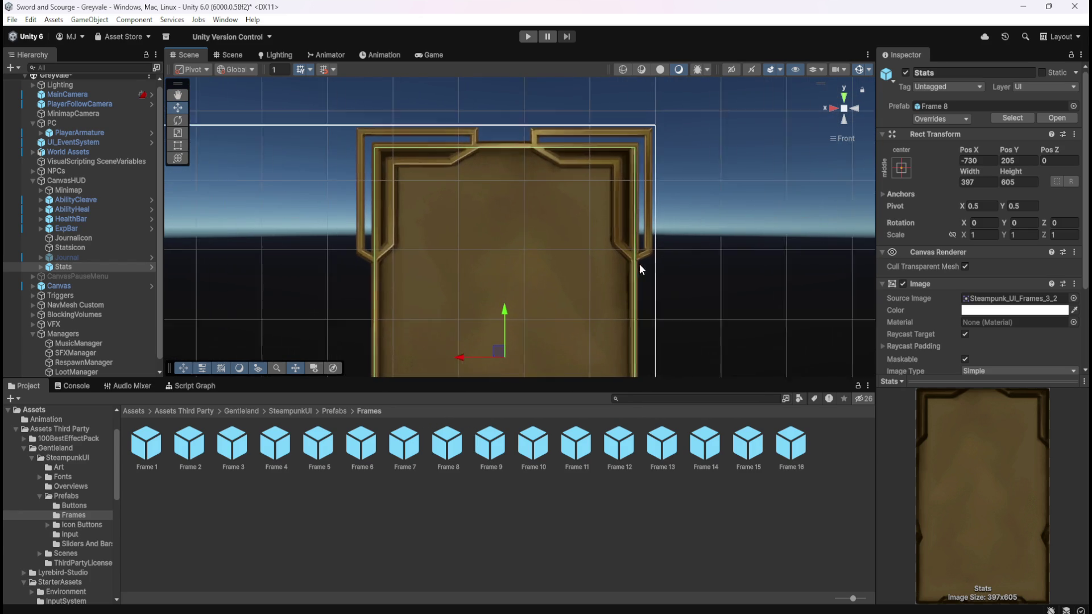
pyautogui.moveTo(505, 322); pyautogui.dragTo(511, 316)
pyautogui.moveTo(460, 365); pyautogui.dragTo(461, 363)
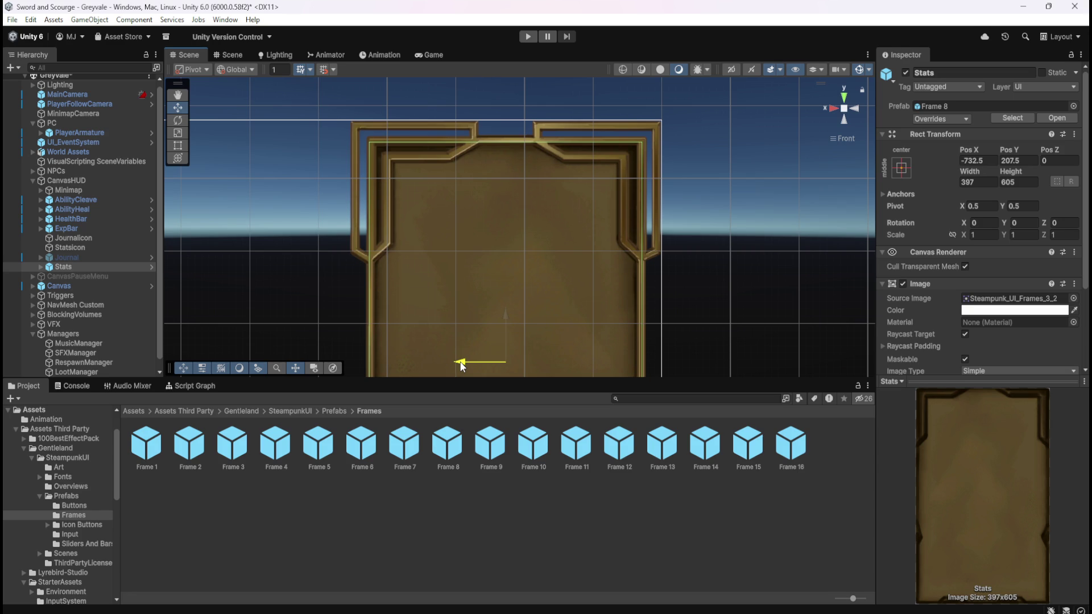
pyautogui.moveTo(461, 364); pyautogui.dragTo(461, 364)
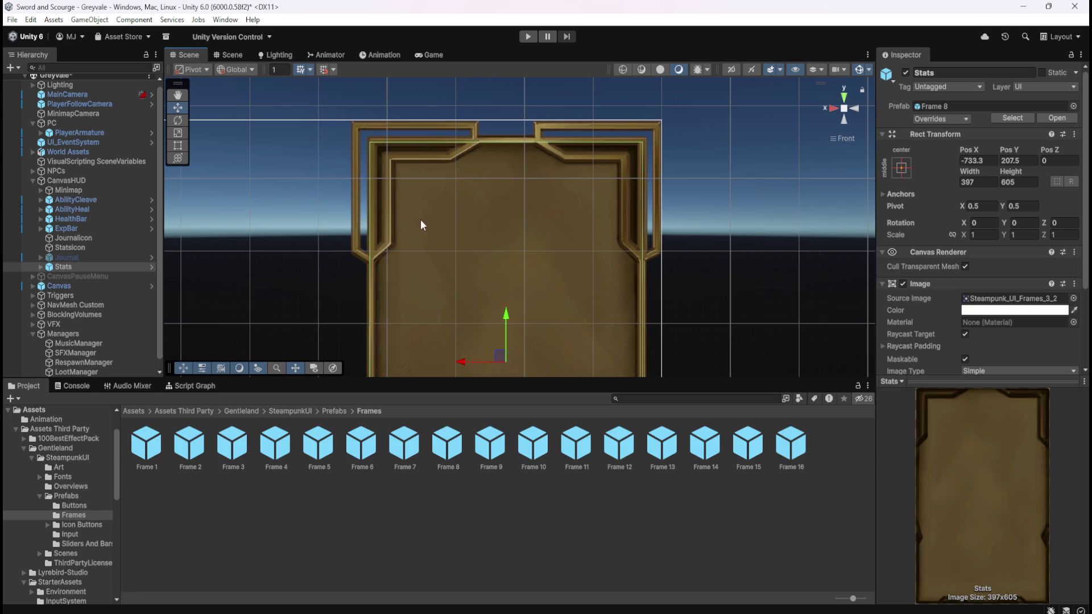
pyautogui.scroll(3, 588, 83)
pyautogui.moveTo(592, 152); pyautogui.dragTo(592, 188)
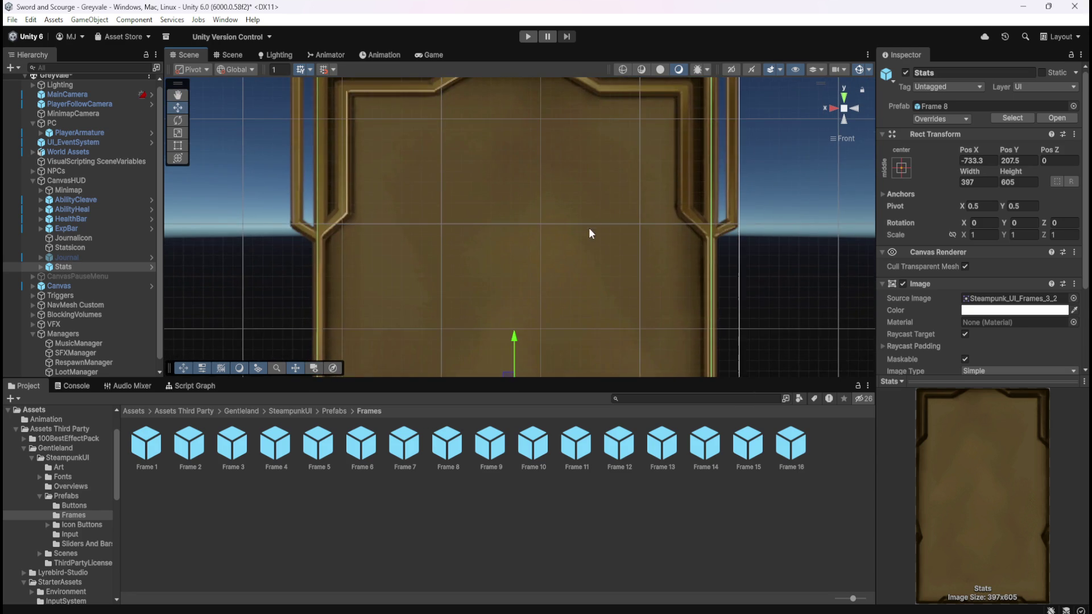
pyautogui.scroll(-5, 638, 156)
# Step: Set the Stats frame's anchor preset to top-left and save the scene
pyautogui.click(902, 167)
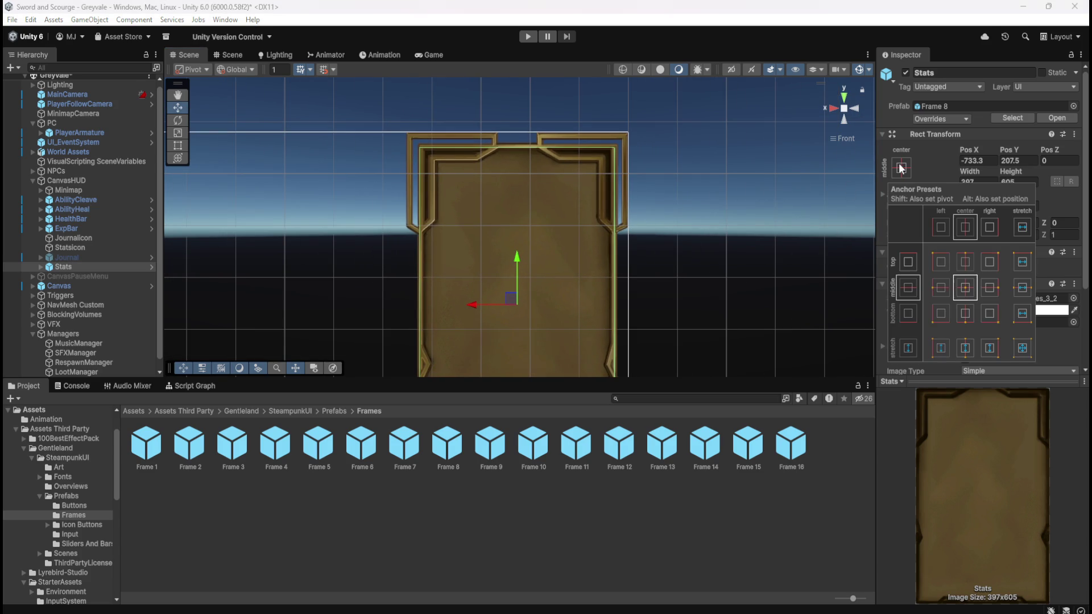
pyautogui.click(940, 263)
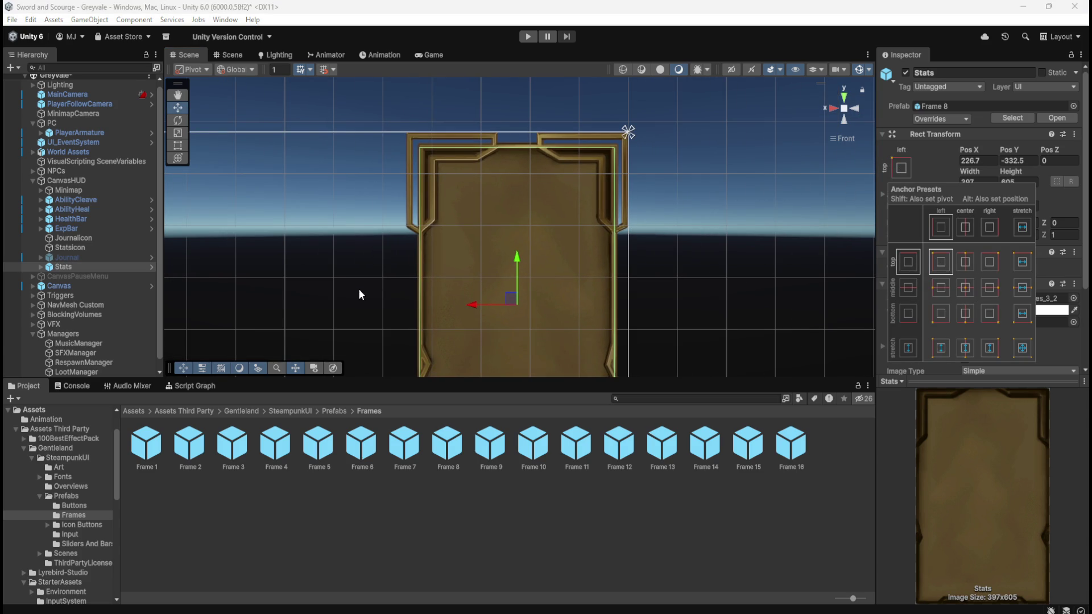
pyautogui.click(106, 265)
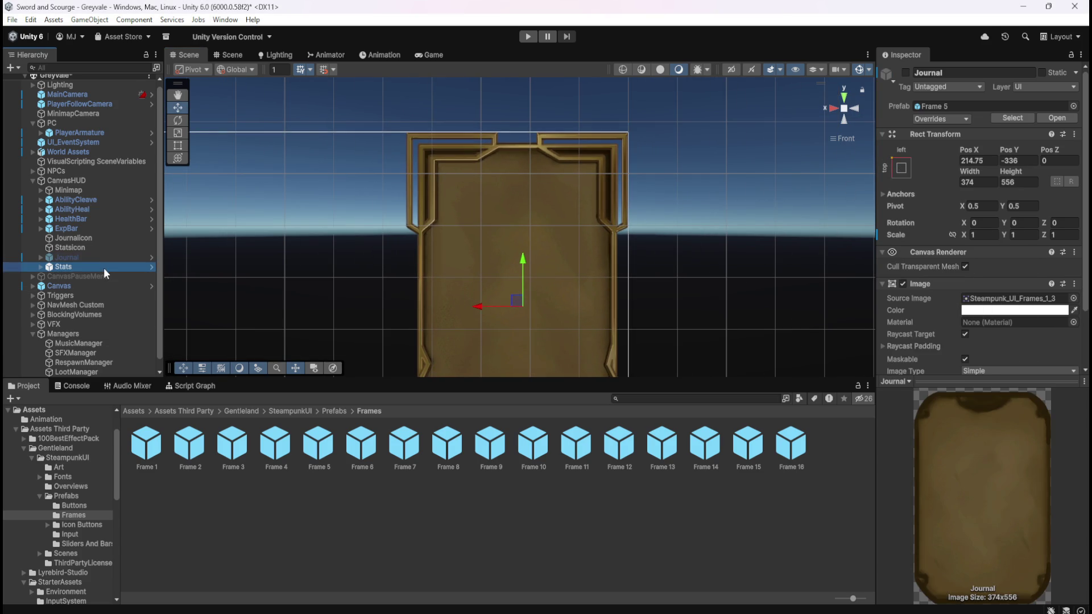
pyautogui.hotkey('ctrl', 's')
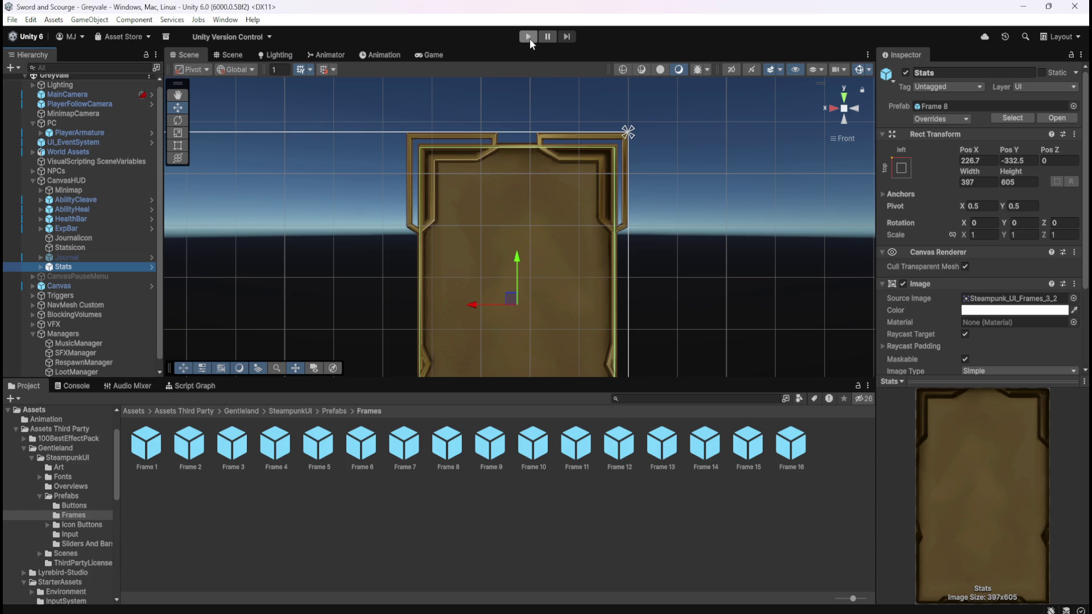
pyautogui.click(528, 36)
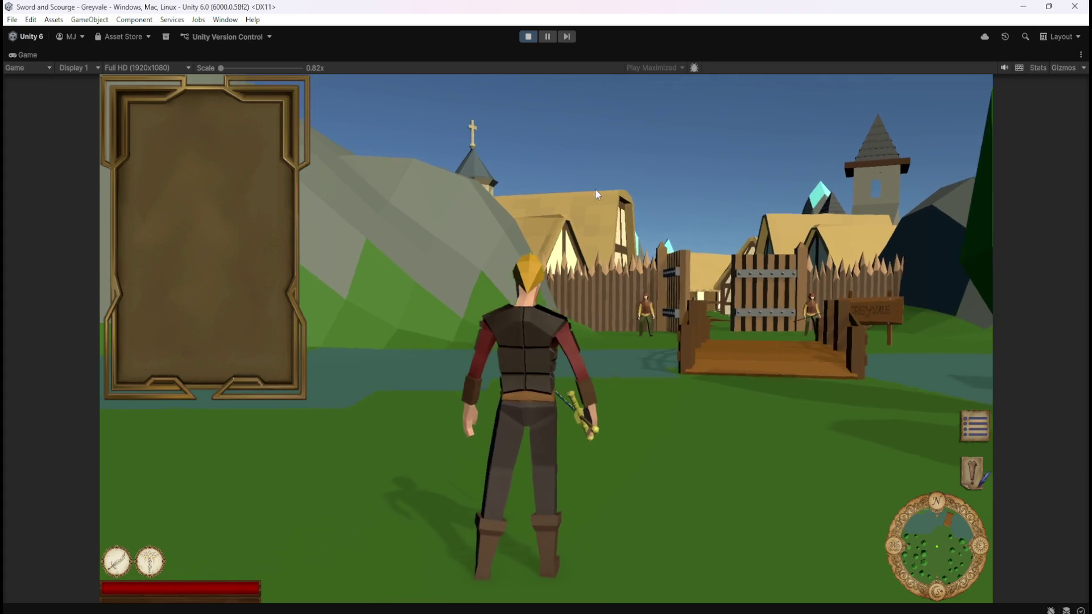
pyautogui.press('w')
pyautogui.moveTo(502, 223)
pyautogui.mouseDown()
pyautogui.moveTo(705, 156)
pyautogui.moveTo(763, 219)
pyautogui.moveTo(605, 226)
pyautogui.moveTo(545, 217)
pyautogui.moveTo(689, 212)
pyautogui.moveTo(423, 194)
pyautogui.moveTo(261, 199)
pyautogui.moveTo(599, 240)
pyautogui.moveTo(706, 229)
pyautogui.moveTo(584, 209)
pyautogui.moveTo(688, 206)
pyautogui.mouseUp()
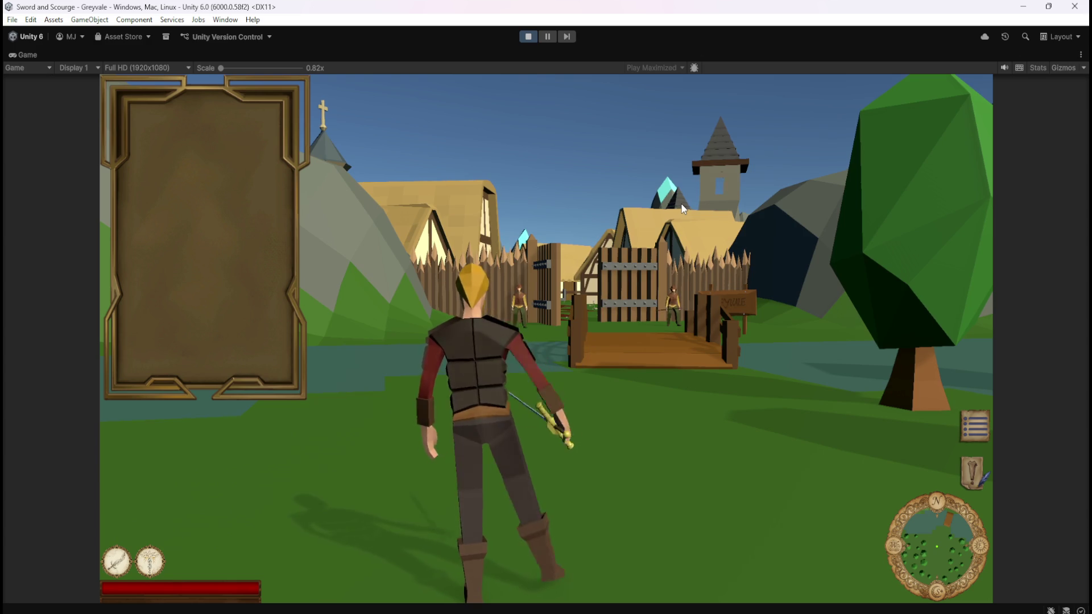
pyautogui.moveTo(683, 210)
pyautogui.mouseDown()
pyautogui.moveTo(719, 197)
pyautogui.moveTo(741, 203)
pyautogui.moveTo(611, 209)
pyautogui.moveTo(695, 214)
pyautogui.mouseUp()
pyautogui.press('w')
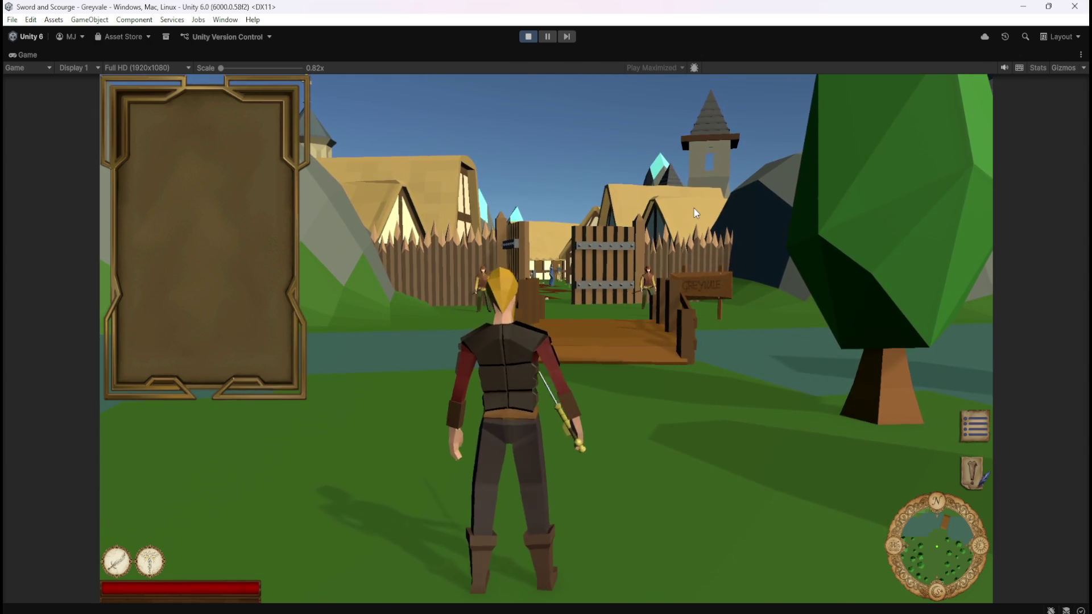
pyautogui.click(696, 213)
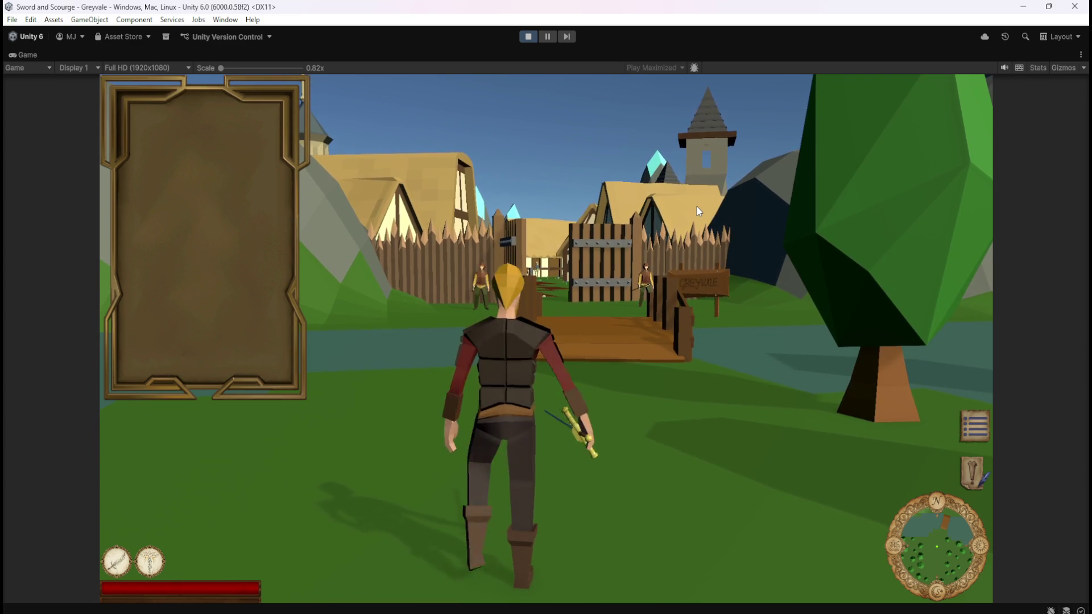
pyautogui.click(697, 208)
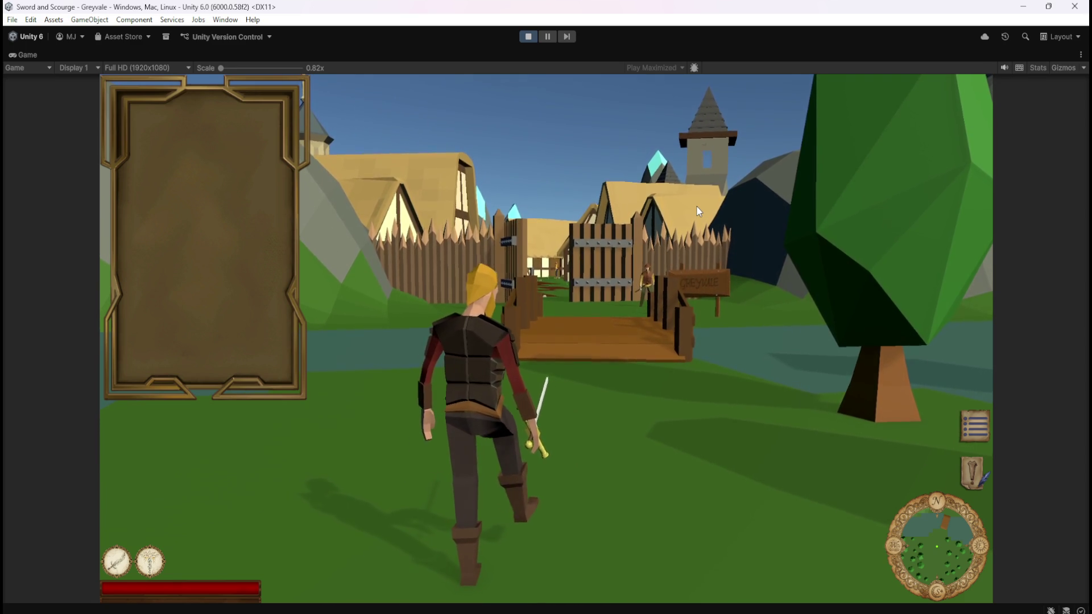
pyautogui.press('w')
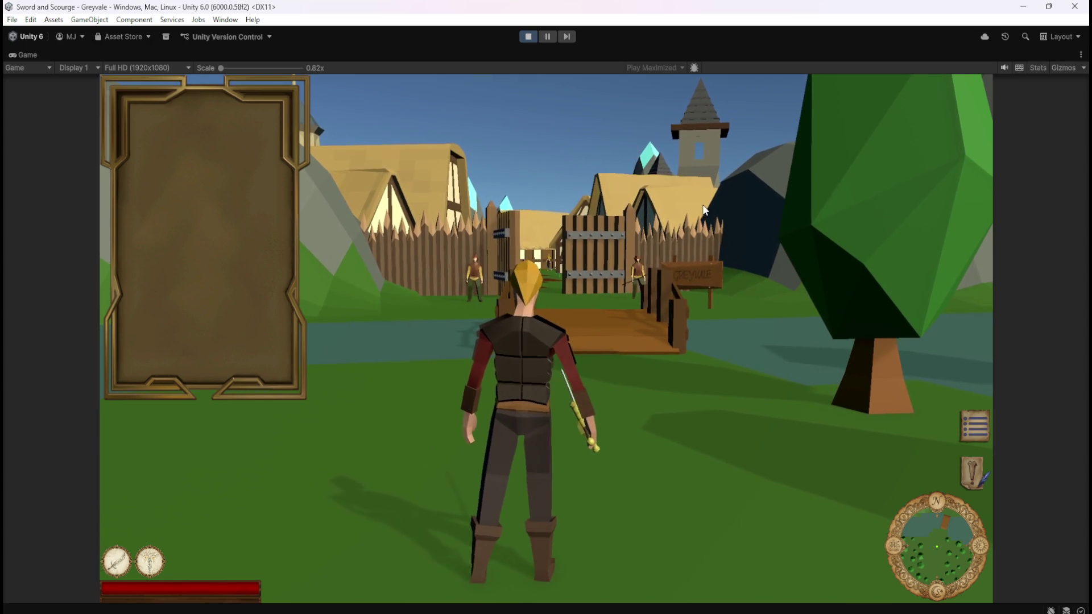
pyautogui.press('Escape')
pyautogui.click(529, 37)
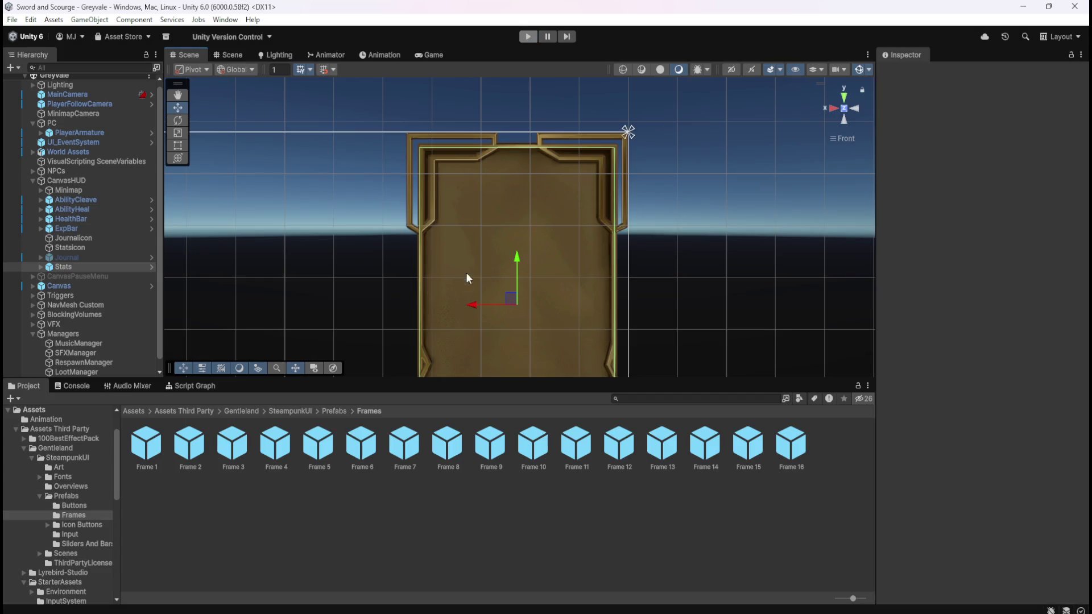
# Step: Set the Stats frame's Scale X and Y to 1.2
pyautogui.scroll(-3, 693, 145)
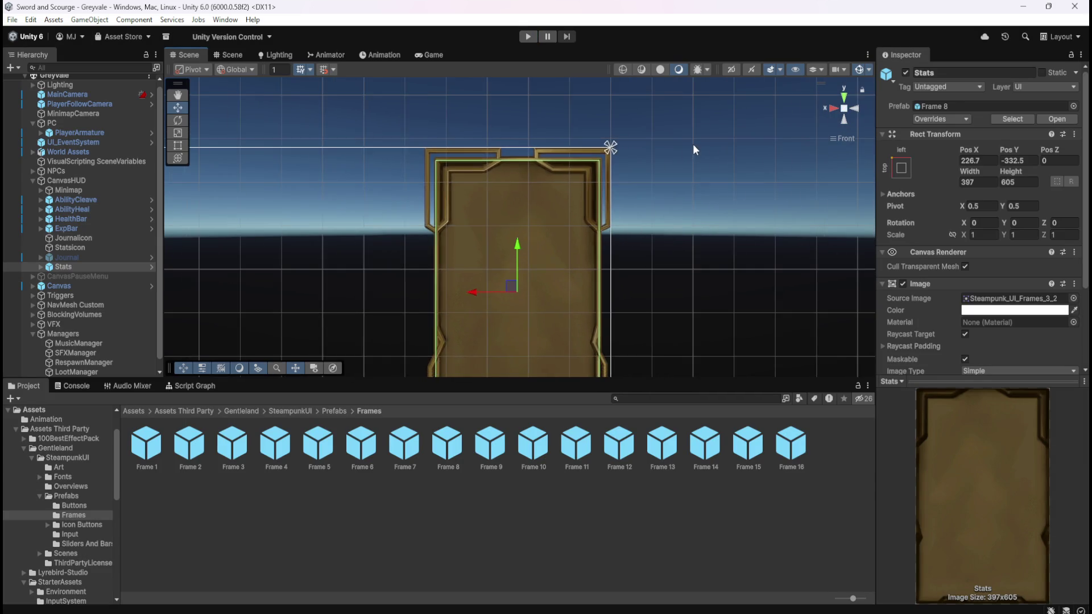
pyautogui.moveTo(644, 250); pyautogui.dragTo(681, 172)
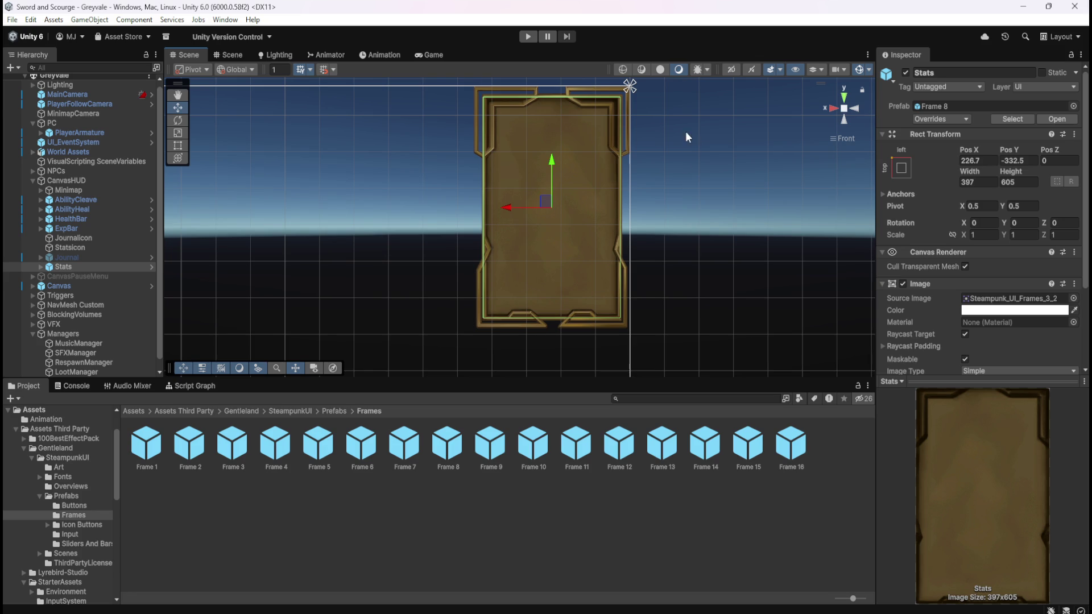
pyautogui.scroll(3, 677, 127)
pyautogui.moveTo(710, 146); pyautogui.dragTo(699, 212)
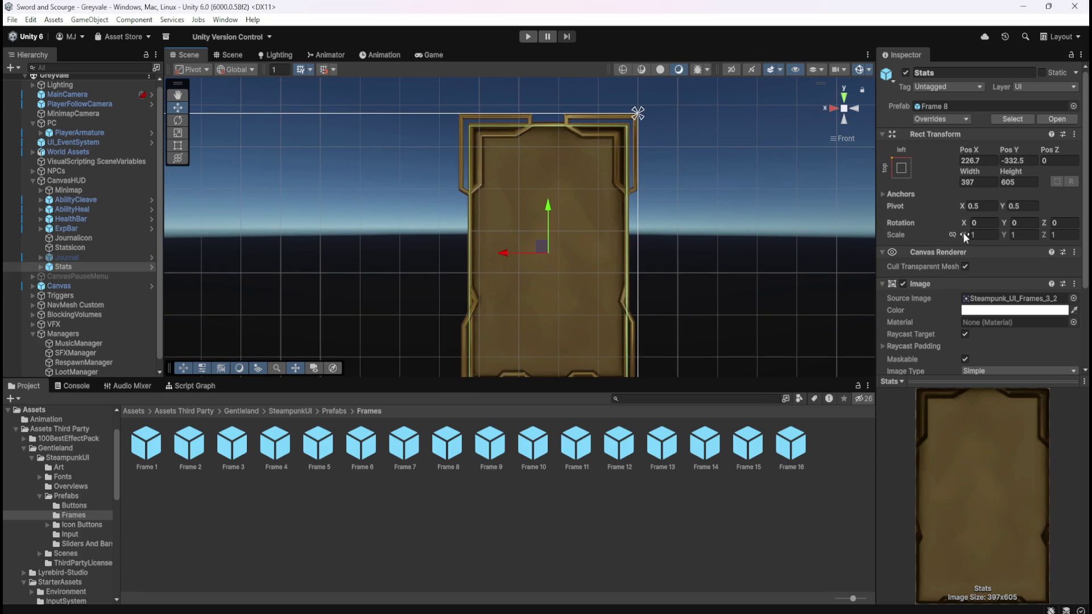
pyautogui.moveTo(965, 235); pyautogui.dragTo(976, 237)
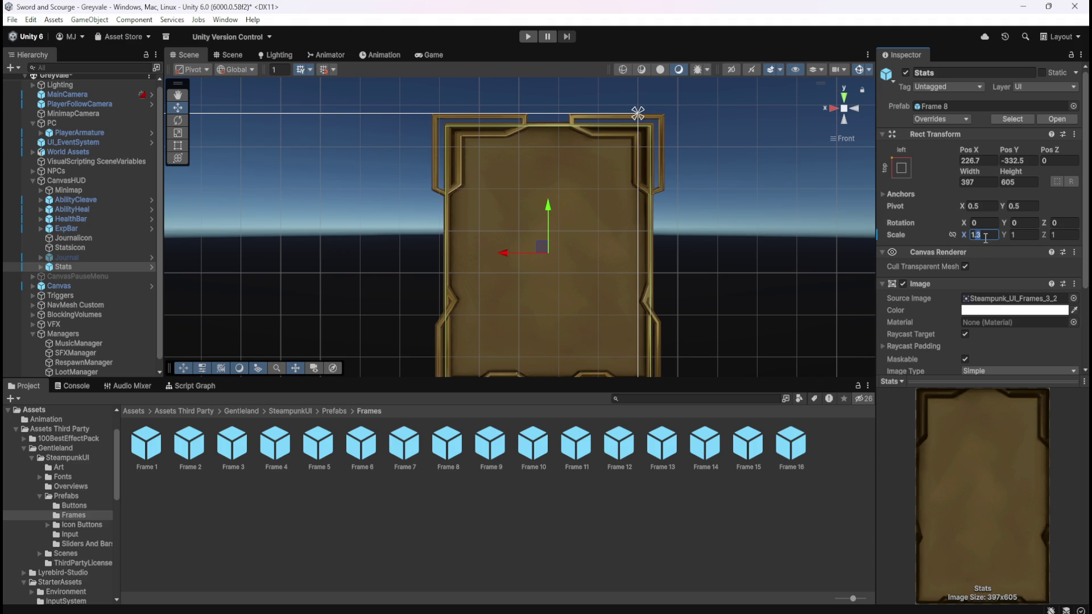
pyautogui.write('1.2')
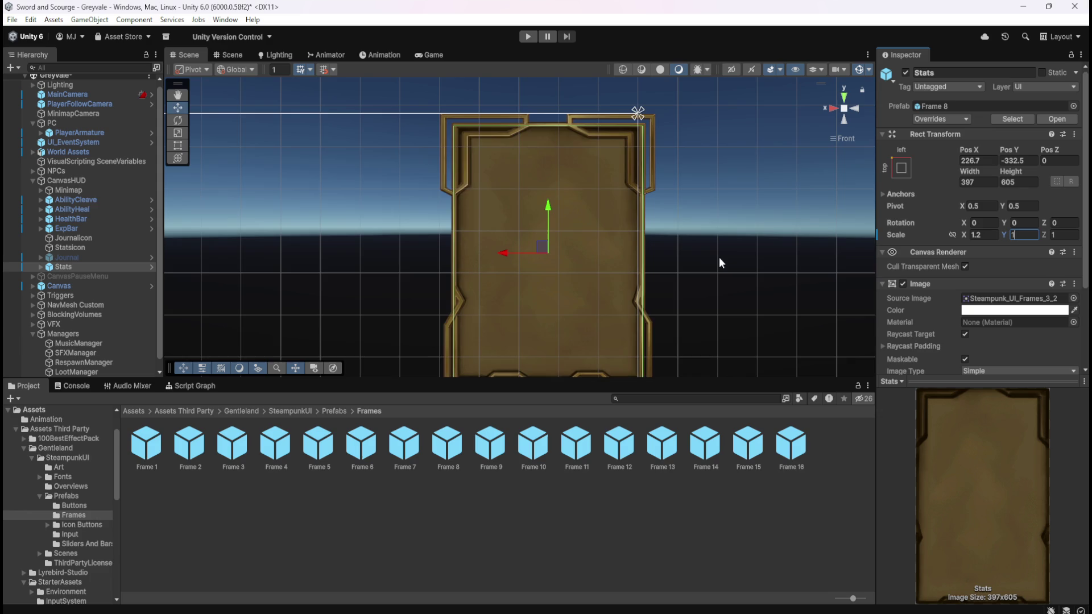
pyautogui.scroll(-3, 719, 193)
pyautogui.scroll(2, 669, 173)
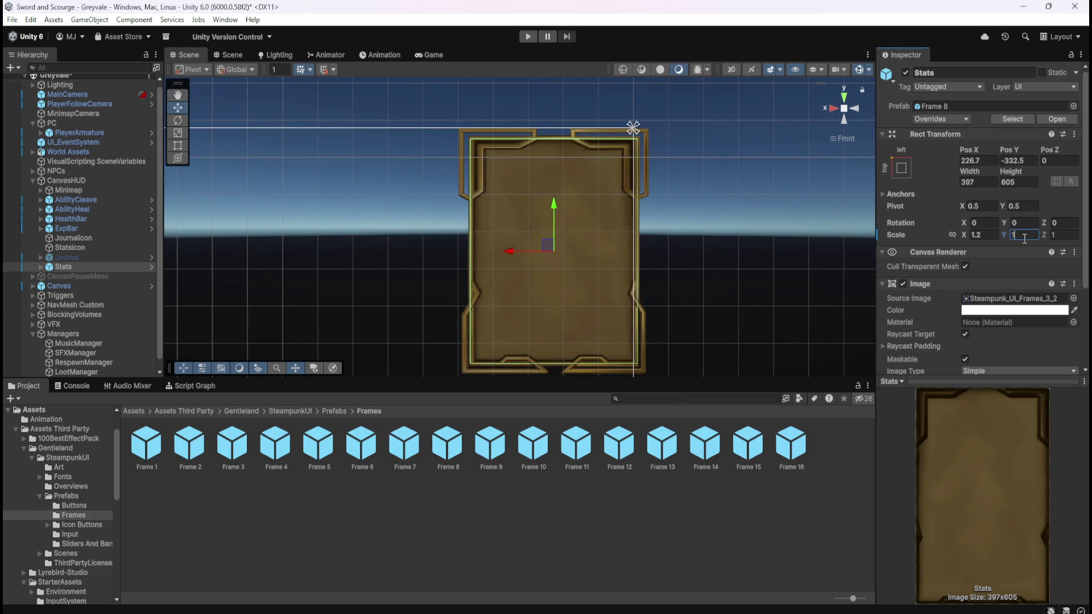
pyautogui.write('.2')
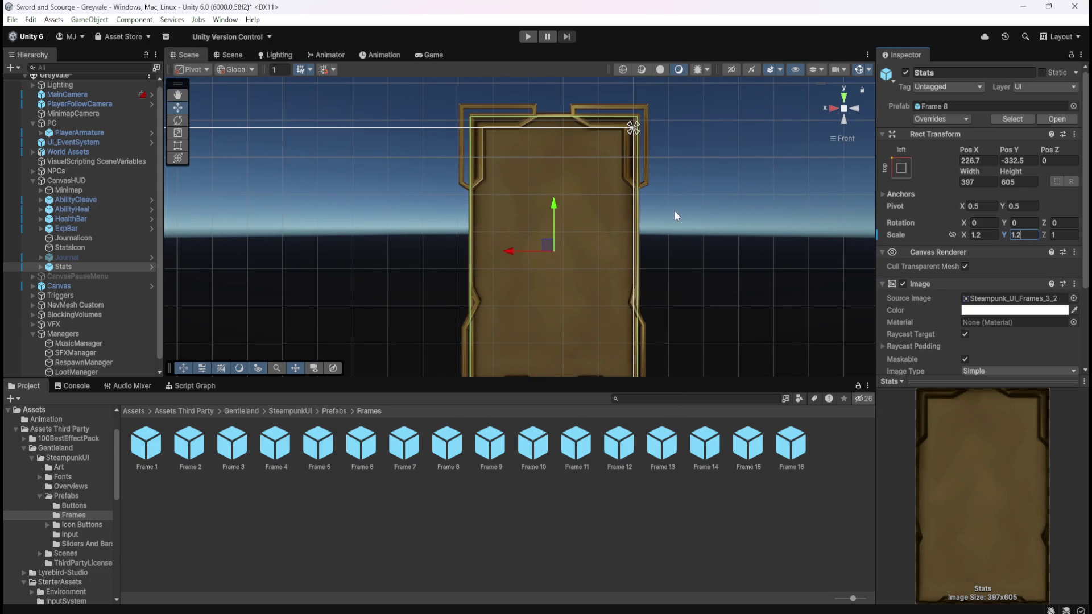
# Step: Move the Stats frame lower and right to Pos X 272, then start a test run
pyautogui.scroll(-3, 704, 239)
pyautogui.moveTo(680, 264)
pyautogui.mouseDown()
pyautogui.moveTo(711, 190)
pyautogui.moveTo(745, 240)
pyautogui.mouseUp()
pyautogui.scroll(3, 739, 171)
pyautogui.moveTo(793, 169); pyautogui.dragTo(693, 254)
pyautogui.scroll(2, 672, 237)
pyautogui.moveTo(550, 282); pyautogui.dragTo(555, 309)
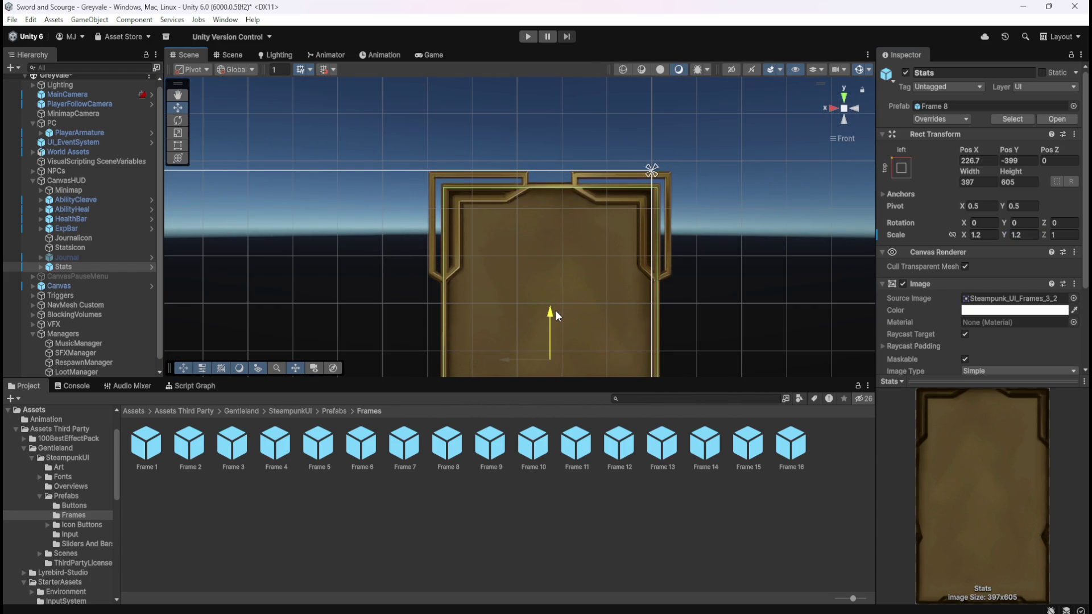
pyautogui.moveTo(556, 309); pyautogui.dragTo(558, 309)
pyautogui.moveTo(512, 362); pyautogui.dragTo(489, 362)
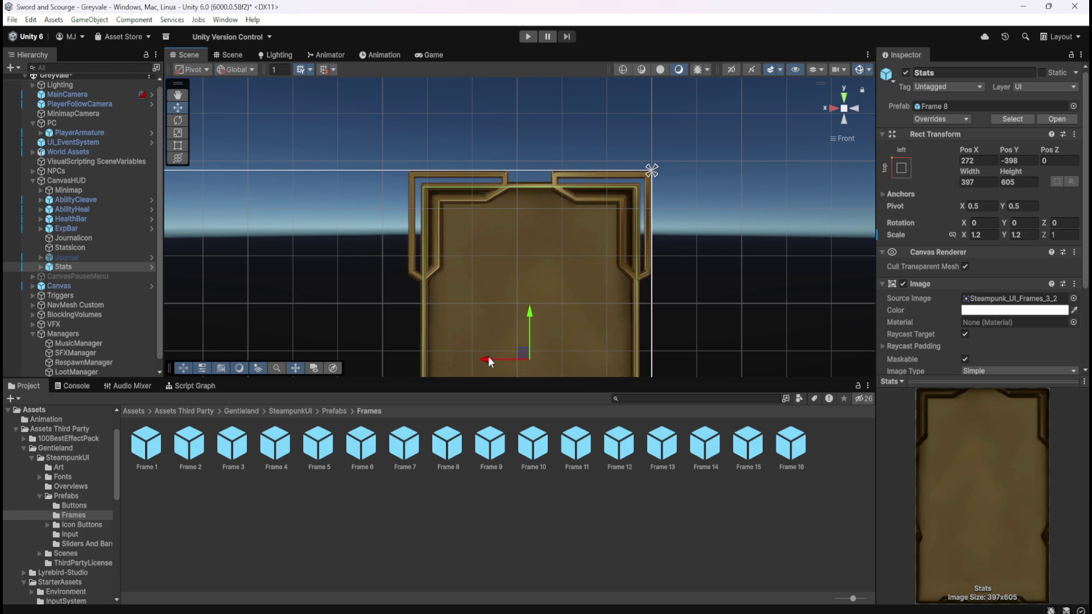
pyautogui.click(527, 37)
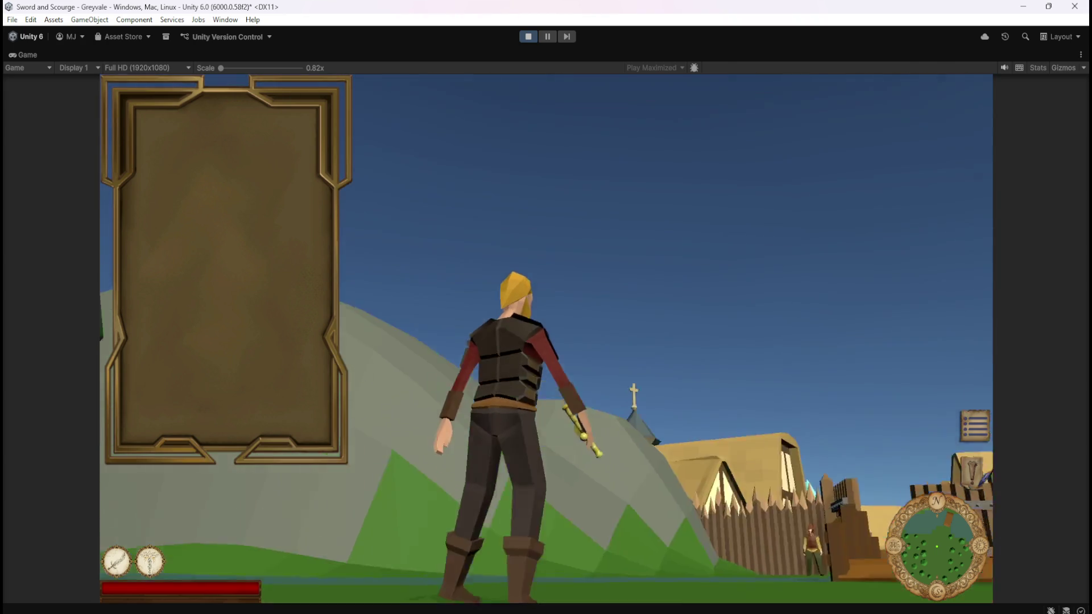
# Step: End the playtest and save the scene with the 1.2-scale Stats frame at 272, −398
pyautogui.press('Escape')
pyautogui.click(525, 36)
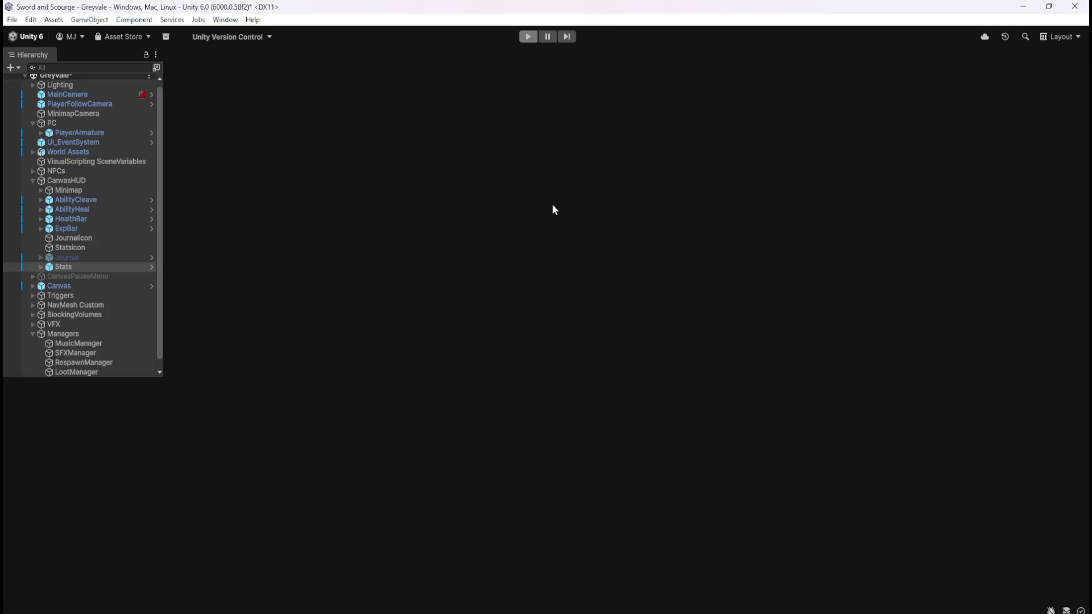
pyautogui.hotkey('ctrl', 's')
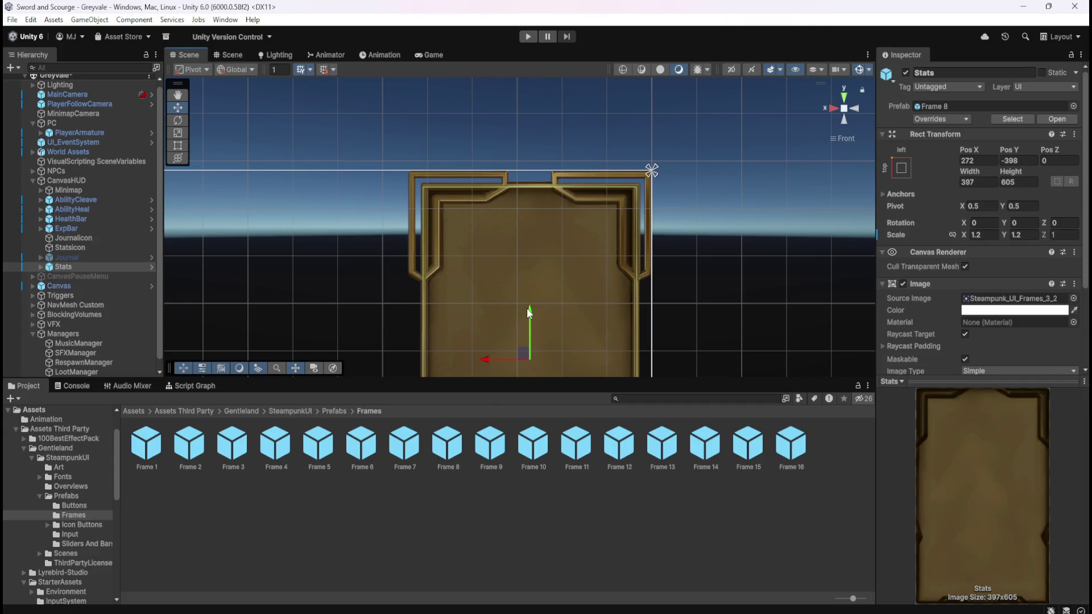
# Step: Compare the Journal and Stats frames and peek at Stats' ForeGround child
pyautogui.click(70, 256)
pyautogui.click(63, 267)
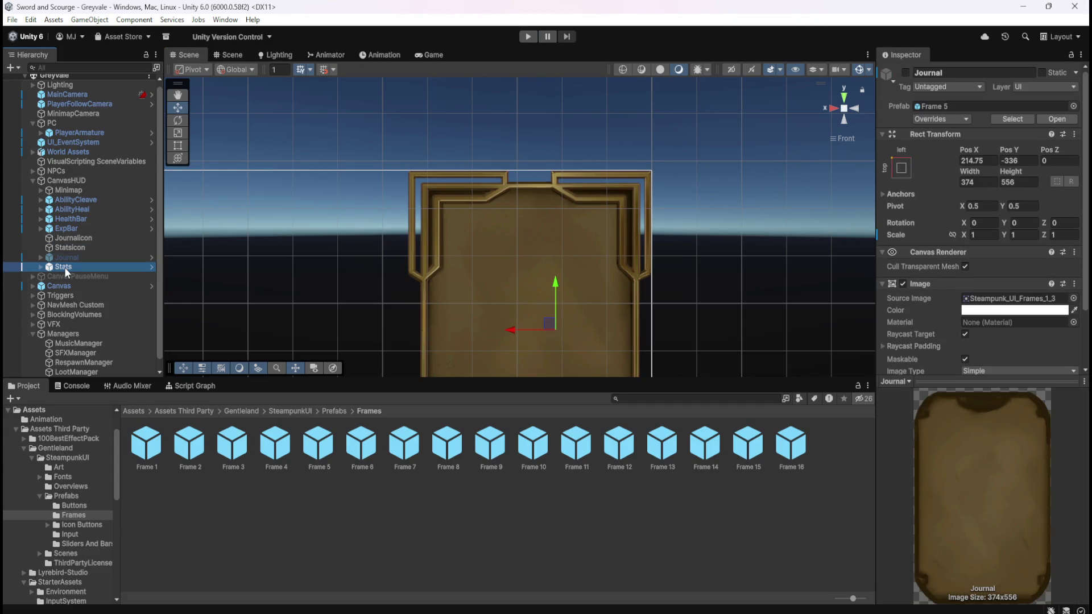
pyautogui.scroll(-2, 616, 279)
pyautogui.click(40, 267)
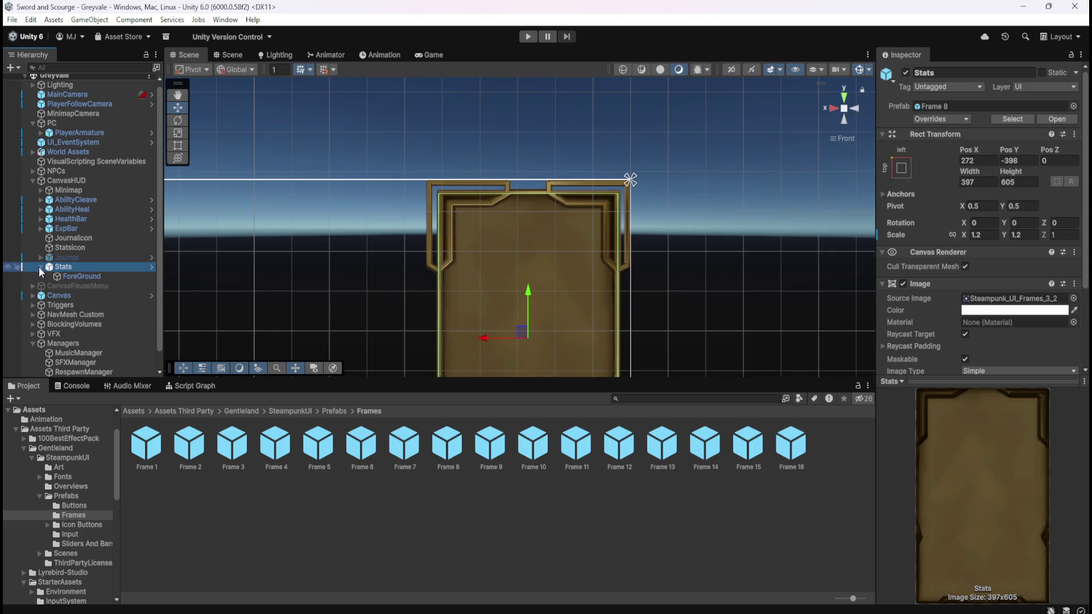
pyautogui.click(38, 267)
pyautogui.moveTo(549, 319)
pyautogui.mouseDown()
pyautogui.moveTo(578, 151)
pyautogui.moveTo(541, 200)
pyautogui.moveTo(526, 166)
pyautogui.moveTo(525, 220)
pyautogui.moveTo(526, 152)
pyautogui.moveTo(538, 227)
pyautogui.mouseUp()
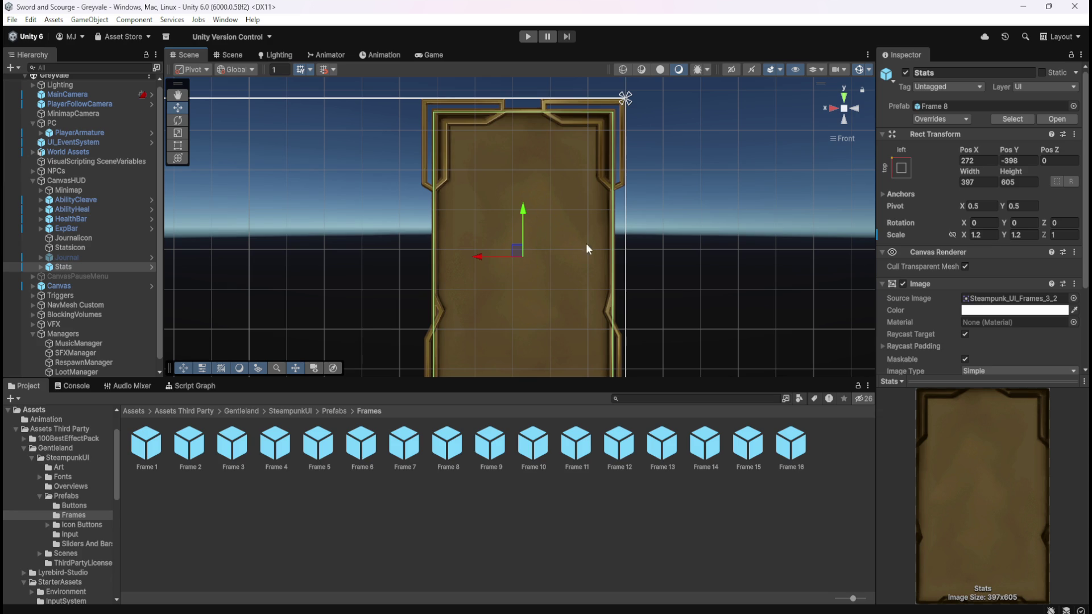
pyautogui.moveTo(588, 259)
pyautogui.mouseDown()
pyautogui.moveTo(621, 178)
pyautogui.moveTo(607, 247)
pyautogui.mouseUp()
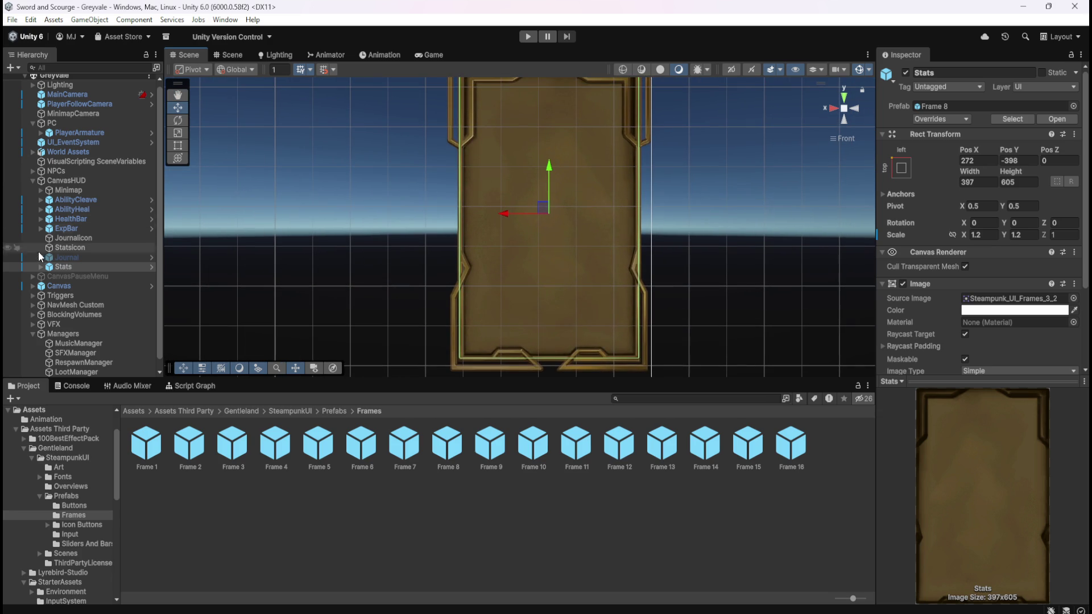
# Step: Toggle the Journal panel's active state on and off, leaving it hidden
pyautogui.click(59, 257)
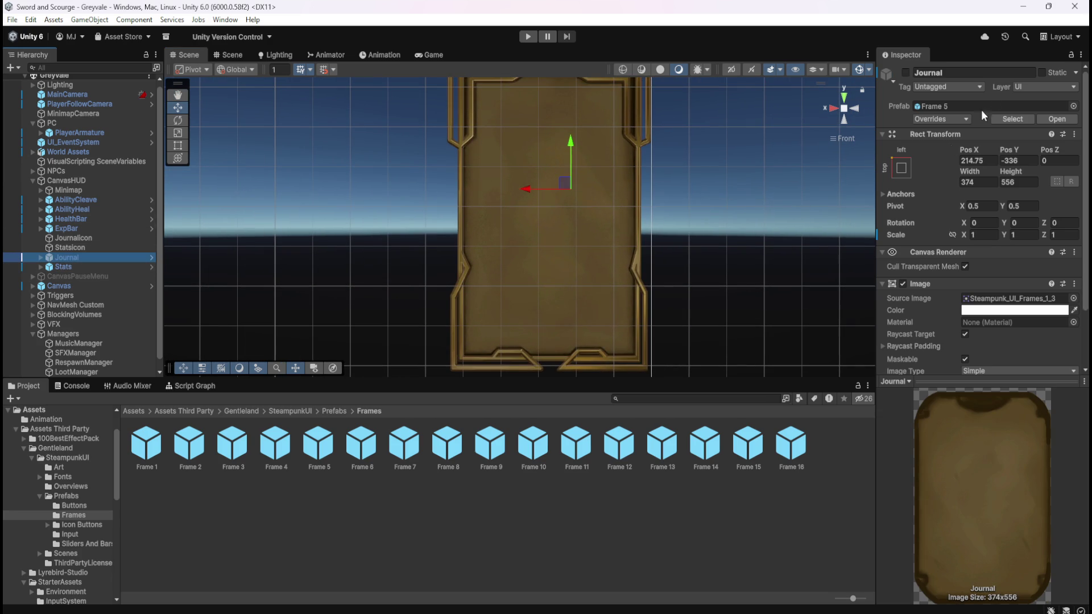
pyautogui.click(906, 73)
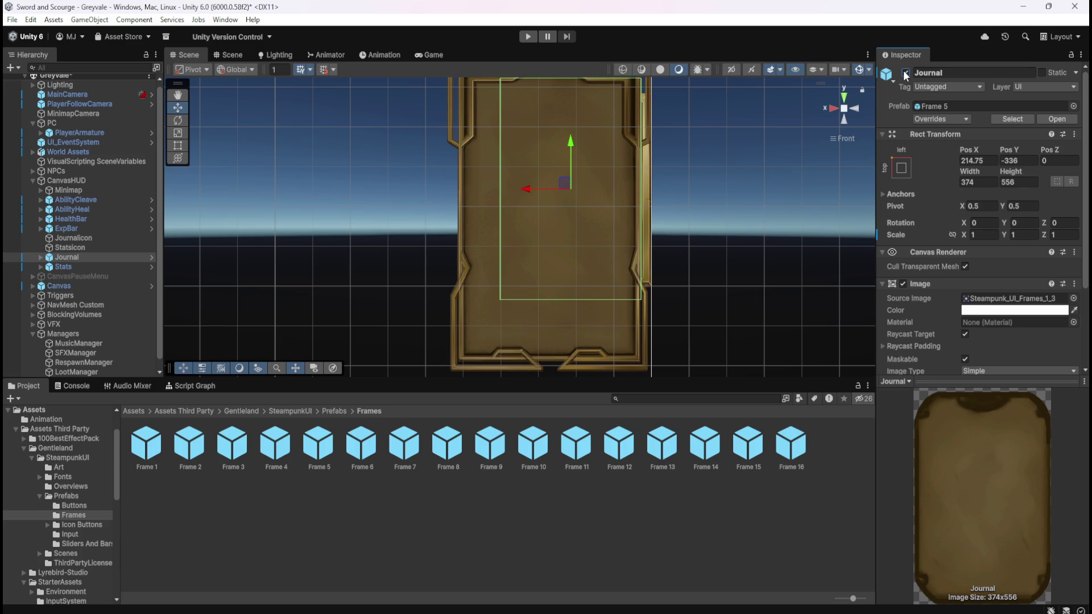
pyautogui.click(906, 73)
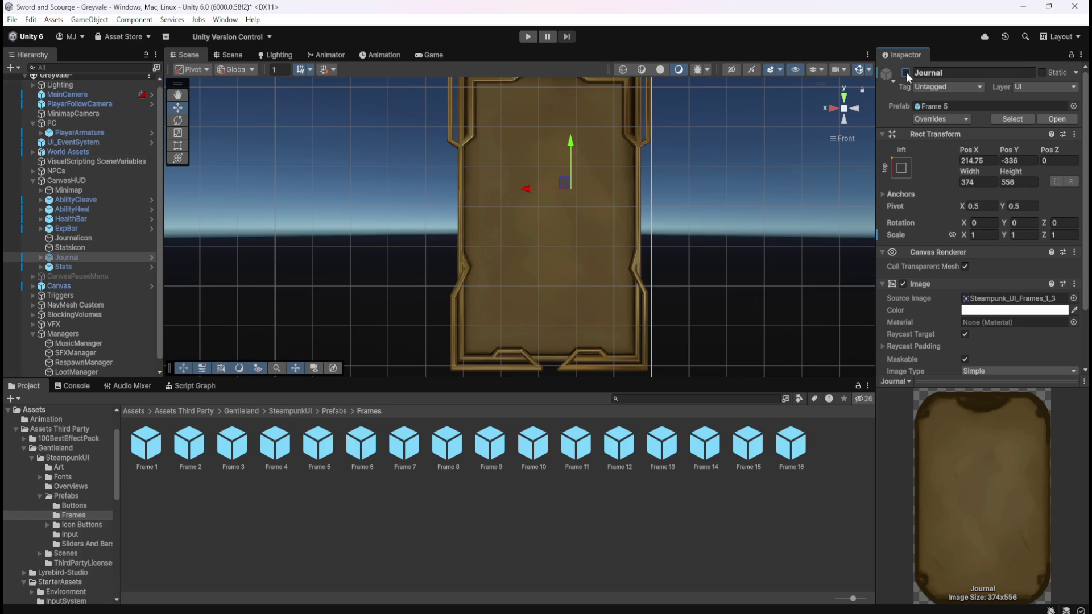
pyautogui.click(906, 73)
pyautogui.click(906, 73)
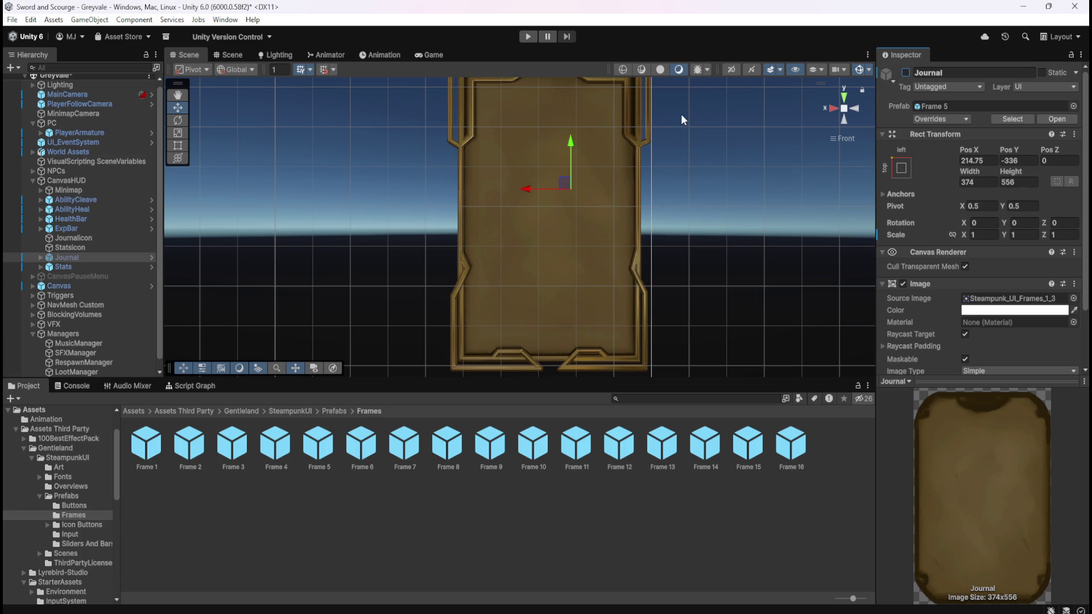
# Step: Expand Journal to view its Quest Title, then expand Stats to show ForeGround
pyautogui.click(41, 257)
pyautogui.click(84, 277)
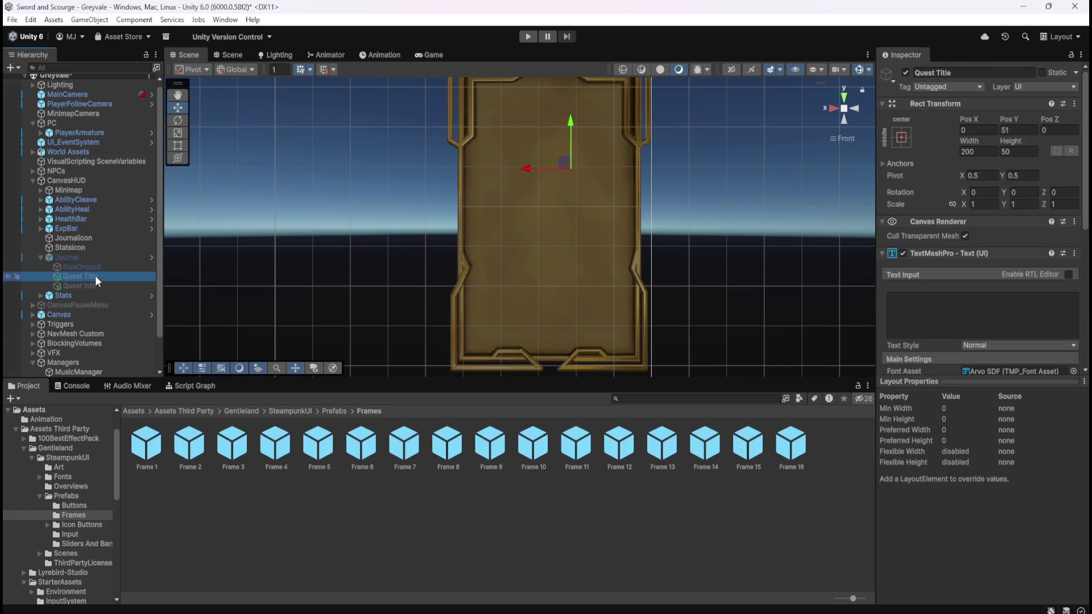
pyautogui.click(42, 255)
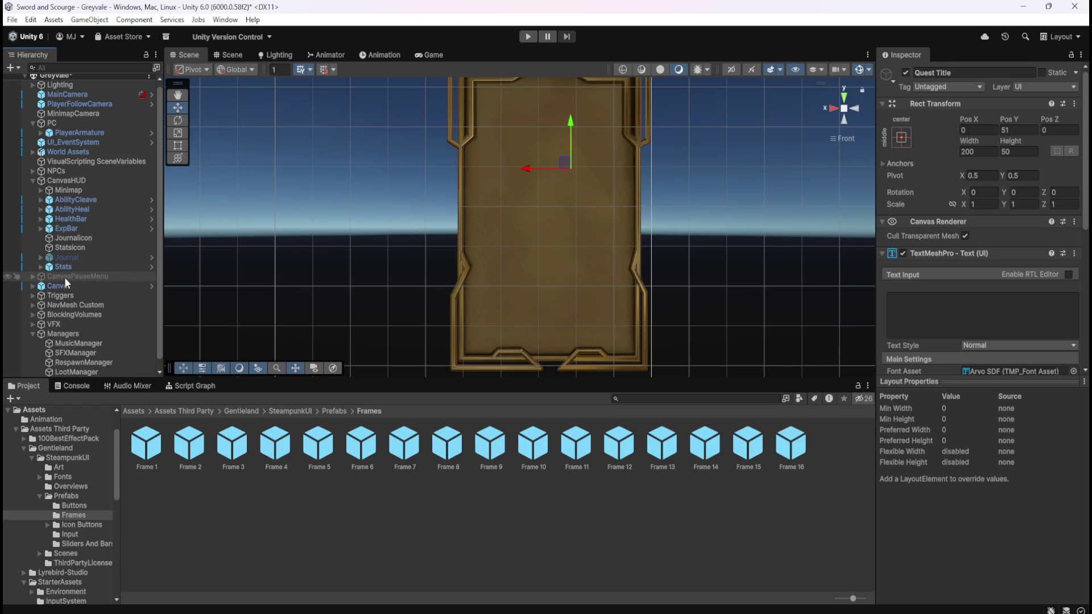
pyautogui.click(70, 270)
pyautogui.click(41, 267)
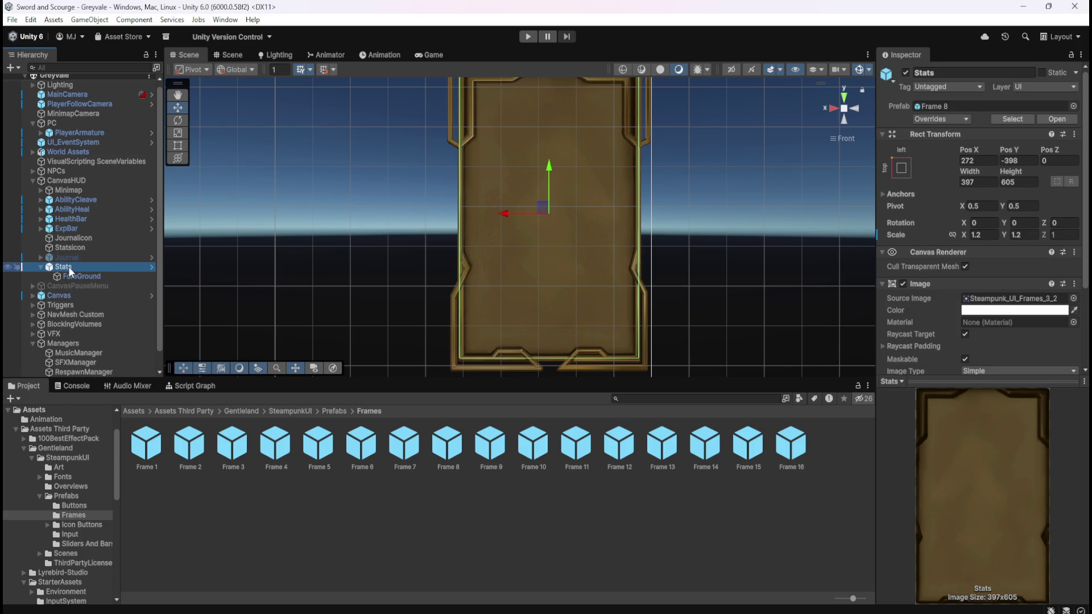
# Step: Add a Text - TextMeshPro child under Stats and enter 'Character Stats'
pyautogui.rightClick(68, 267)
pyautogui.moveTo(166, 410)
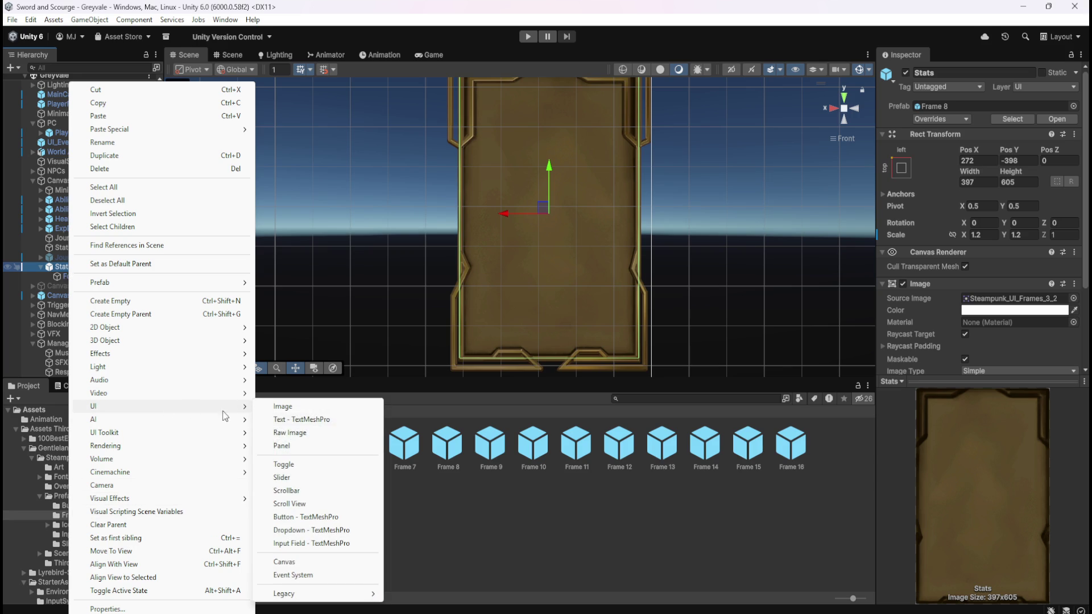
pyautogui.click(322, 421)
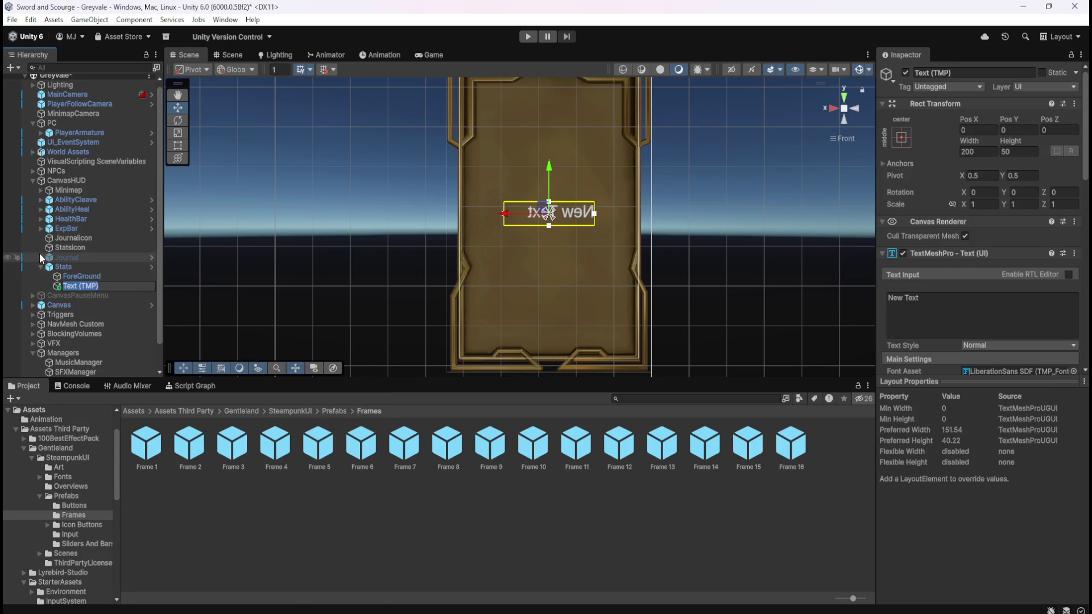
pyautogui.click(1009, 315)
pyautogui.write('Character Stats')
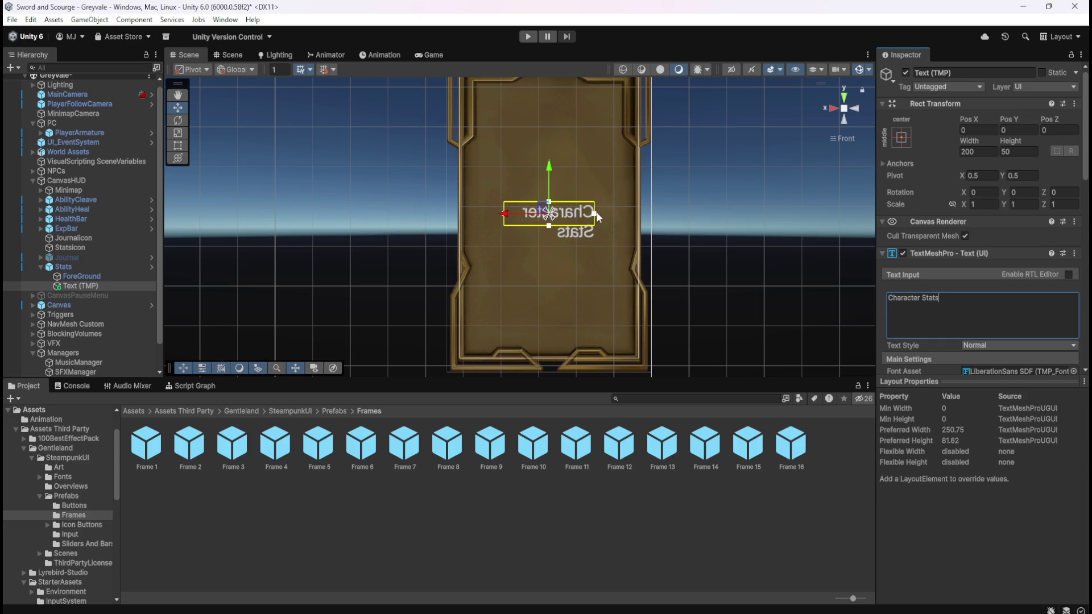
# Step: Toggle Auto Size on the heading and try widening its box, then undo the widening
pyautogui.scroll(-3, 943, 238)
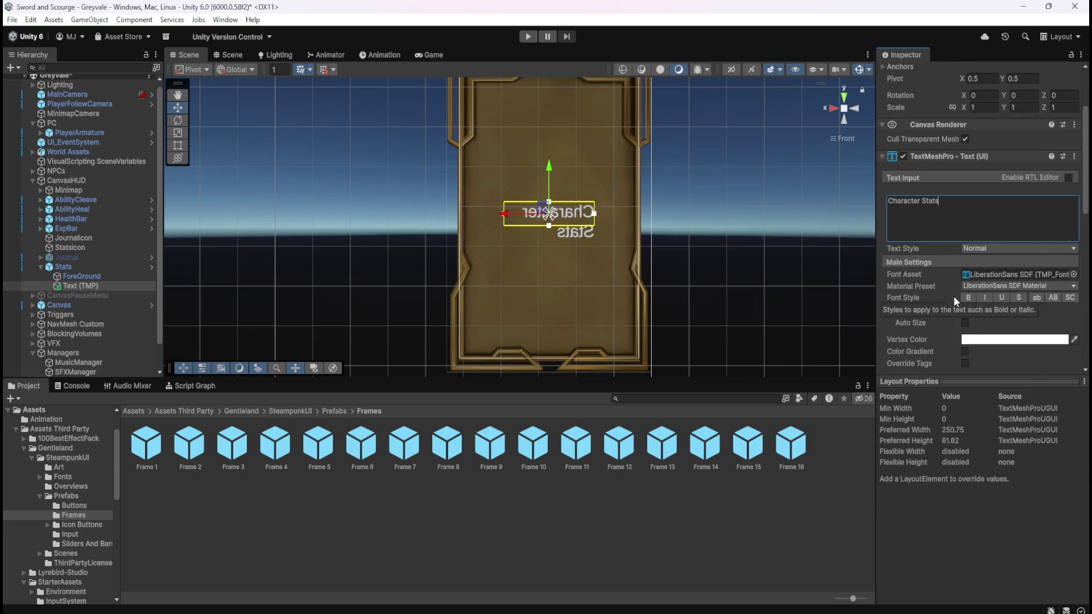
pyautogui.click(966, 291)
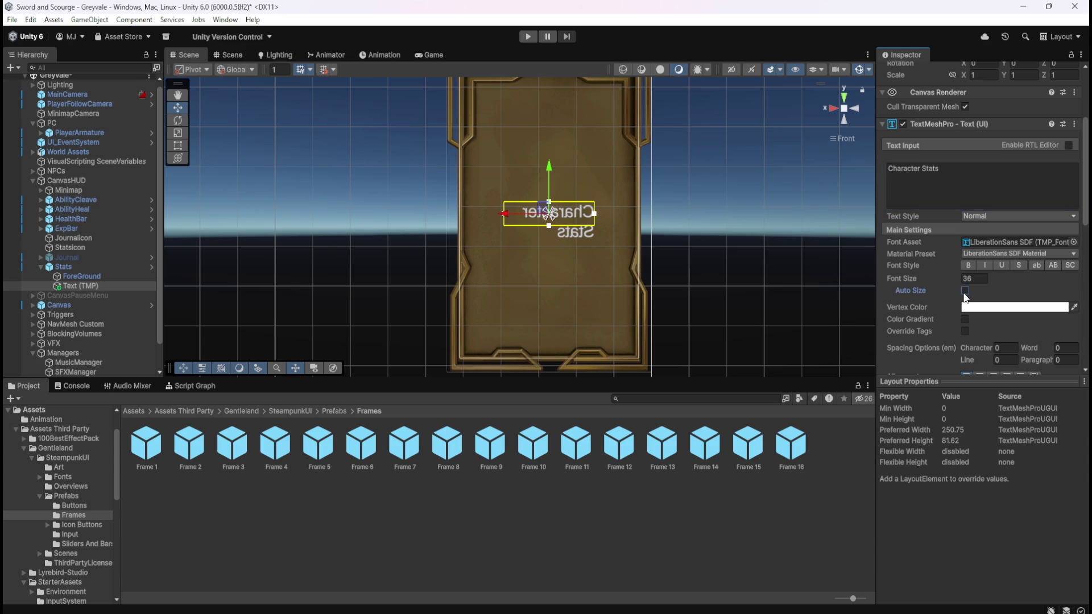
pyautogui.click(965, 291)
pyautogui.click(965, 291)
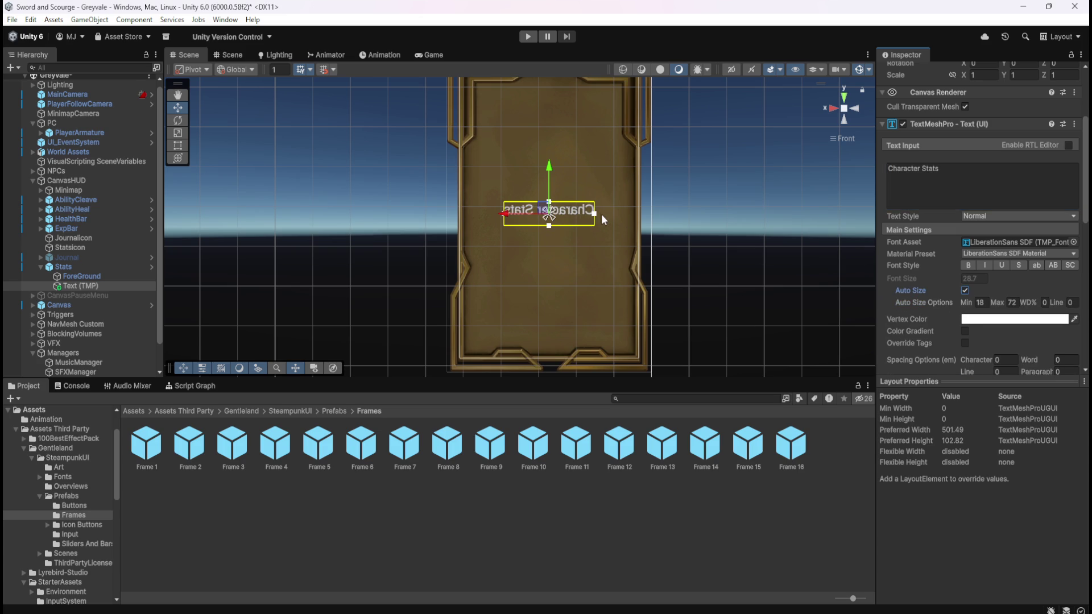
pyautogui.moveTo(596, 214)
pyautogui.mouseDown()
pyautogui.moveTo(681, 227)
pyautogui.moveTo(666, 229)
pyautogui.mouseUp()
pyautogui.hotkey('ctrl', 'z')
# Step: Re-enable Auto Size and copy the Journal Quest Title's hex colour FFC97E
pyautogui.click(966, 292)
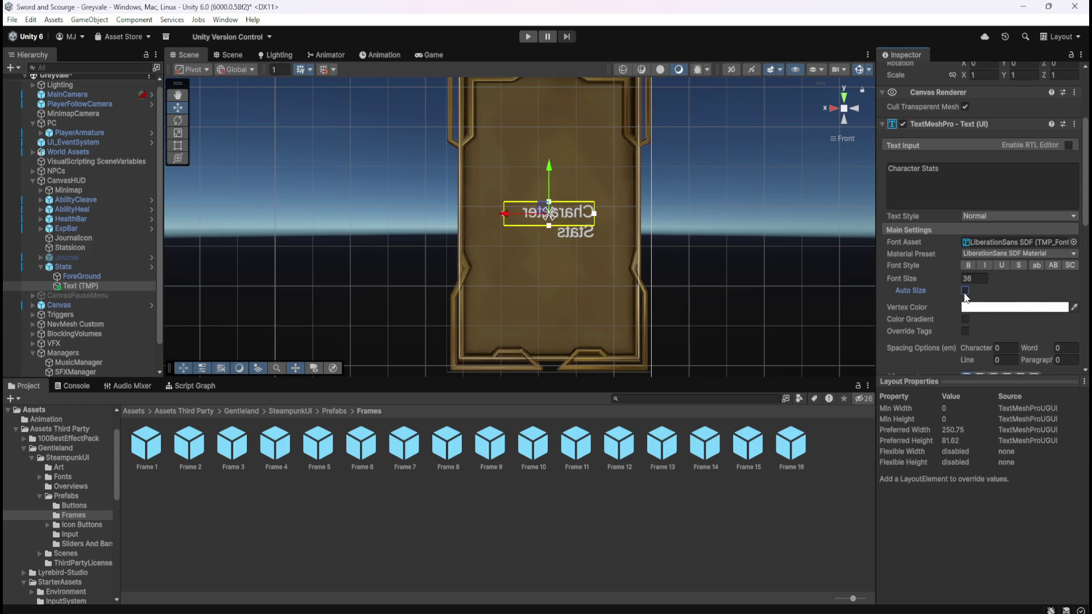
pyautogui.click(965, 291)
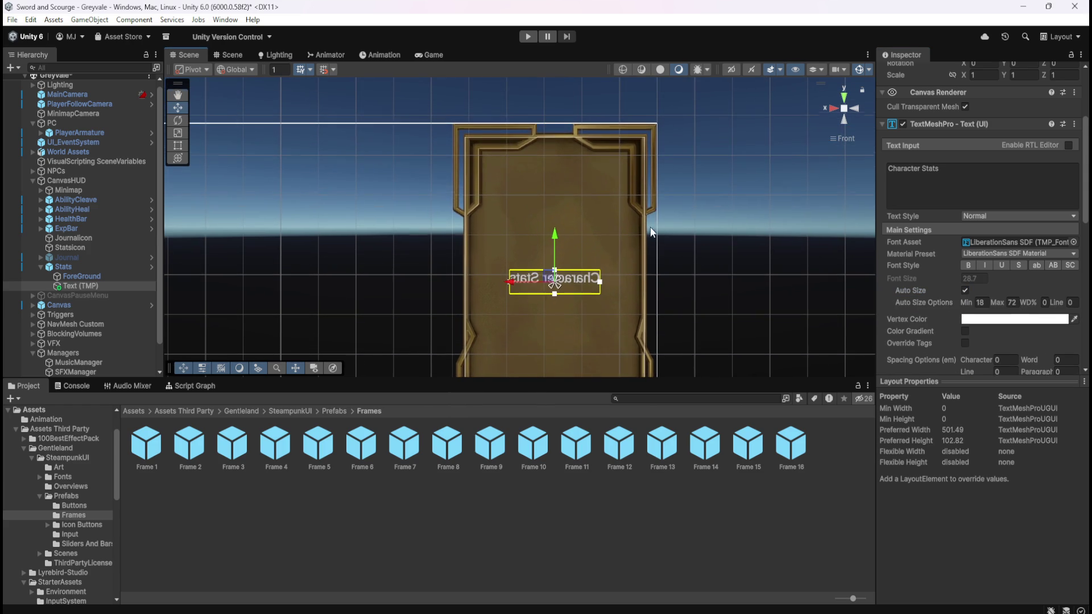
pyautogui.click(41, 257)
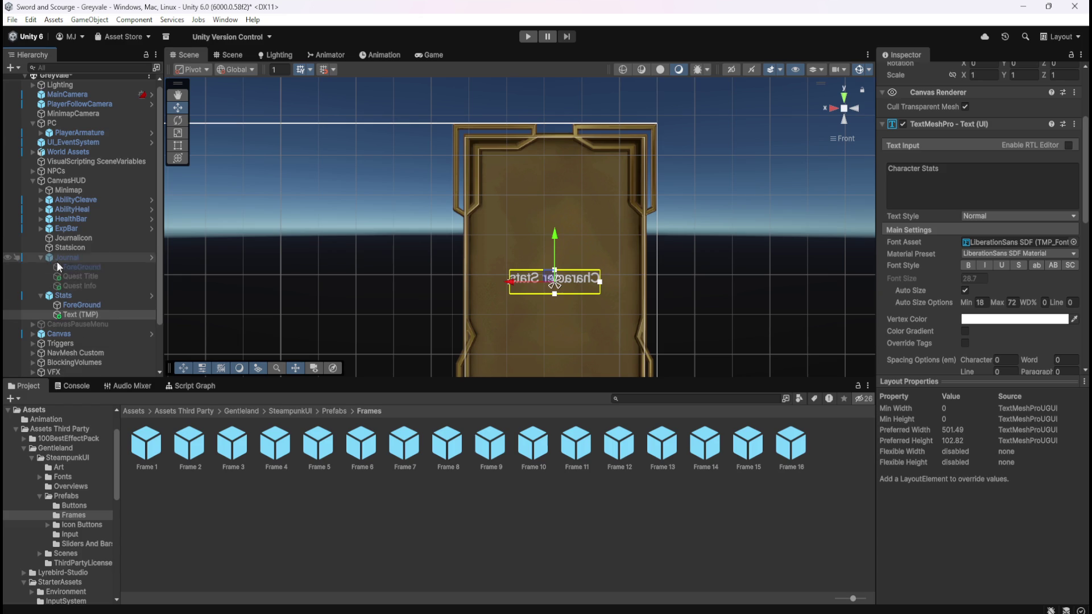
pyautogui.click(93, 277)
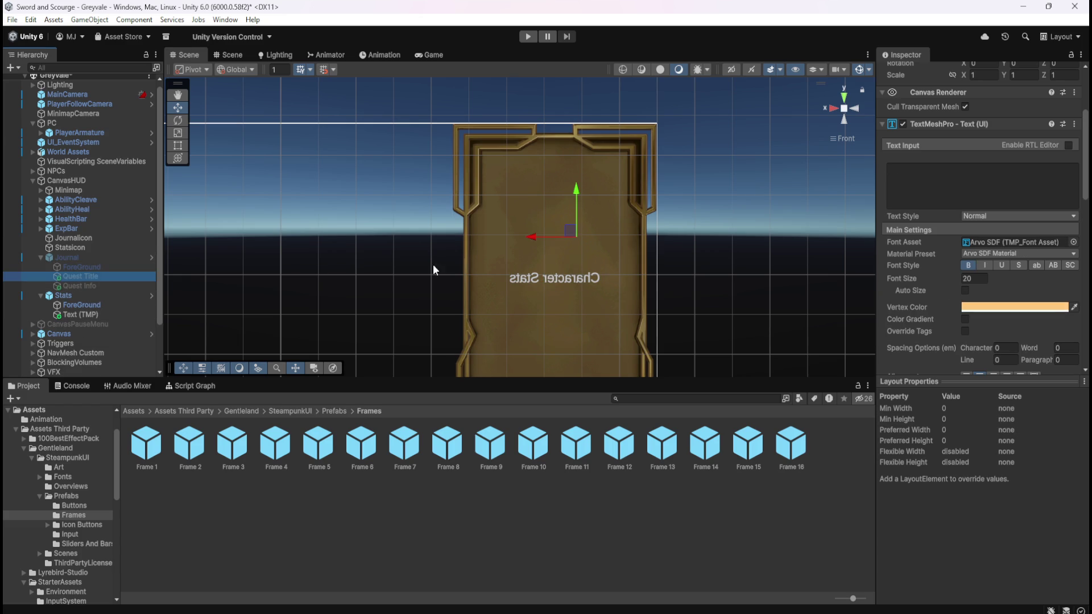
pyautogui.click(1058, 307)
pyautogui.click(1052, 557)
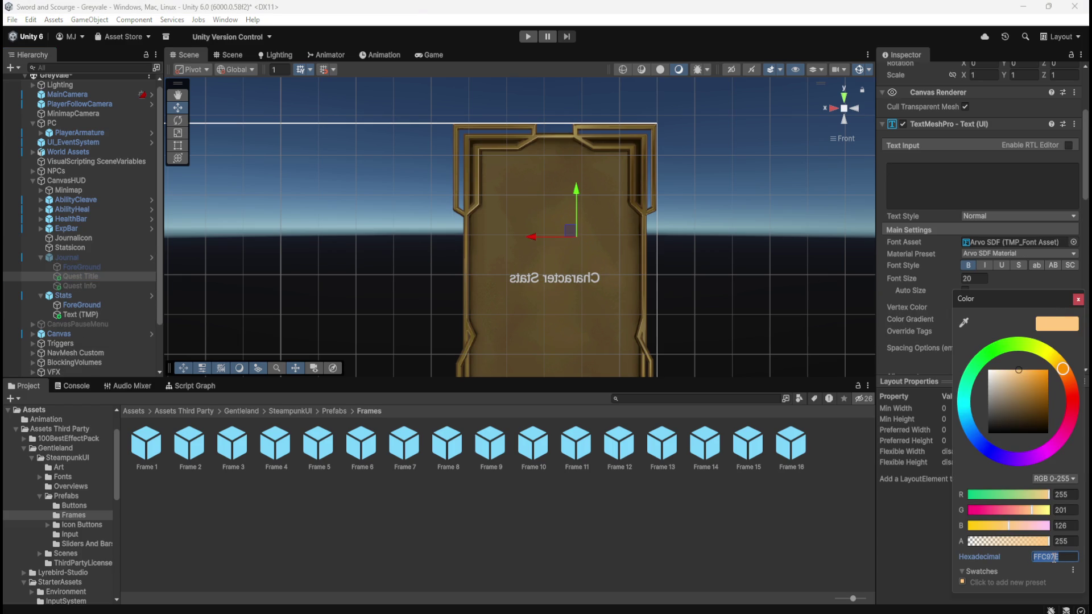
# Step: Paste FFC97E into the Character Stats text's Vertex Color
pyautogui.click(81, 315)
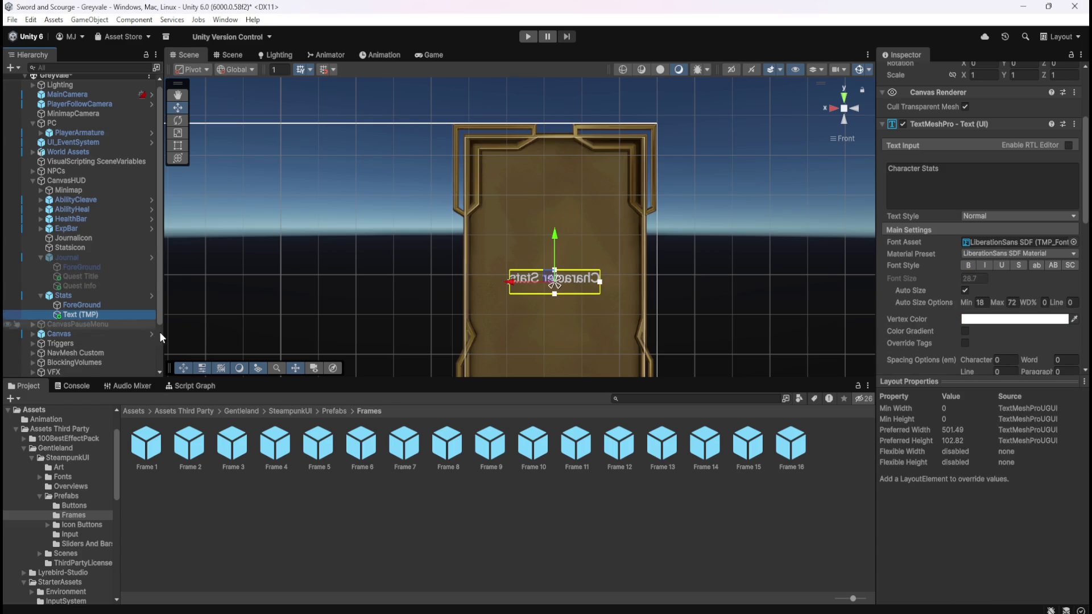
pyautogui.click(991, 319)
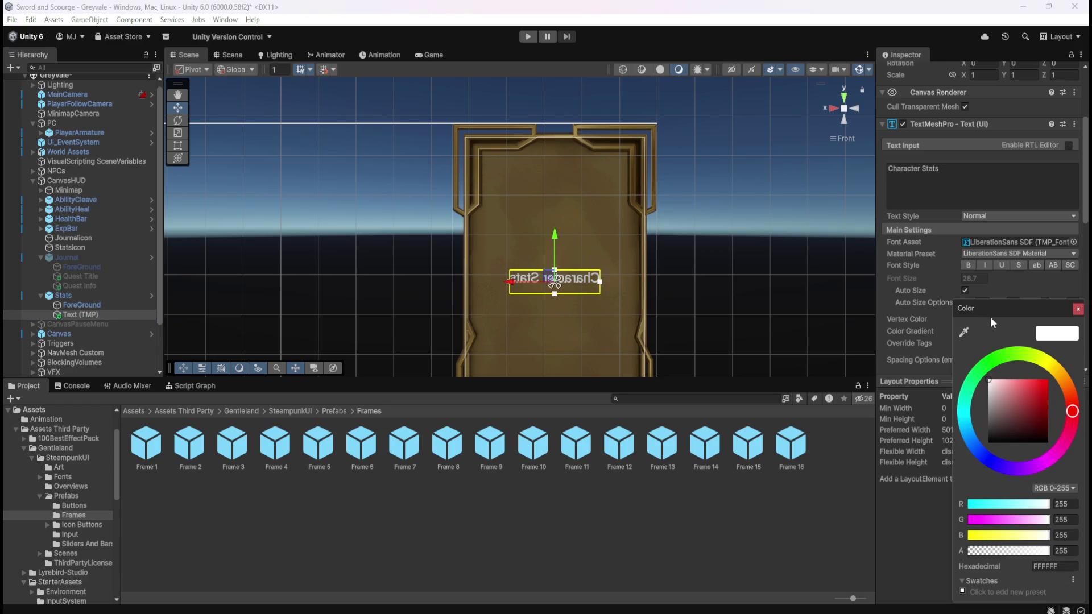
pyautogui.click(1054, 566)
pyautogui.write('FFC97E')
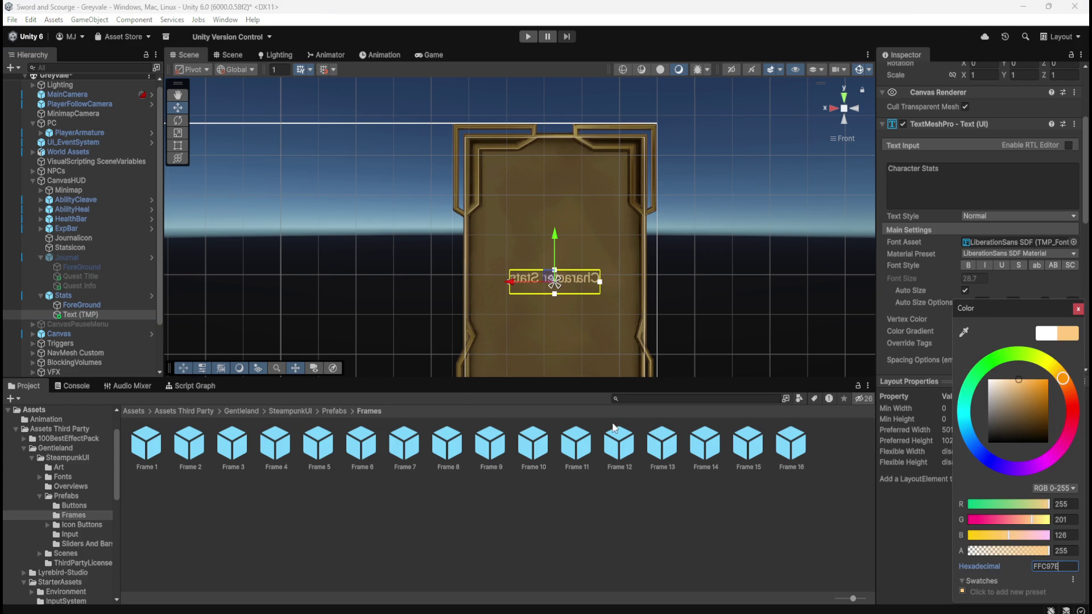
pyautogui.click(100, 303)
# Step: Move the heading up to the top of the Stats frame and run the game
pyautogui.click(96, 314)
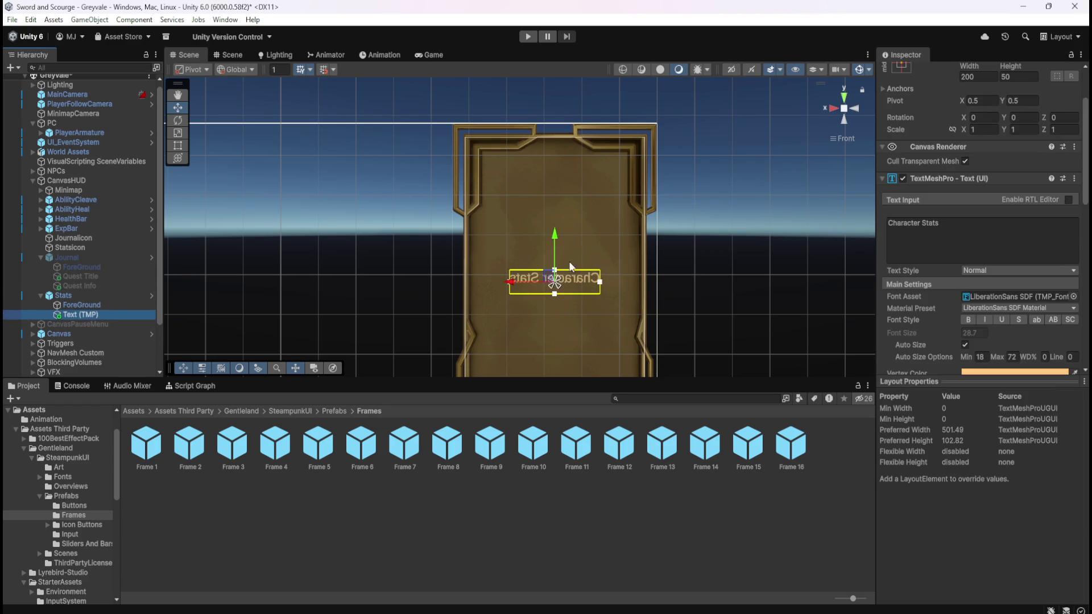
pyautogui.moveTo(555, 237)
pyautogui.mouseDown()
pyautogui.moveTo(557, 184)
pyautogui.moveTo(592, 122)
pyautogui.mouseUp()
pyautogui.click(529, 38)
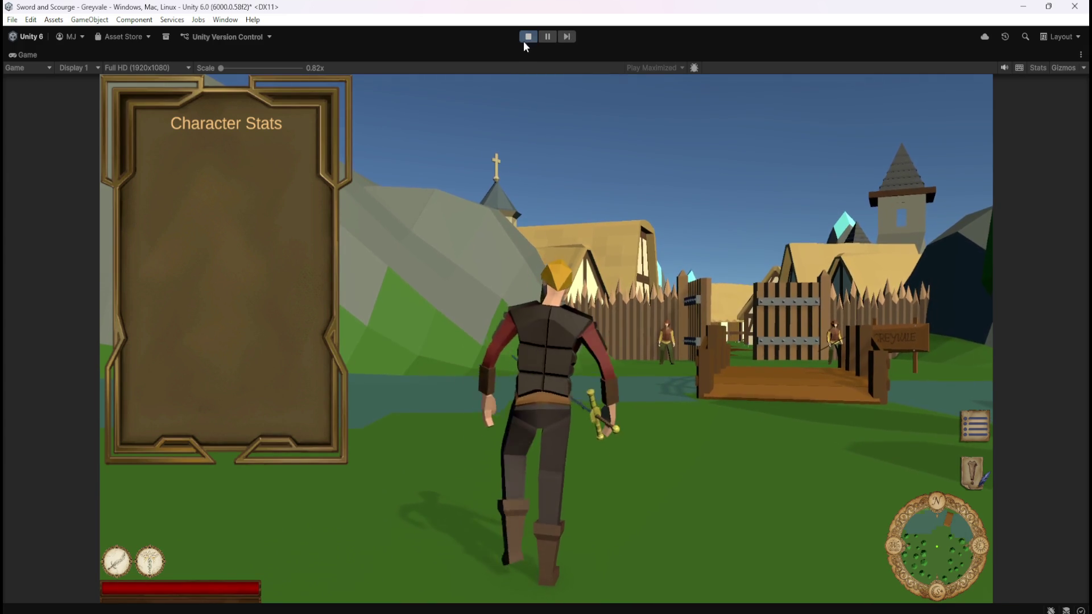
# Step: Stop the preview, set the heading's Font Asset to Arvo SDF, and play again
pyautogui.click(528, 39)
pyautogui.click(97, 276)
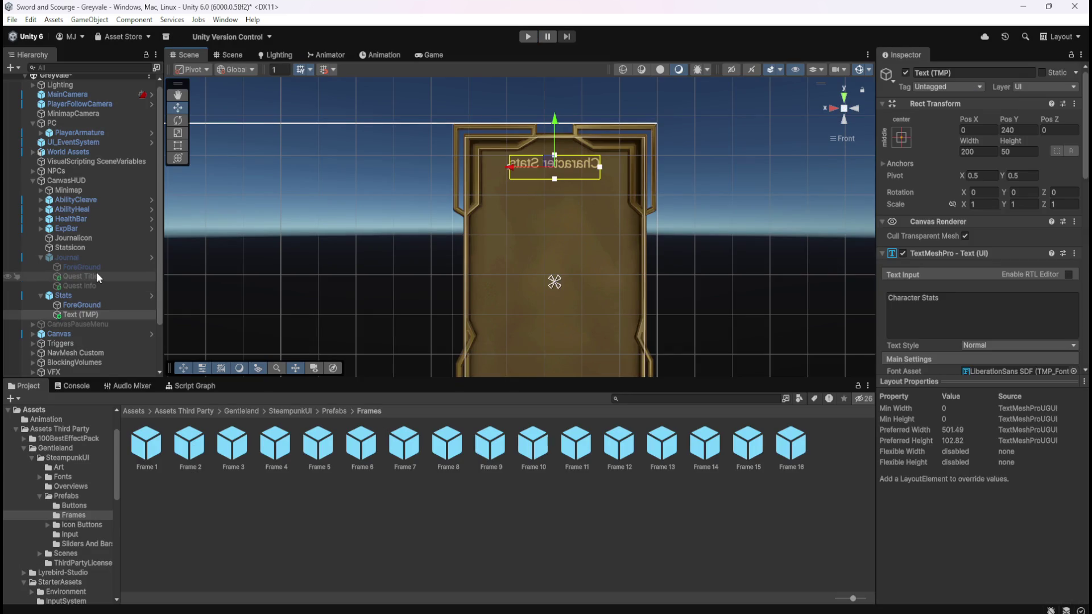
pyautogui.scroll(-3, 952, 325)
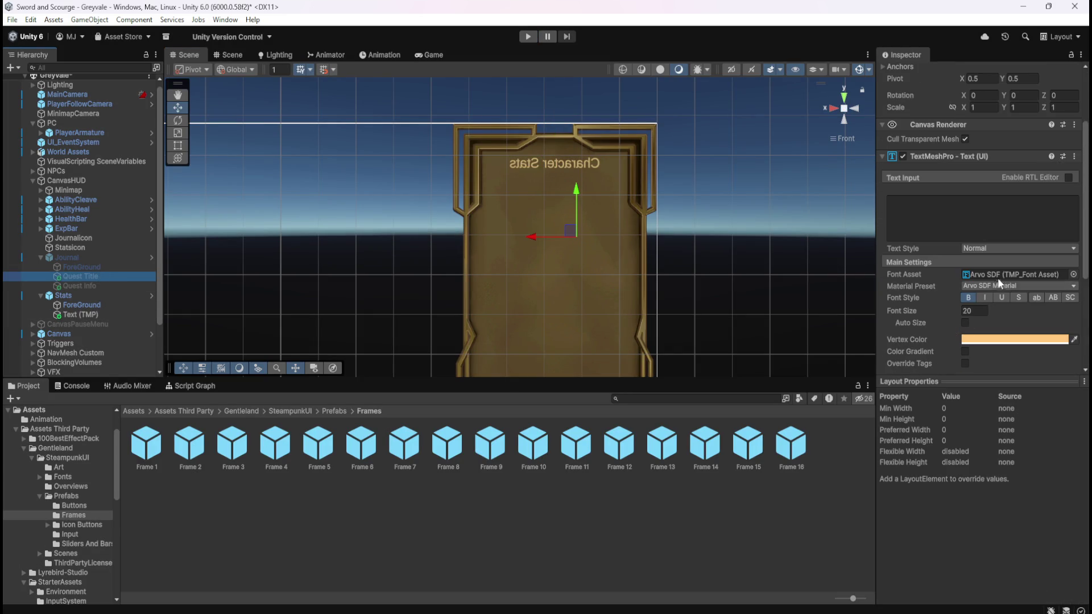
pyautogui.click(85, 314)
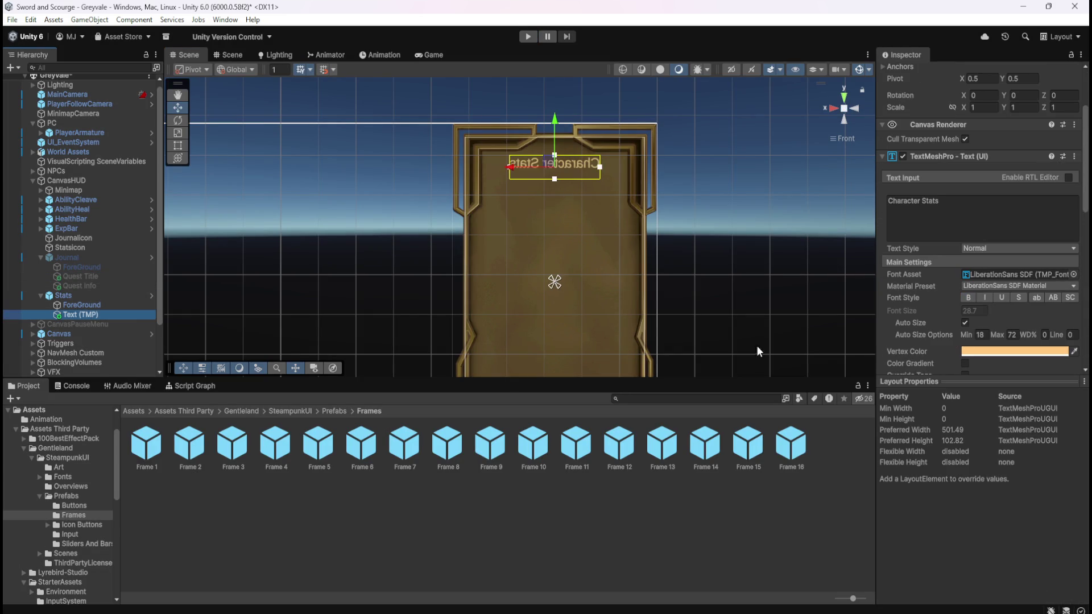
pyautogui.click(1073, 274)
pyautogui.write('arv')
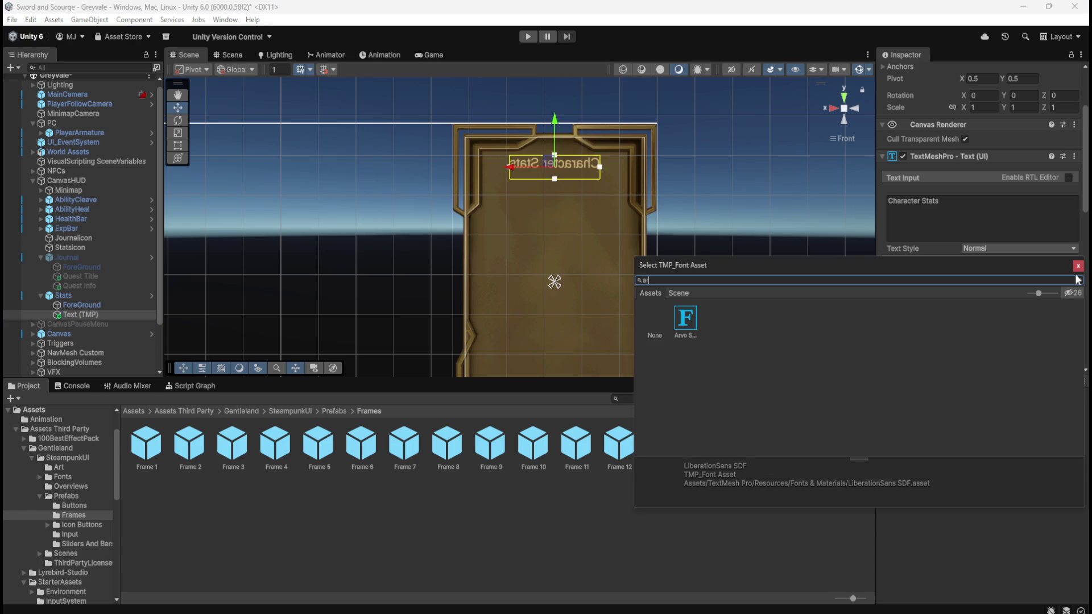
pyautogui.click(687, 322)
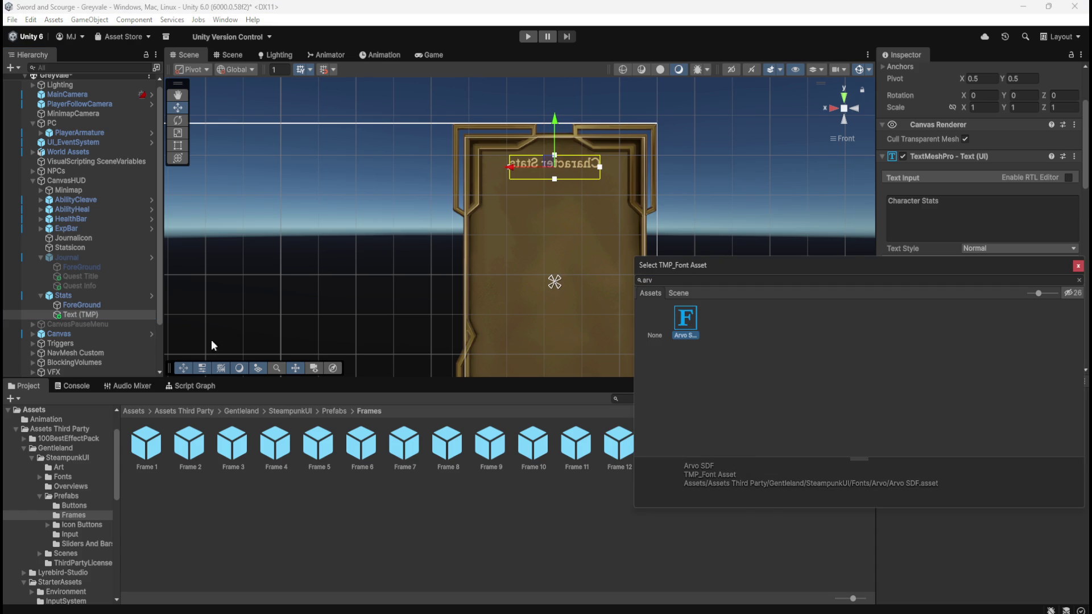
pyautogui.click(97, 307)
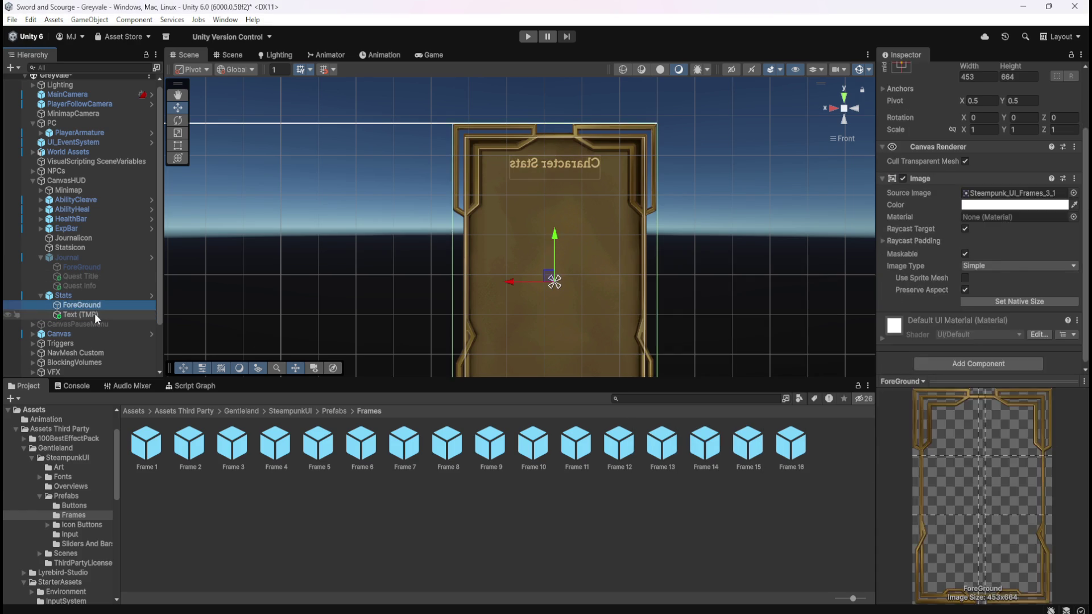
pyautogui.click(95, 314)
pyautogui.click(526, 37)
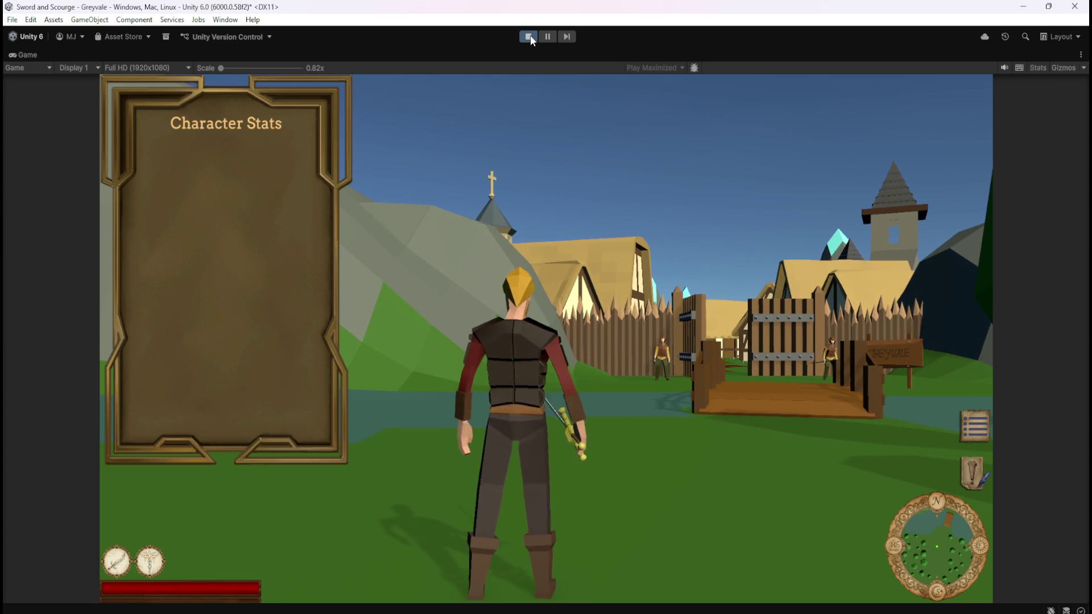
# Step: Stop the preview and compare the heading's settings with the Journal's Quest Title
pyautogui.click(531, 35)
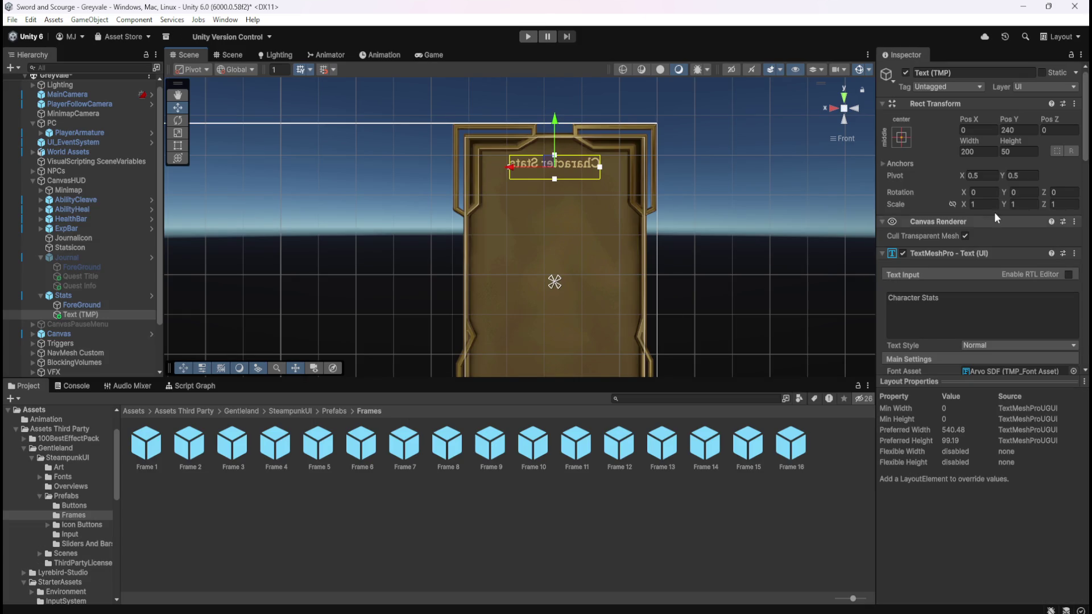
pyautogui.click(114, 280)
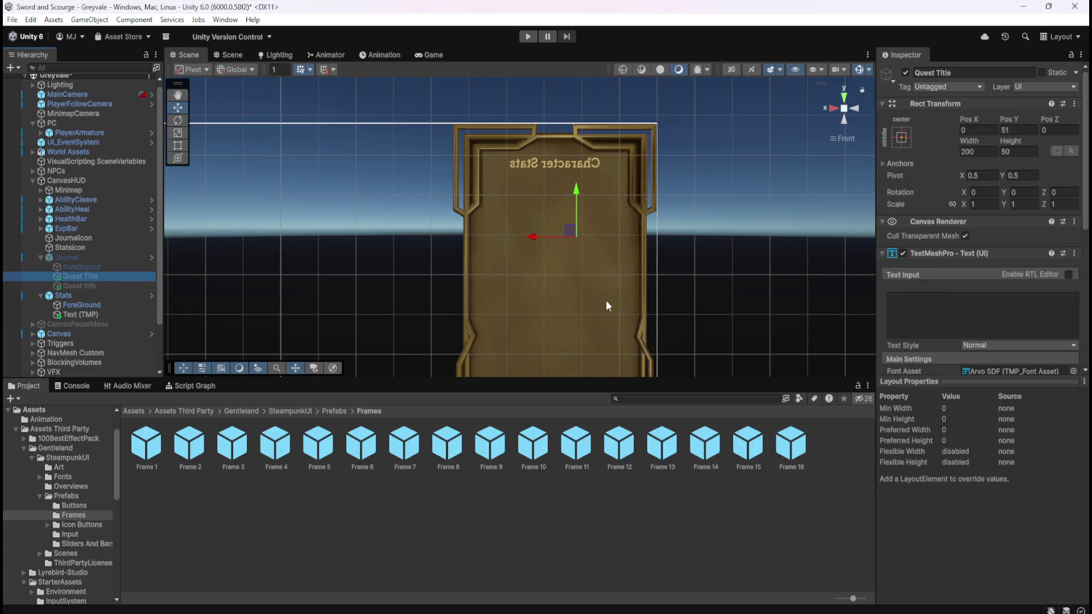
pyautogui.scroll(-3, 947, 344)
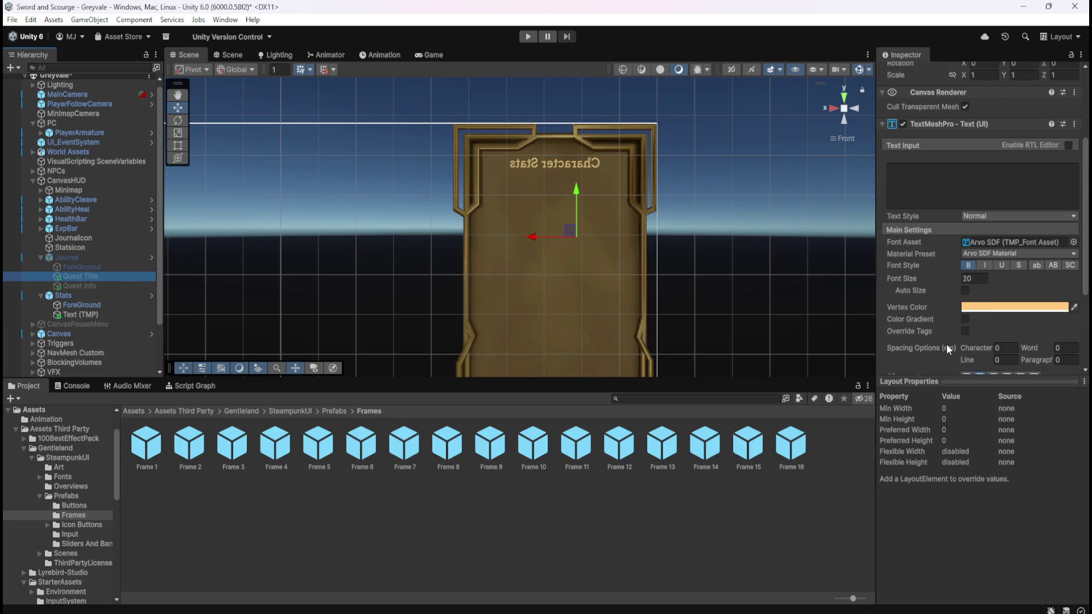
pyautogui.click(101, 315)
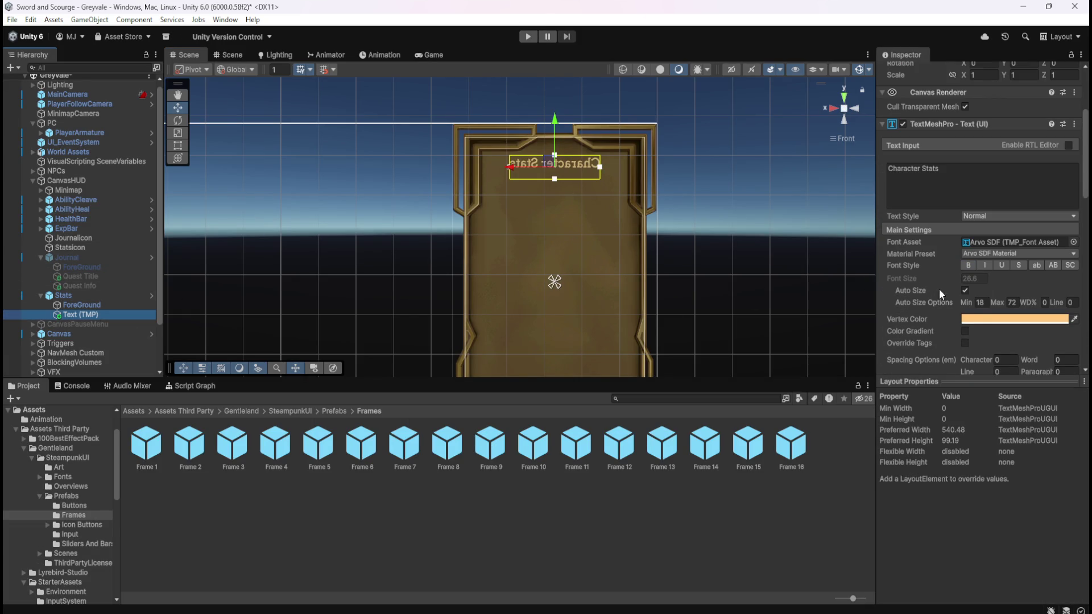
pyautogui.click(100, 279)
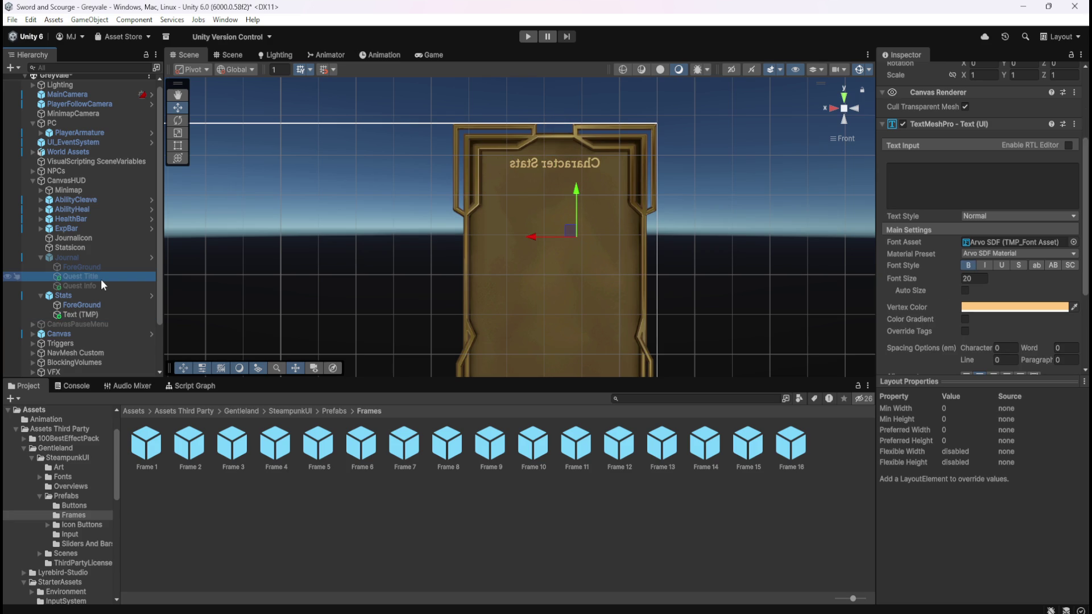
pyautogui.click(86, 315)
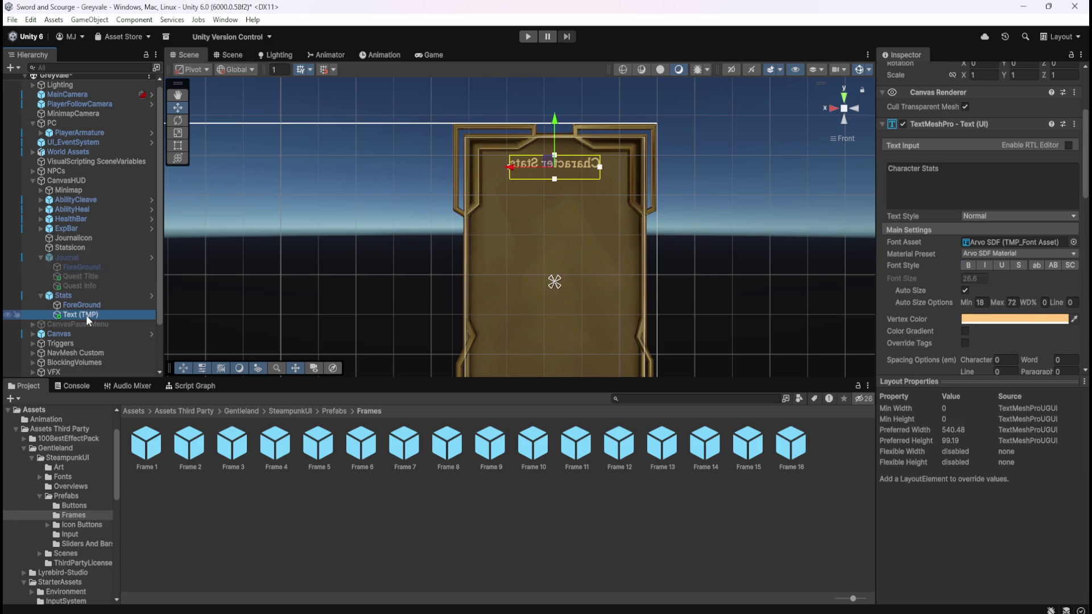
# Step: Turn off Auto Size, set font size 20, and raise the text box's bottom edge
pyautogui.click(966, 291)
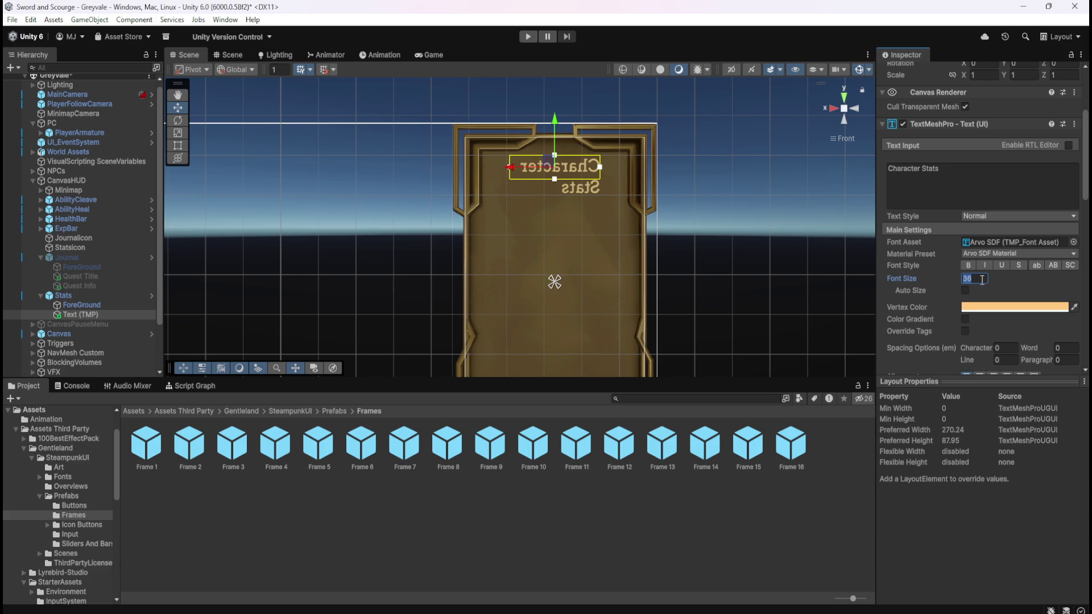
pyautogui.write('20')
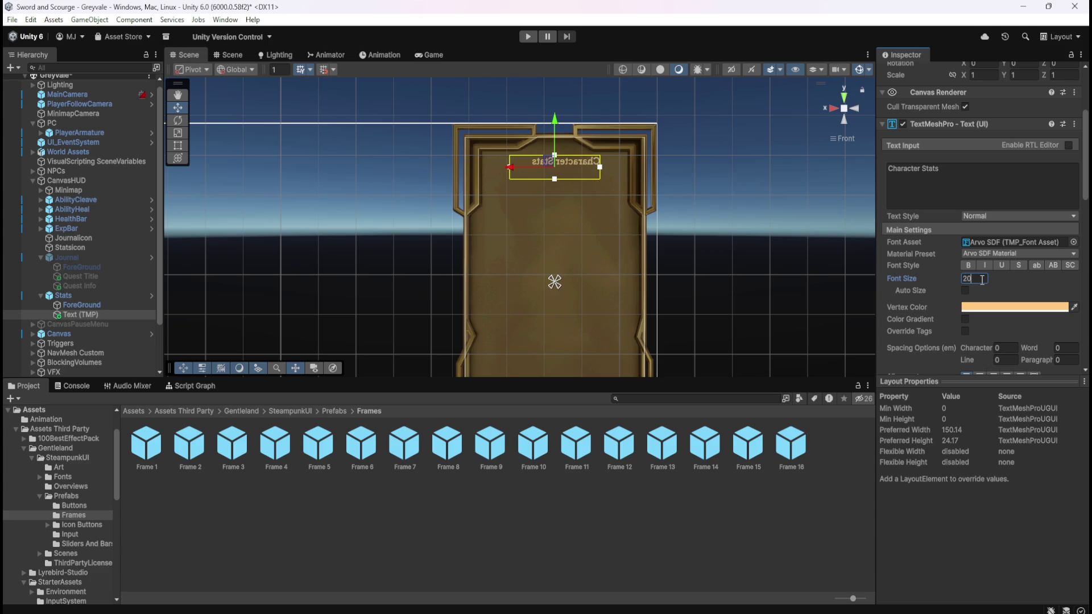
pyautogui.moveTo(554, 179)
pyautogui.mouseDown()
pyautogui.moveTo(576, 160)
pyautogui.moveTo(573, 171)
pyautogui.mouseUp()
pyautogui.scroll(-5, 929, 288)
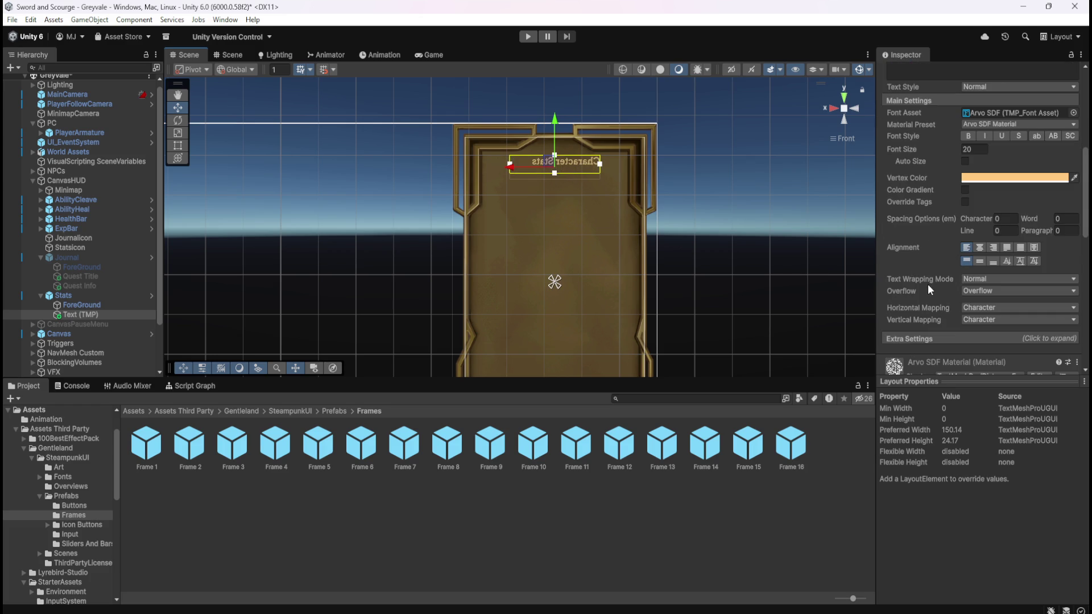
pyautogui.scroll(3, 929, 290)
pyautogui.scroll(3, 601, 131)
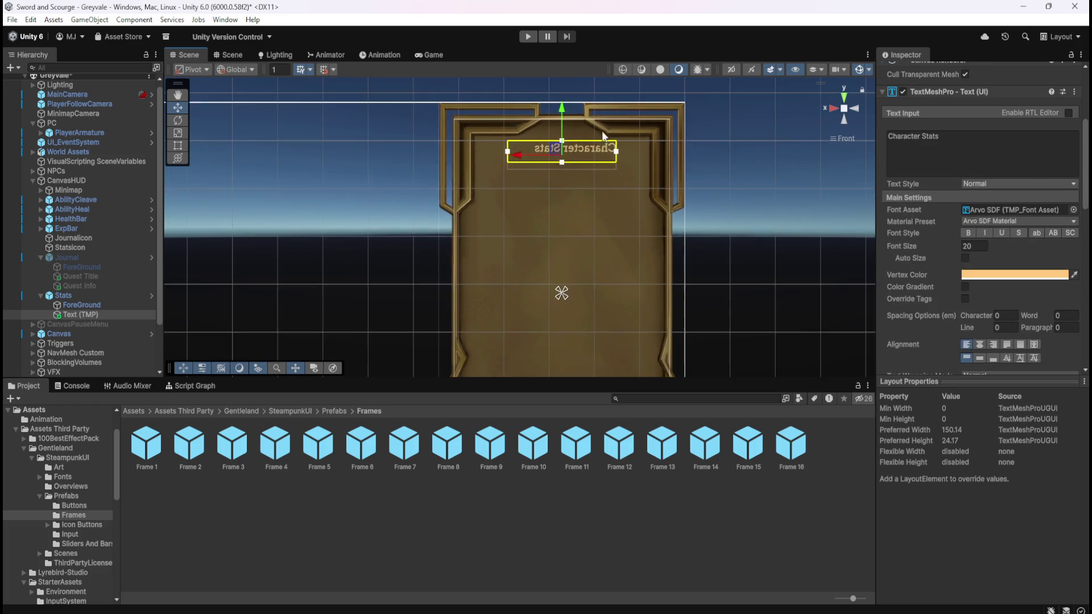
# Step: Set the heading's alignment to center and middle and narrow its text box
pyautogui.scroll(3, 614, 155)
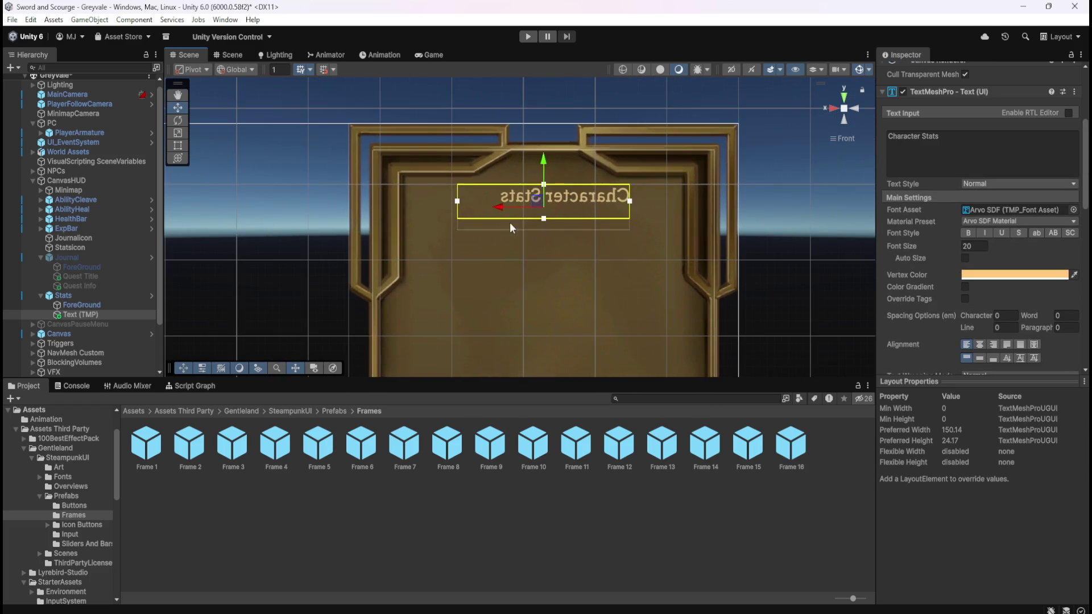
pyautogui.click(97, 277)
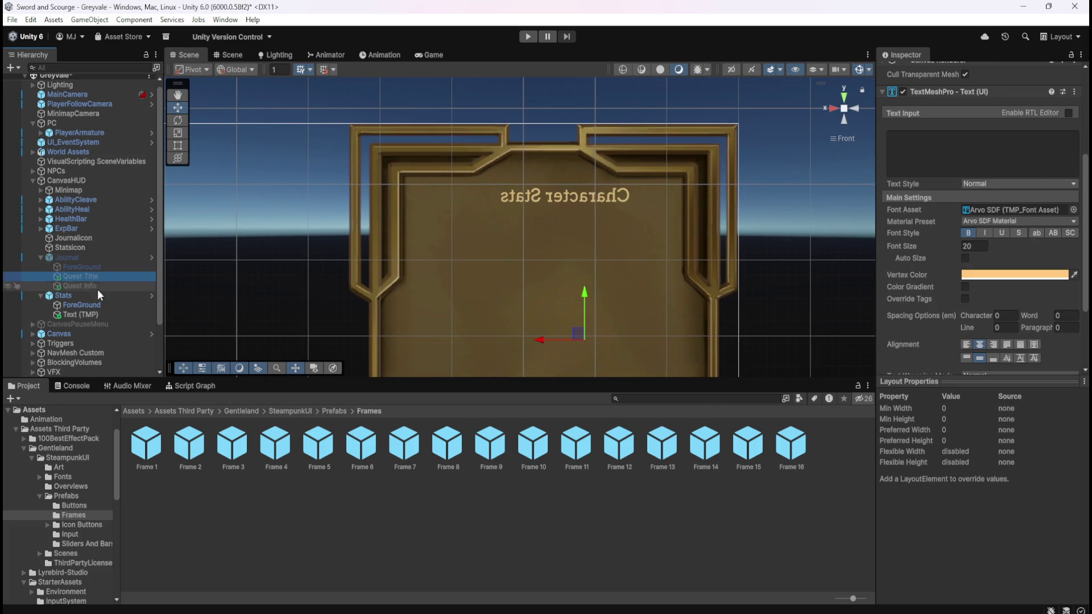
pyautogui.click(94, 313)
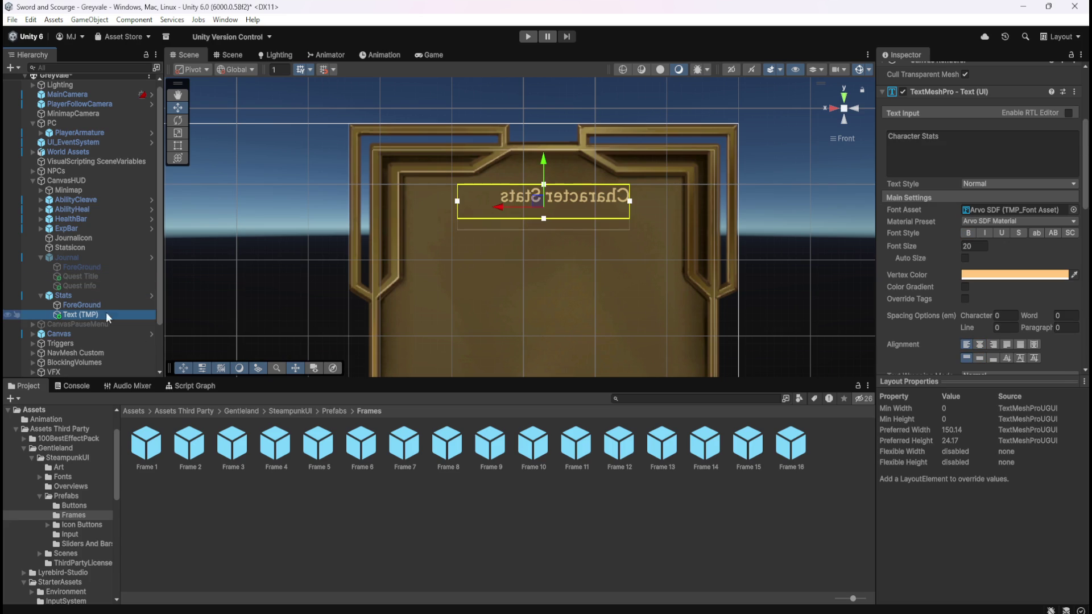
pyautogui.click(978, 345)
pyautogui.click(979, 345)
pyautogui.click(980, 358)
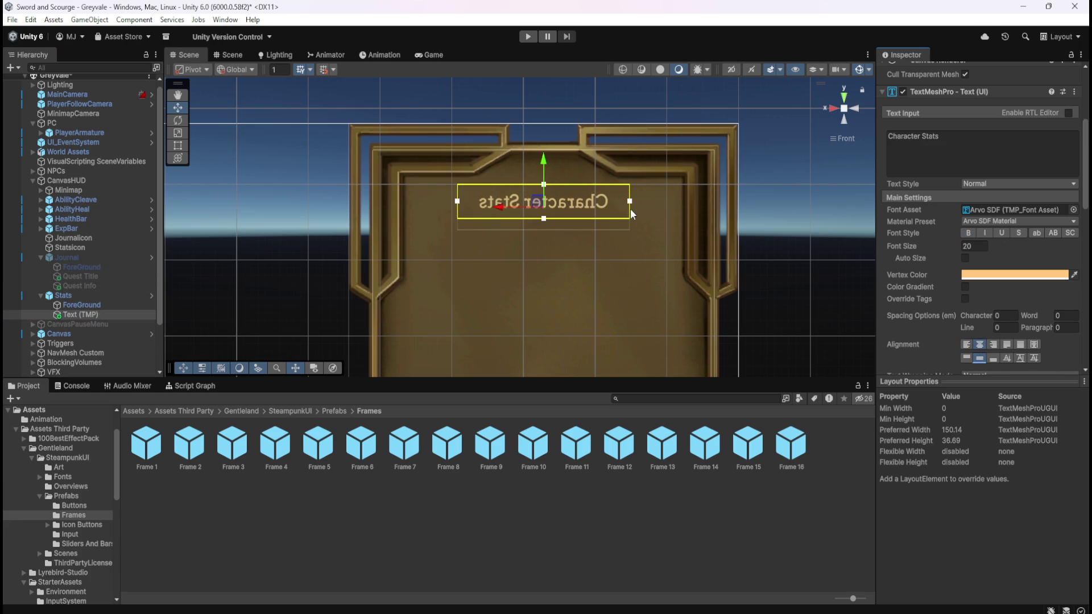
pyautogui.moveTo(630, 202); pyautogui.dragTo(589, 210)
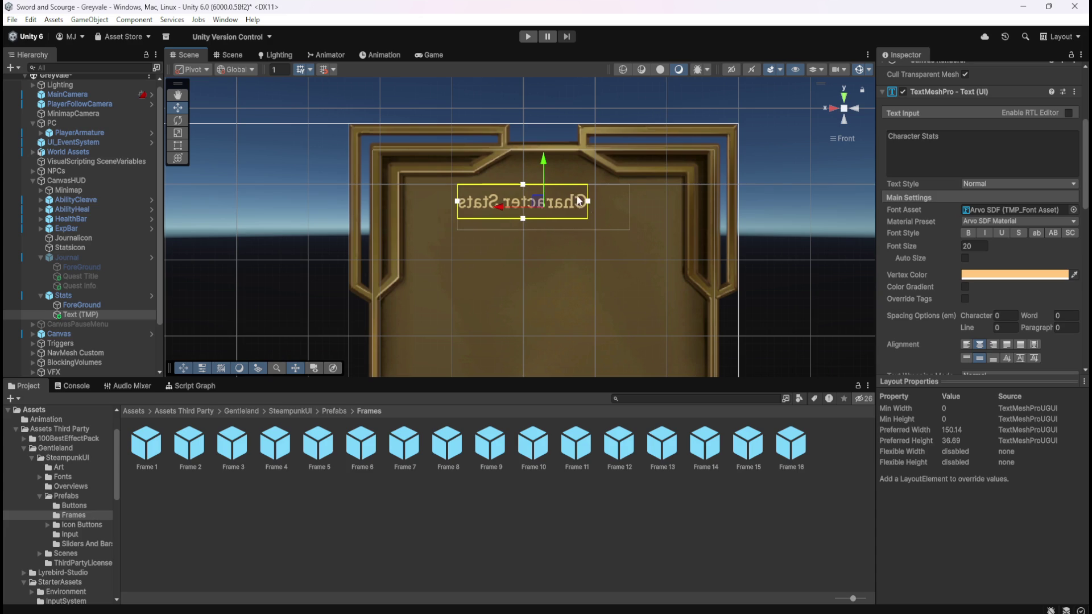
# Step: Position the heading at −26.3, 243.9 near the frame top, then play-test and stop
pyautogui.moveTo(505, 212); pyautogui.dragTo(528, 212)
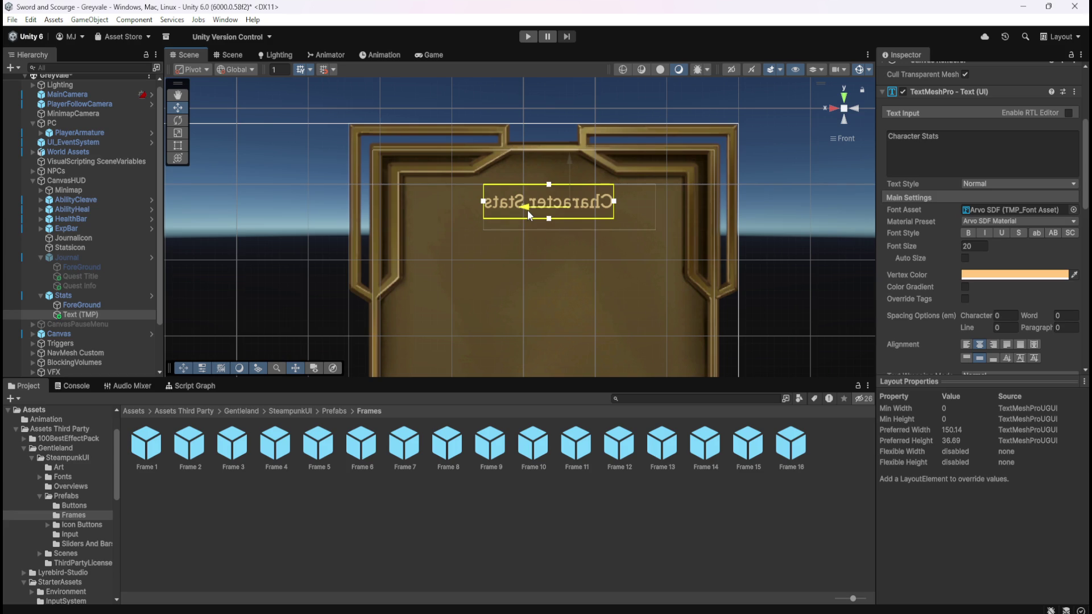
pyautogui.moveTo(528, 212); pyautogui.dragTo(525, 213)
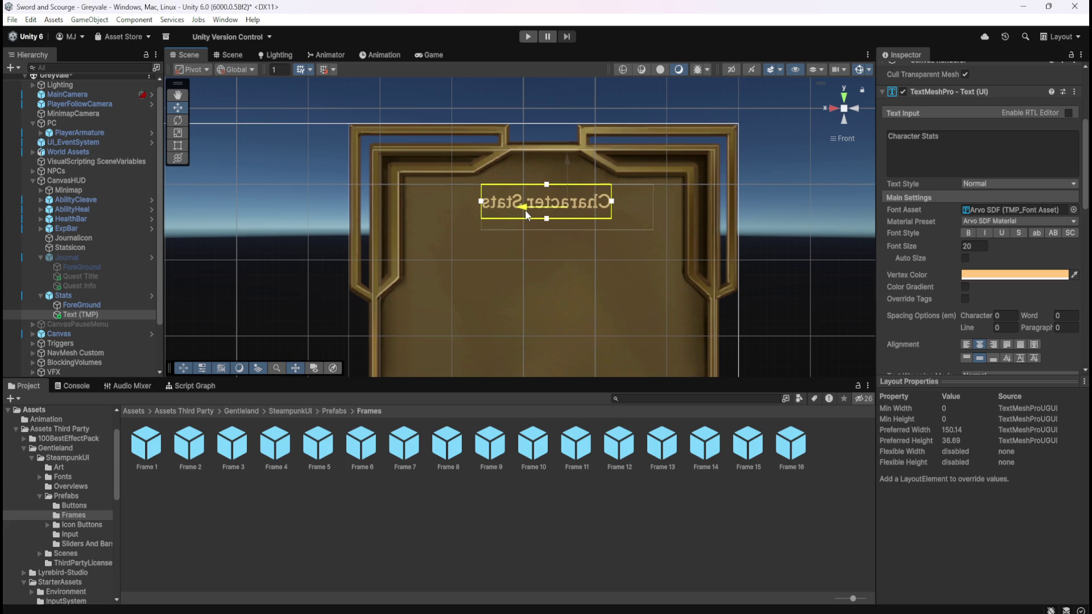
pyautogui.moveTo(570, 159); pyautogui.dragTo(570, 156)
pyautogui.moveTo(533, 203); pyautogui.dragTo(524, 205)
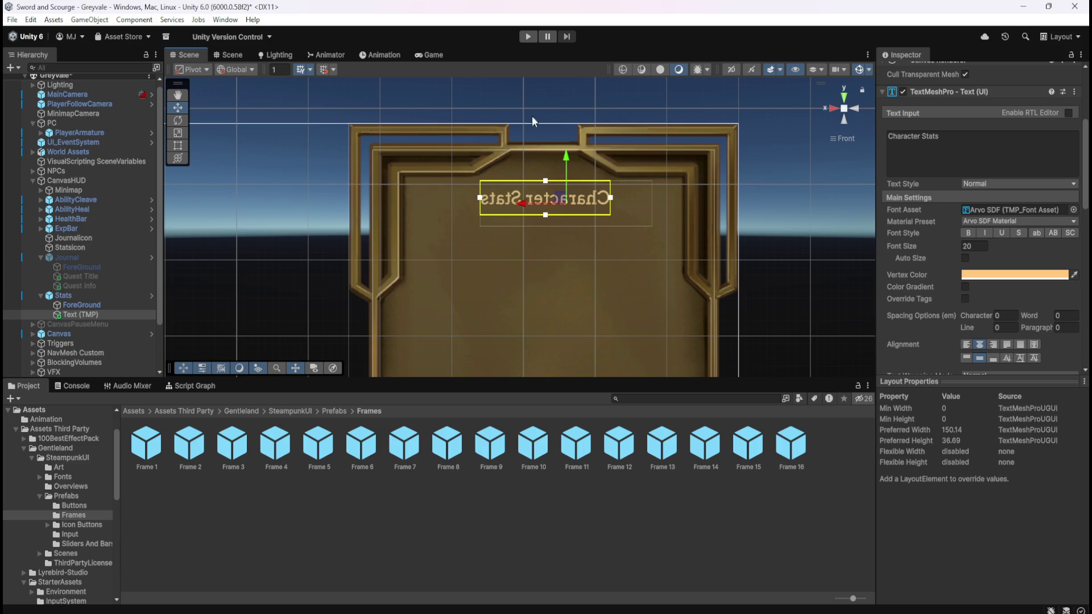
pyautogui.click(528, 37)
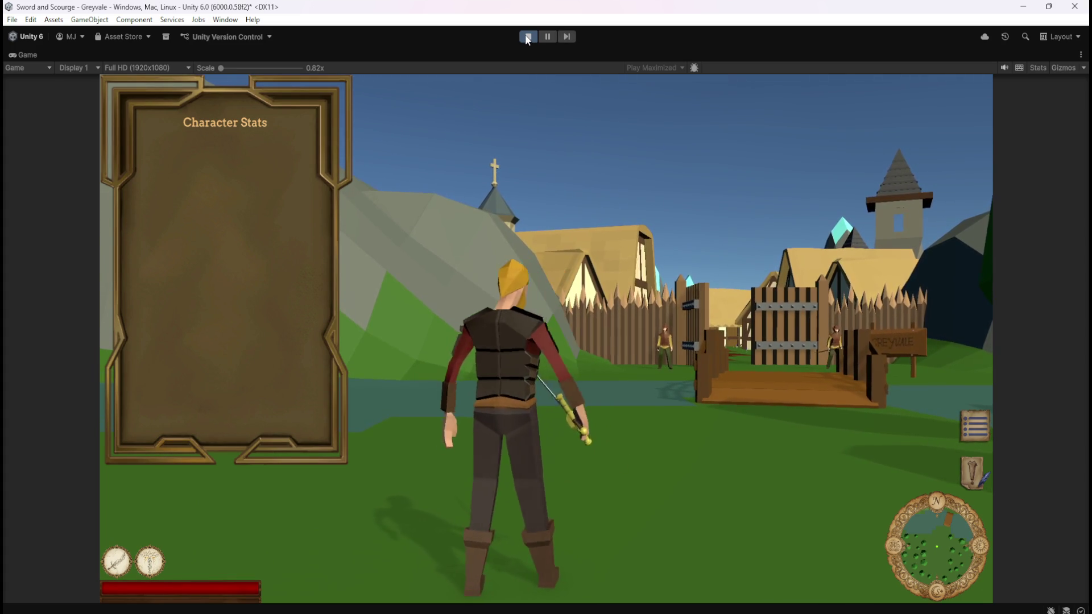
pyautogui.click(527, 37)
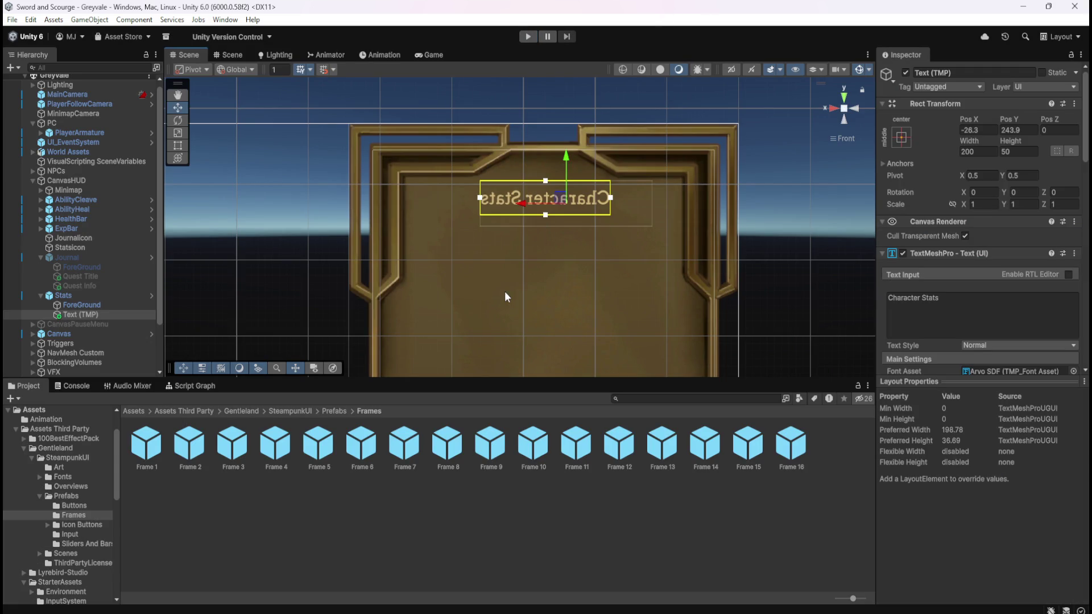
# Step: Rename the Character Stats text object to Header
pyautogui.click(80, 314)
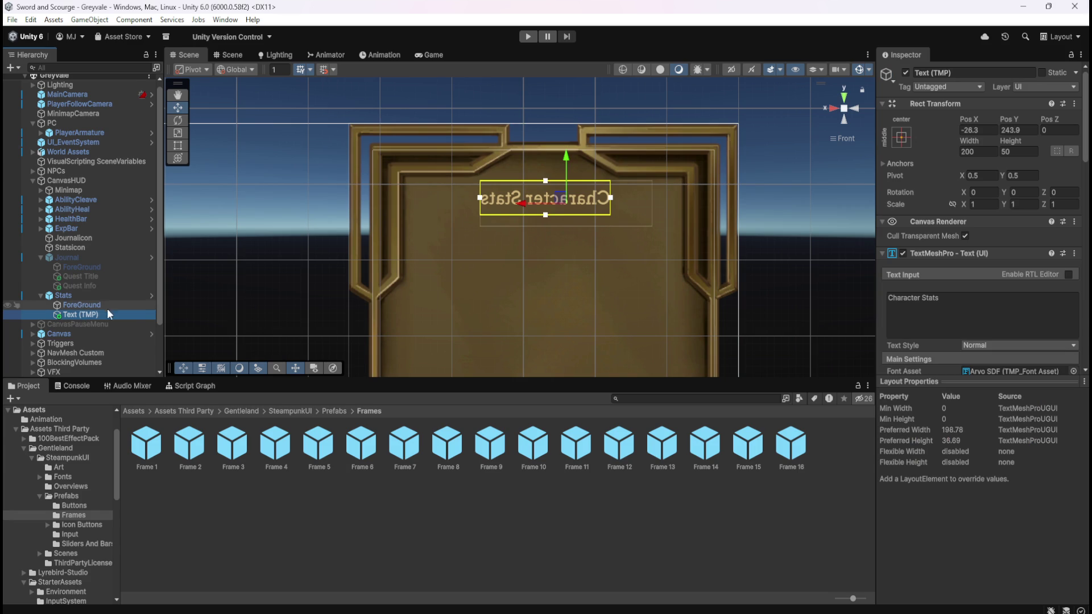
pyautogui.click(152, 317)
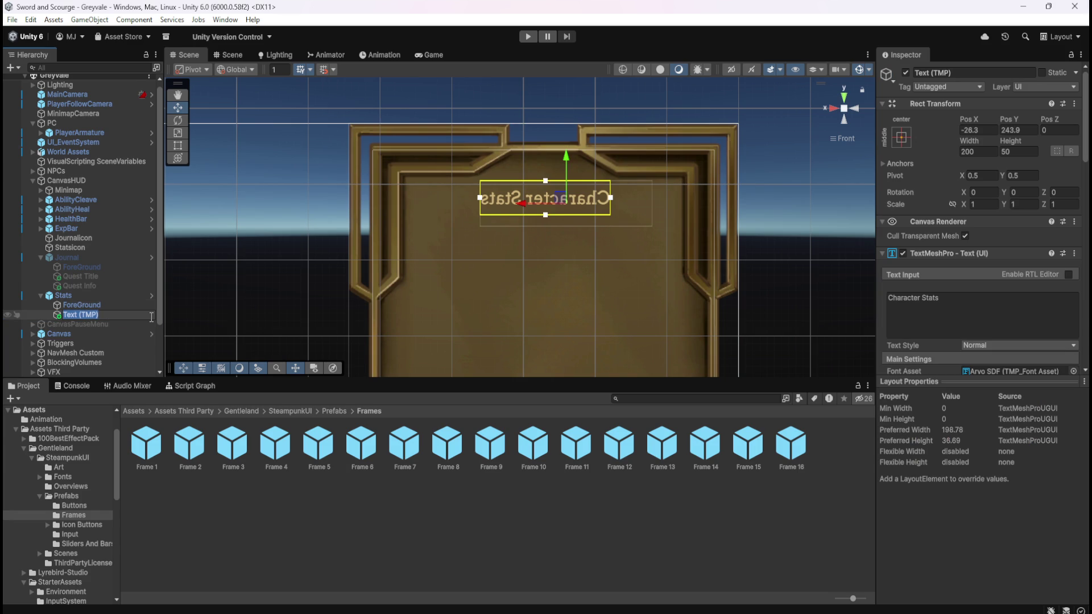
pyautogui.write('Header')
pyautogui.press('Return')
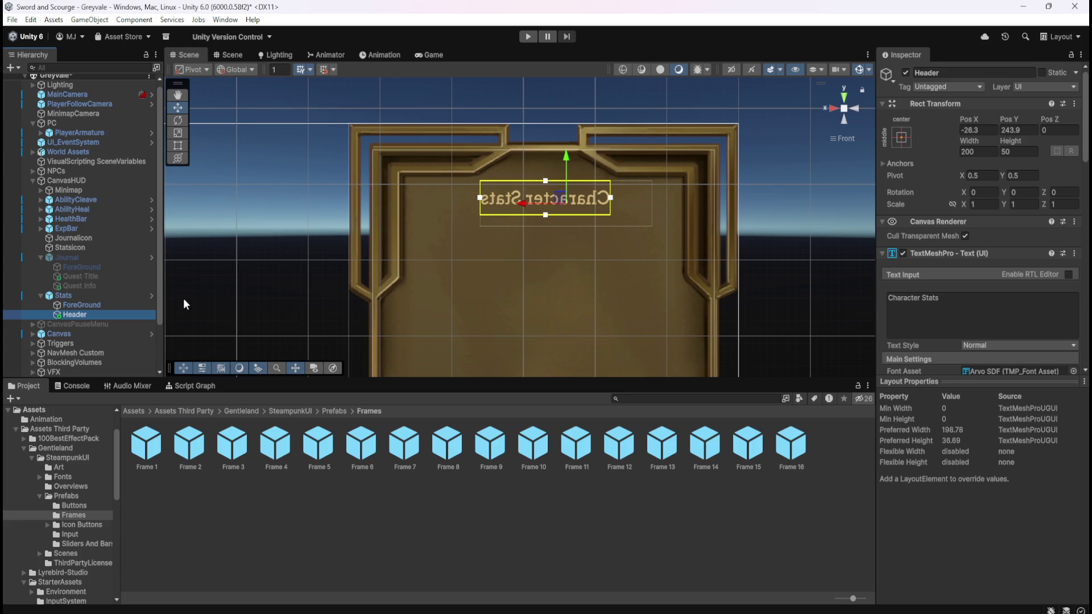
# Step: Compare Header with the Stats background and the Journal's quest title and info texts
pyautogui.click(112, 309)
pyautogui.click(107, 314)
pyautogui.scroll(-3, 439, 193)
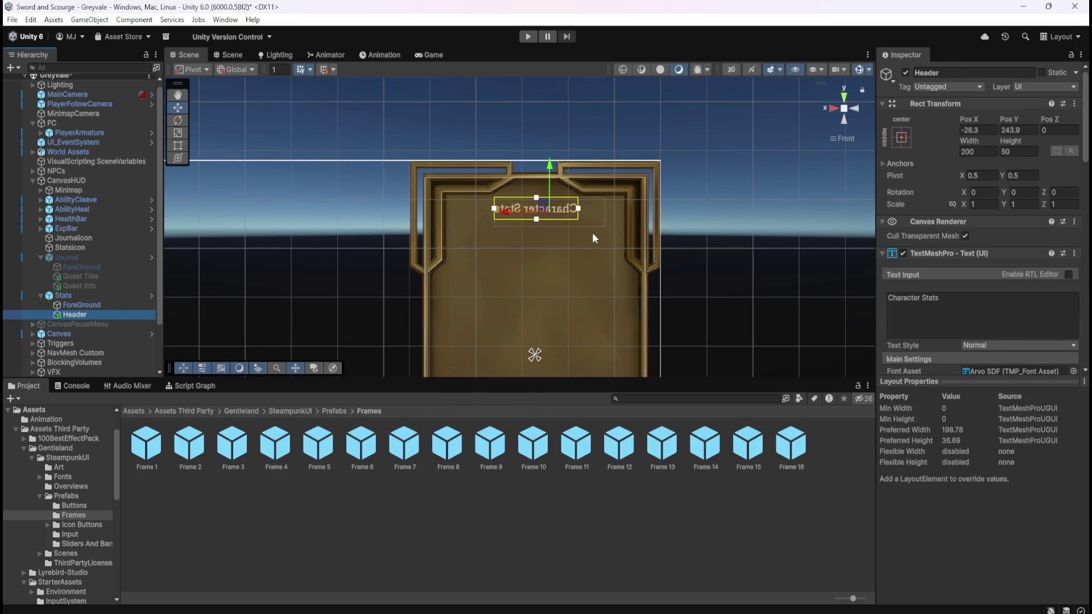
pyautogui.click(83, 307)
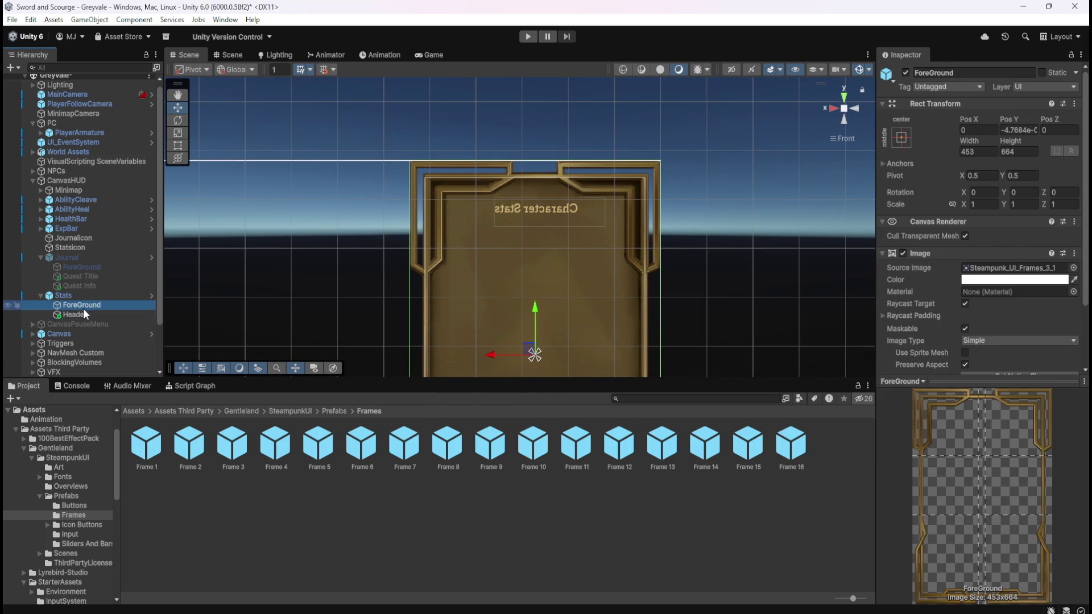
pyautogui.click(98, 278)
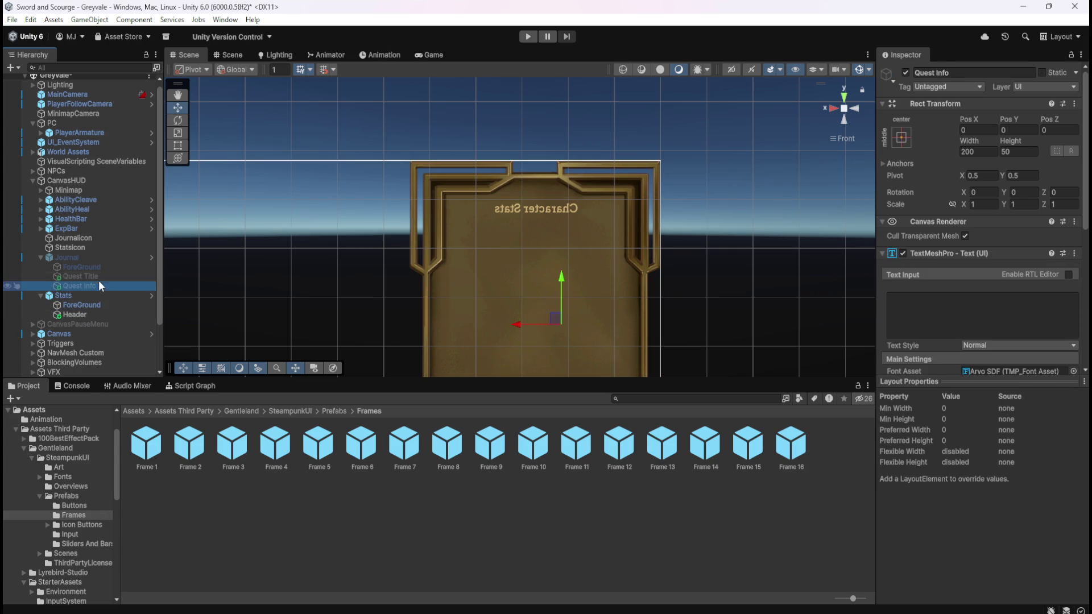
pyautogui.click(102, 268)
pyautogui.click(97, 284)
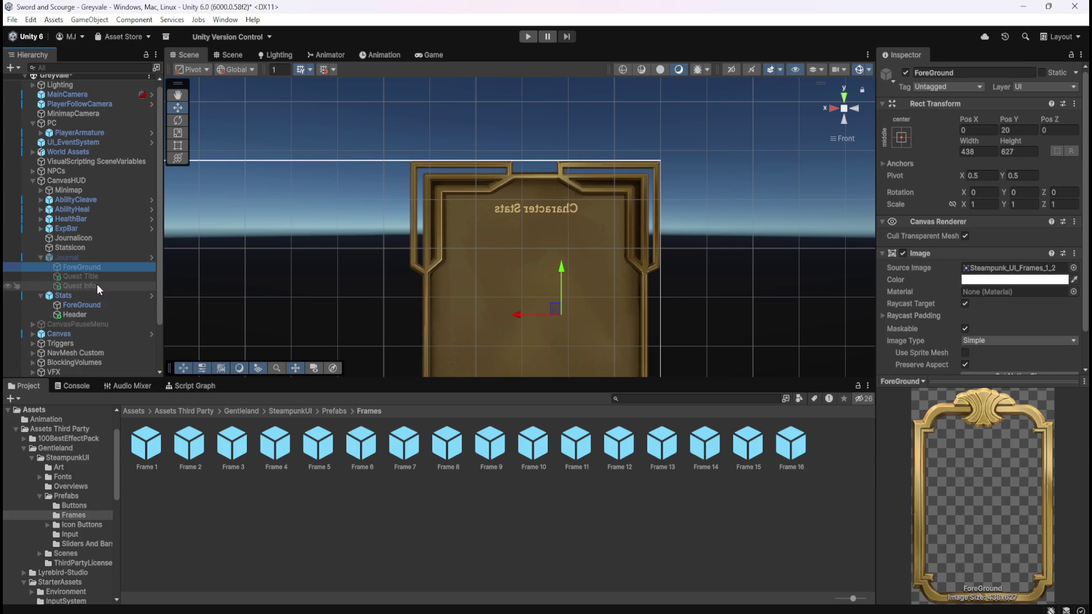
pyautogui.click(90, 297)
pyautogui.click(87, 305)
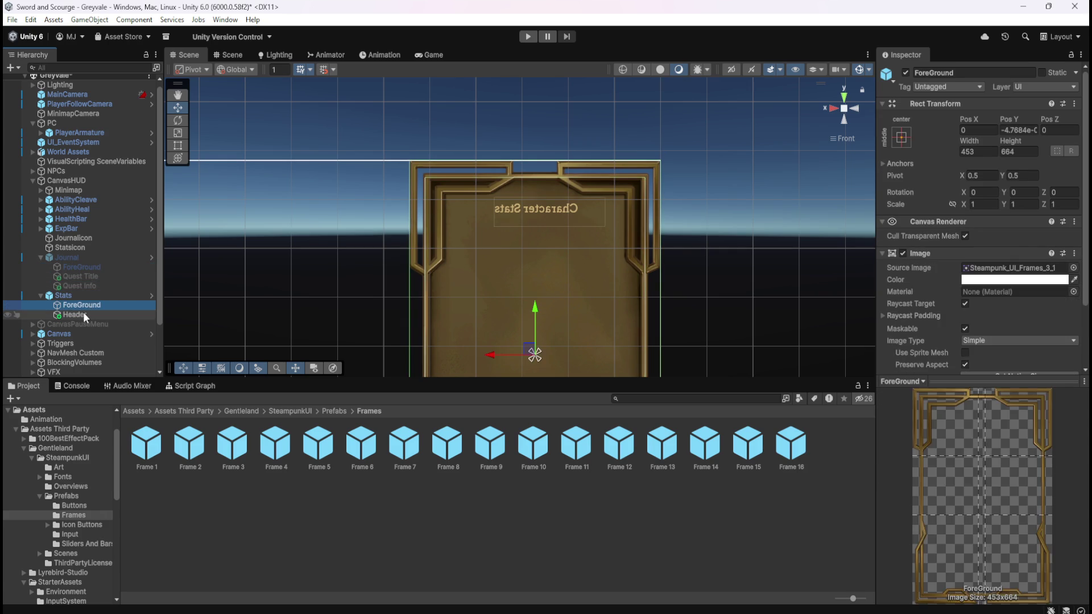
pyautogui.click(83, 312)
pyautogui.click(90, 304)
pyautogui.click(84, 312)
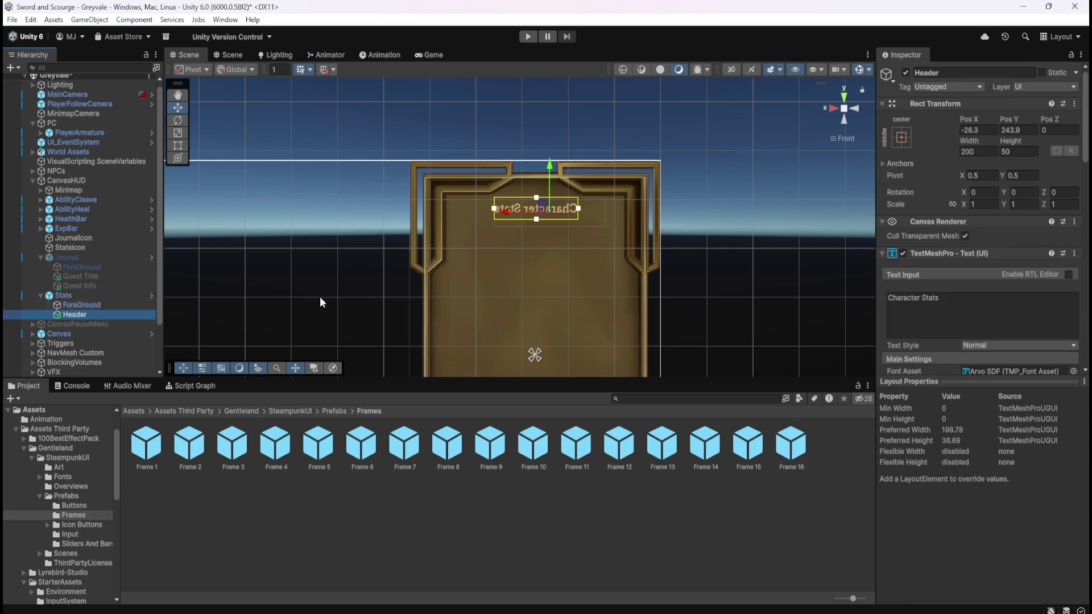
pyautogui.scroll(1, 602, 190)
pyautogui.scroll(3, 603, 189)
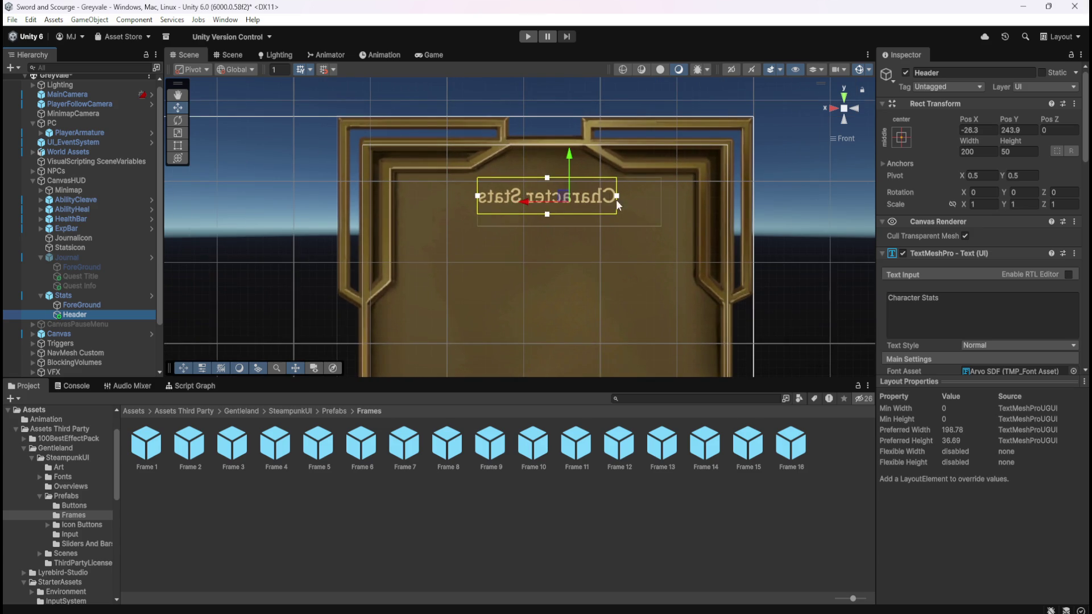
# Step: Select the Stats frame's ForeGround image and briefly hide and reshow it
pyautogui.click(81, 305)
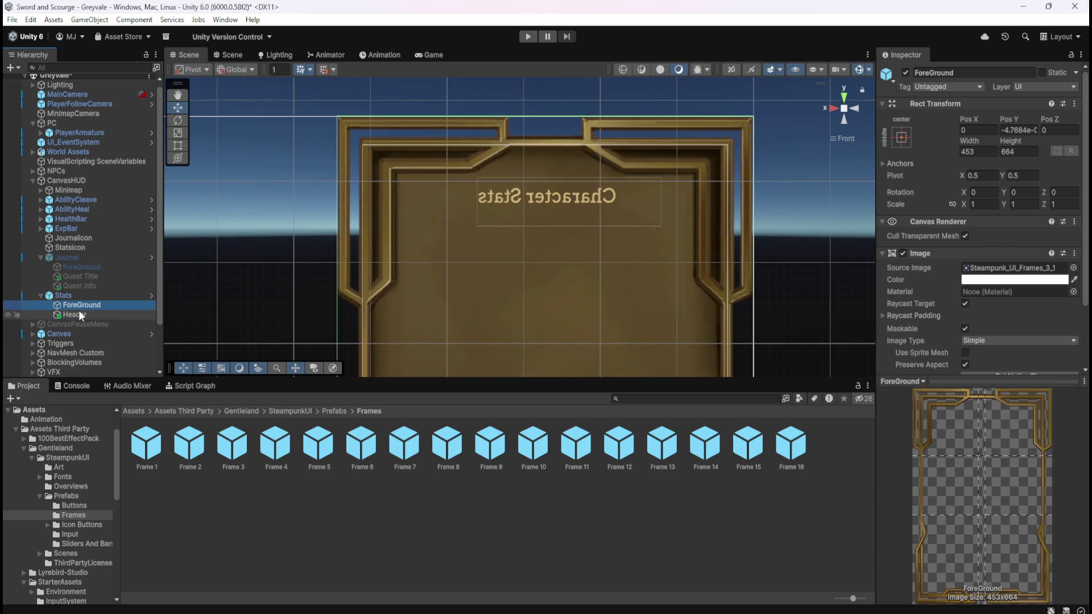
pyautogui.click(79, 313)
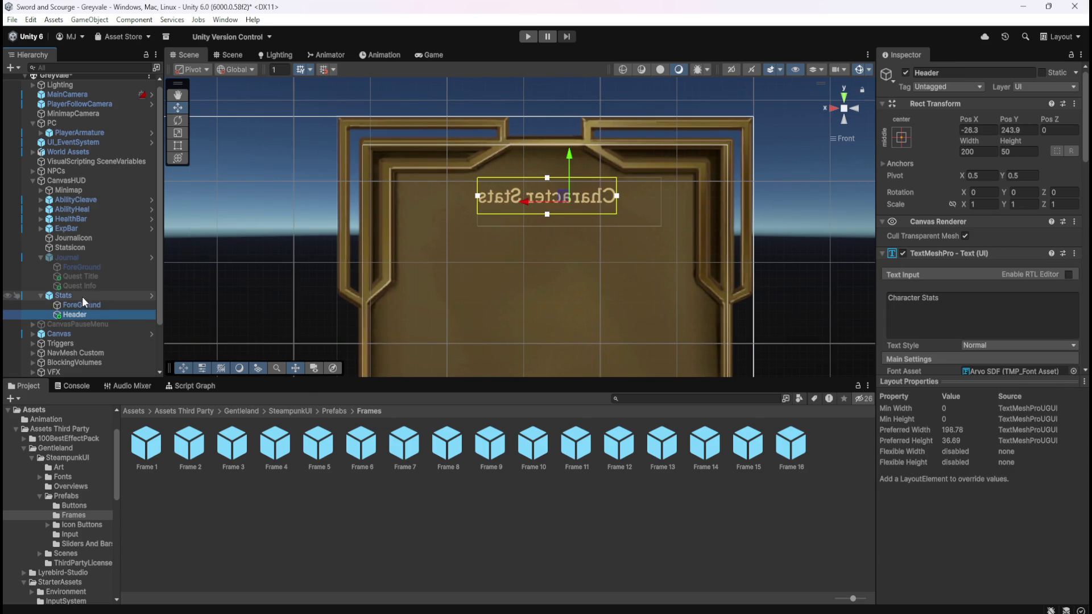
pyautogui.click(91, 275)
pyautogui.click(89, 299)
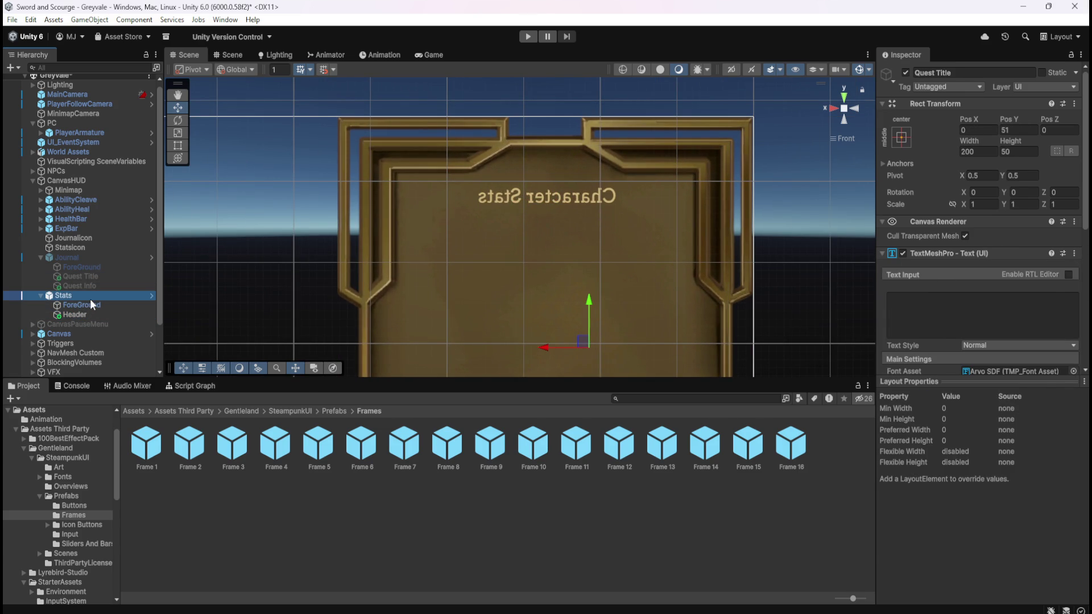
pyautogui.click(88, 304)
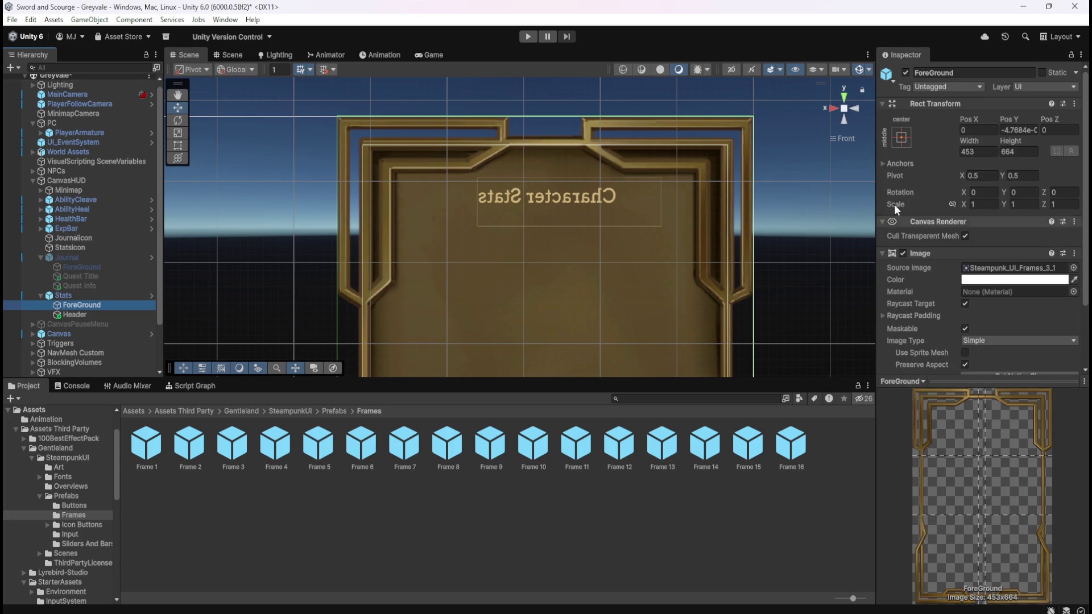
pyautogui.click(906, 72)
pyautogui.click(906, 72)
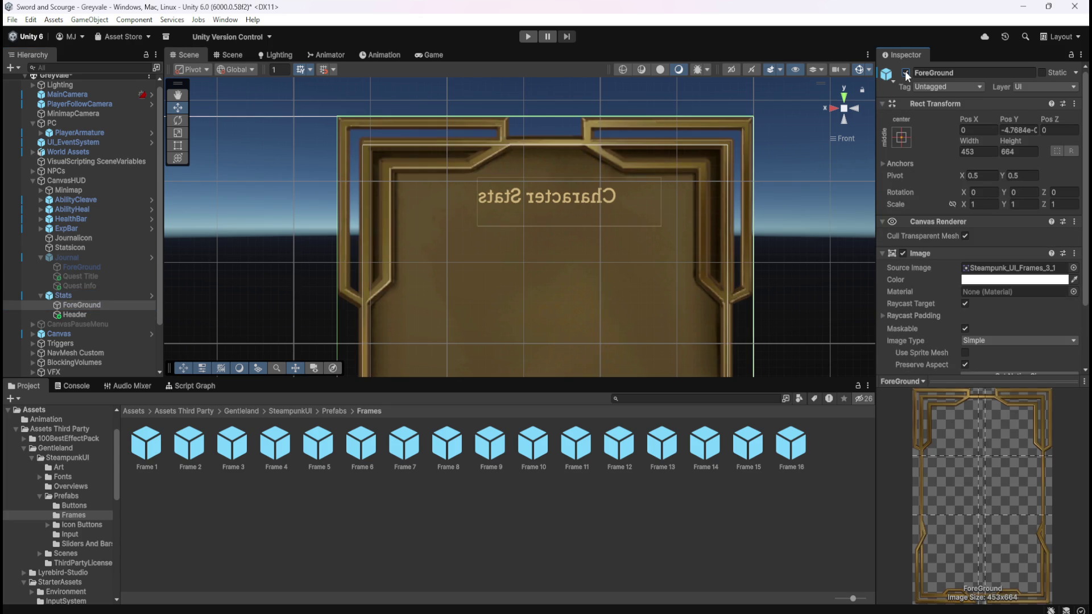
# Step: Drag the Header text box's bottom handle up to shorten it slightly
pyautogui.click(98, 313)
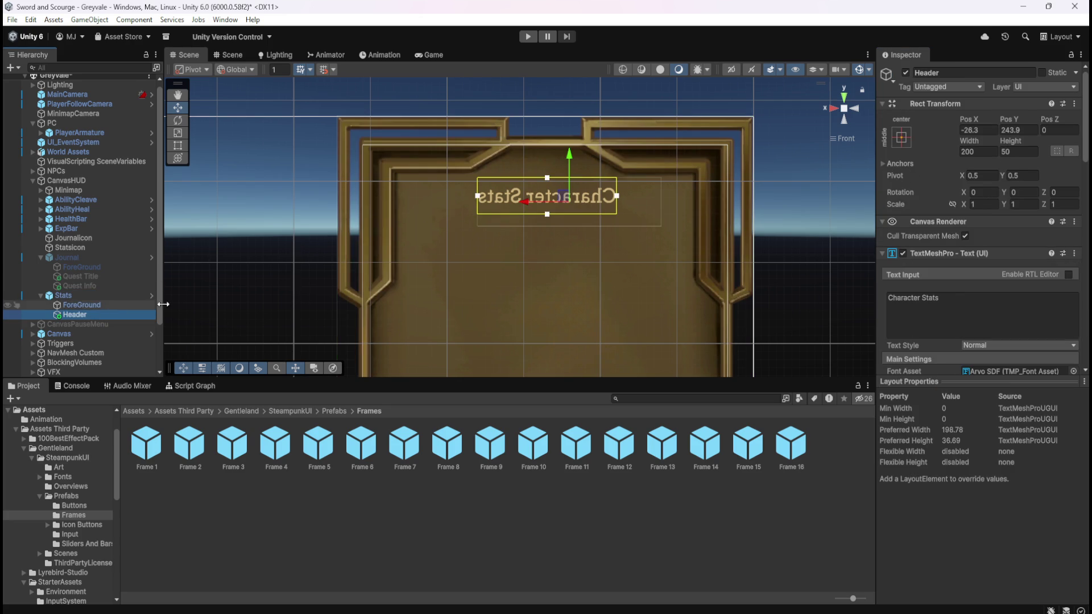
pyautogui.scroll(2, 586, 179)
pyautogui.scroll(-2, 569, 196)
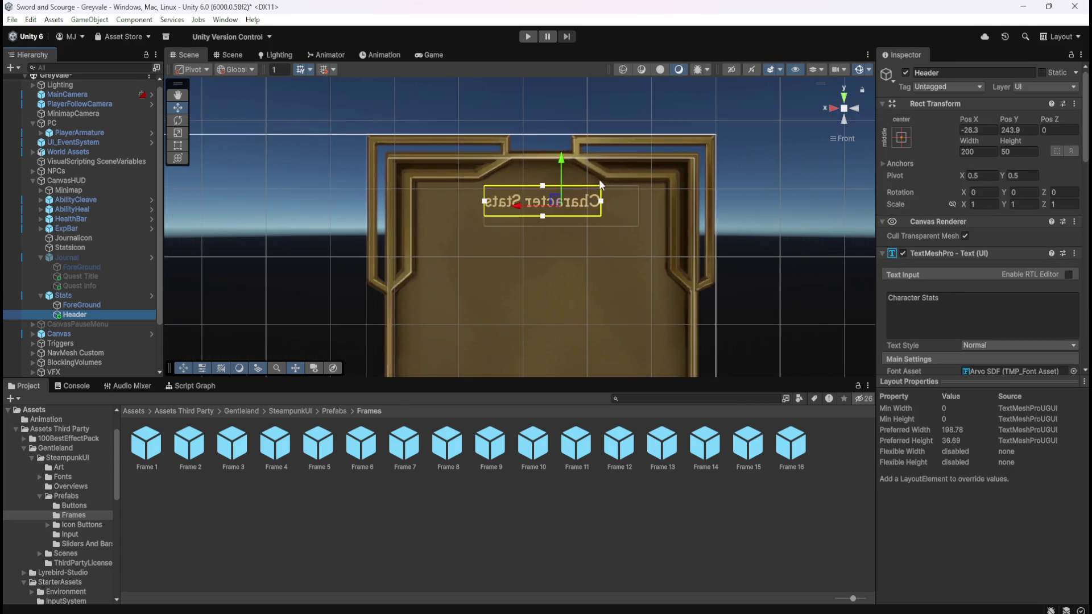
pyautogui.click(548, 214)
pyautogui.moveTo(554, 210); pyautogui.dragTo(561, 204)
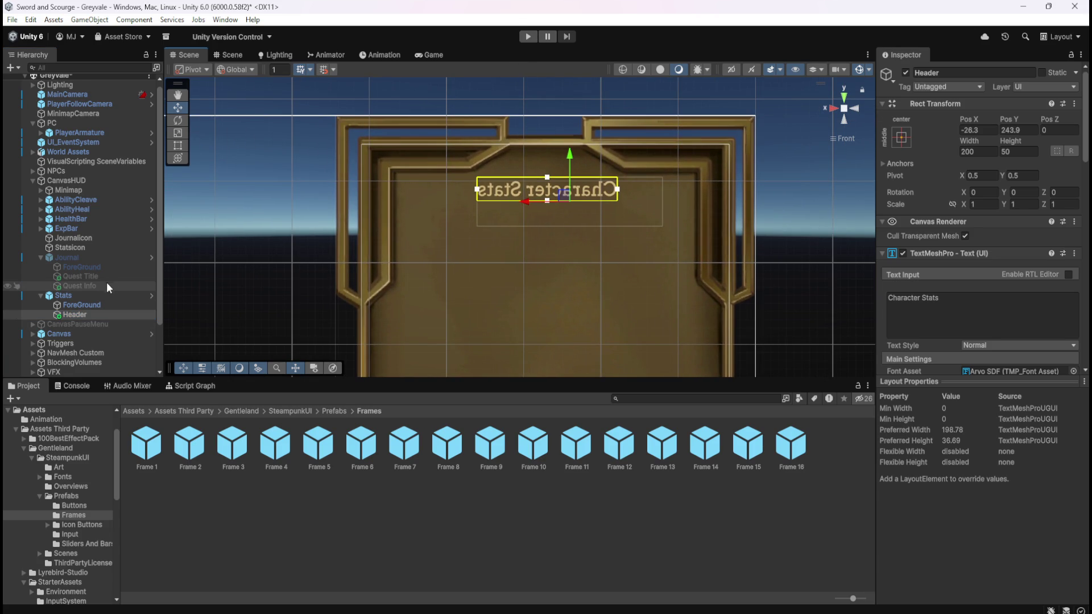
# Step: Make the Header text bold
pyautogui.scroll(-5, 900, 292)
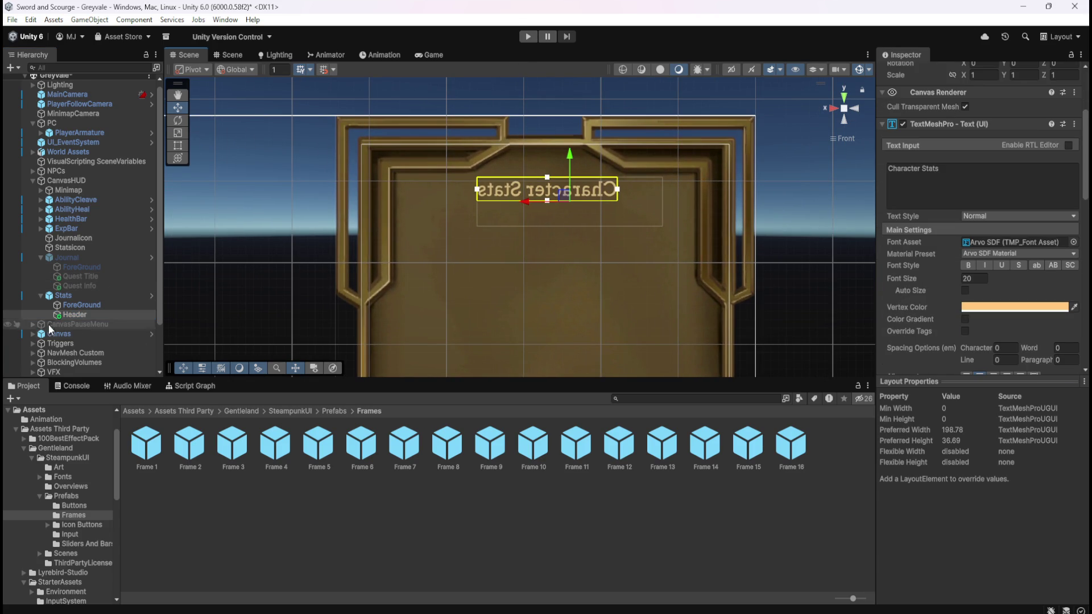
pyautogui.click(81, 277)
pyautogui.click(83, 314)
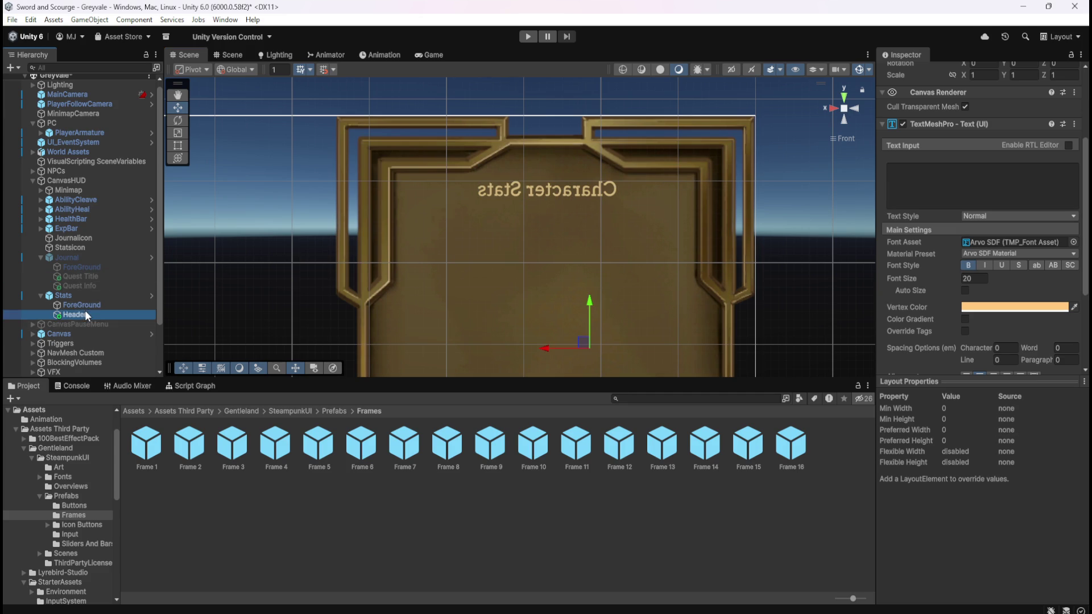
pyautogui.click(968, 265)
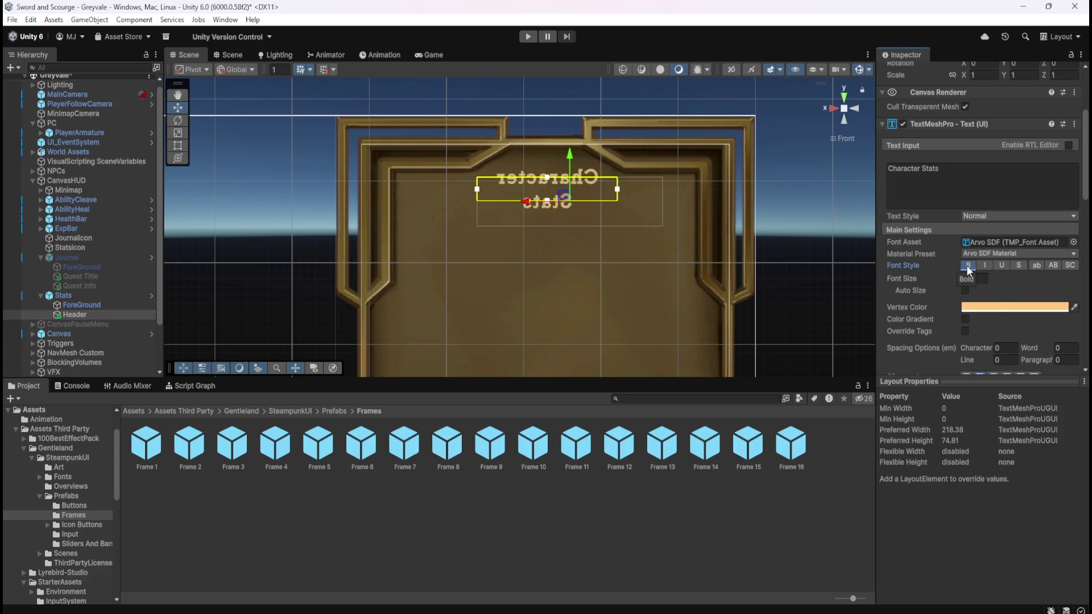
# Step: Widen and nudge the Header box to fit one line, toggle Auto Size, and play
pyautogui.moveTo(618, 189)
pyautogui.mouseDown()
pyautogui.moveTo(651, 194)
pyautogui.moveTo(636, 197)
pyautogui.mouseUp()
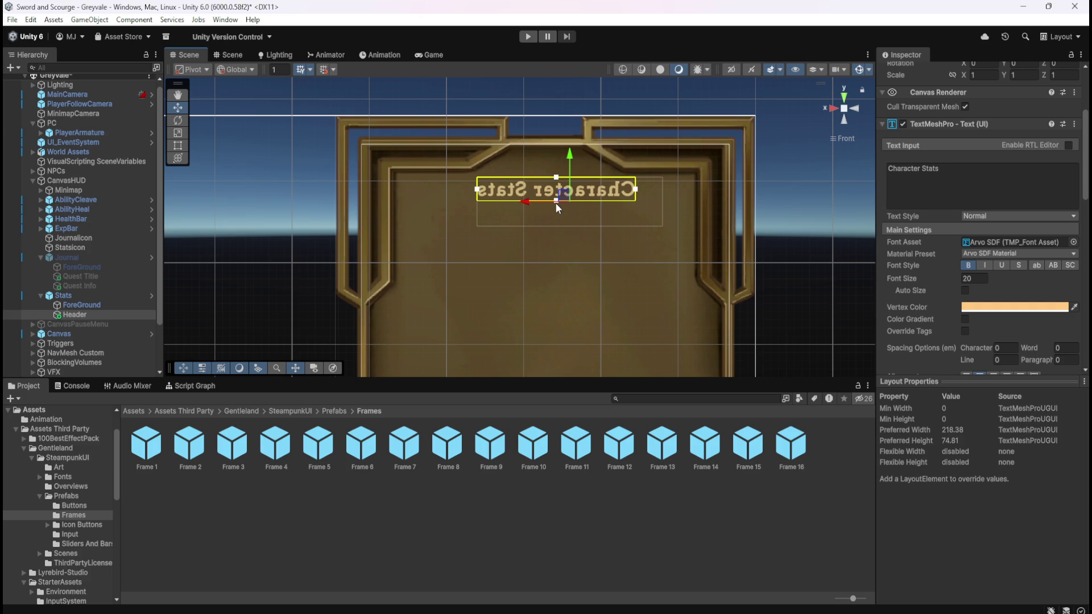
pyautogui.scroll(3, 530, 202)
pyautogui.moveTo(541, 192)
pyautogui.mouseDown()
pyautogui.moveTo(519, 194)
pyautogui.moveTo(530, 191)
pyautogui.mouseUp()
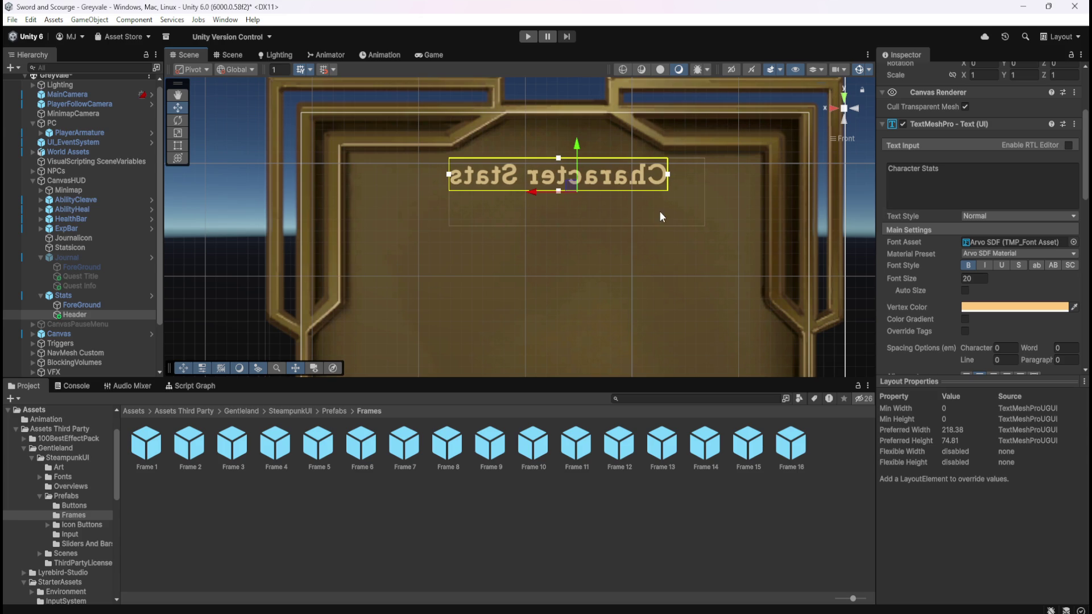
pyautogui.click(965, 291)
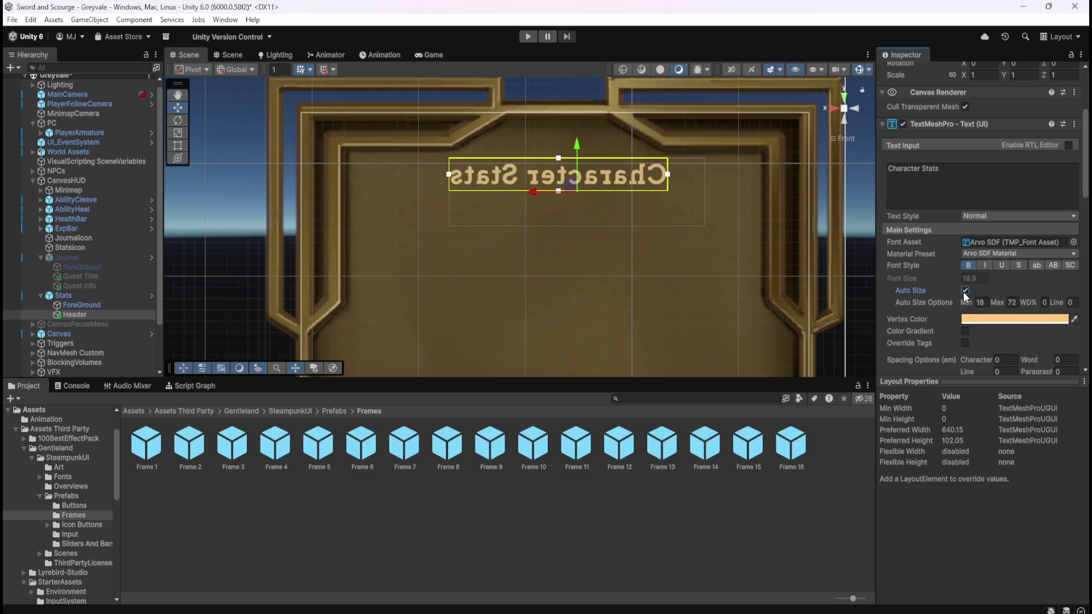
pyautogui.click(965, 291)
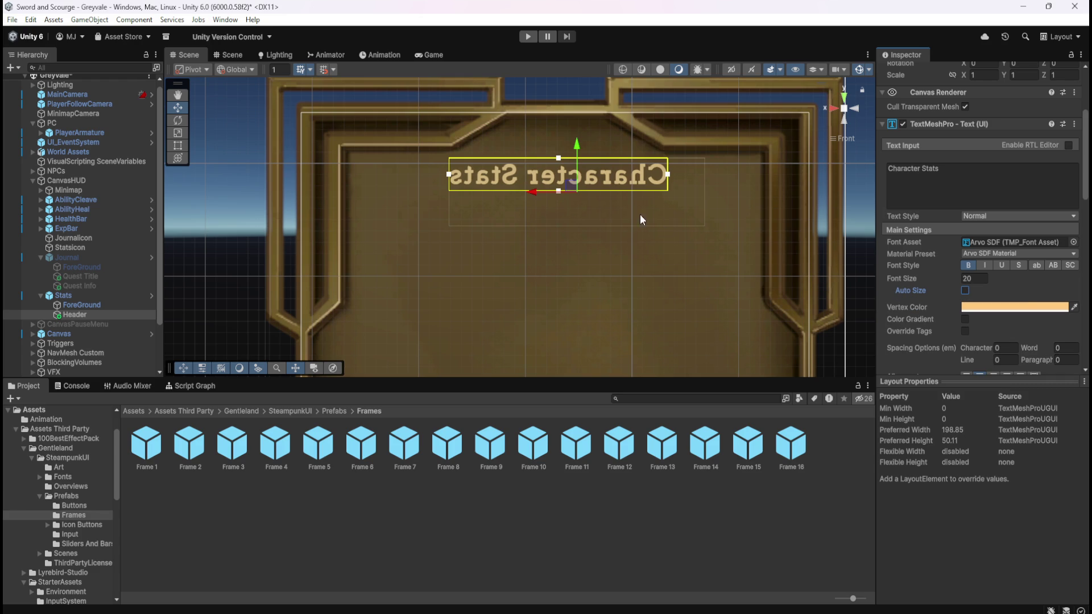
pyautogui.click(522, 35)
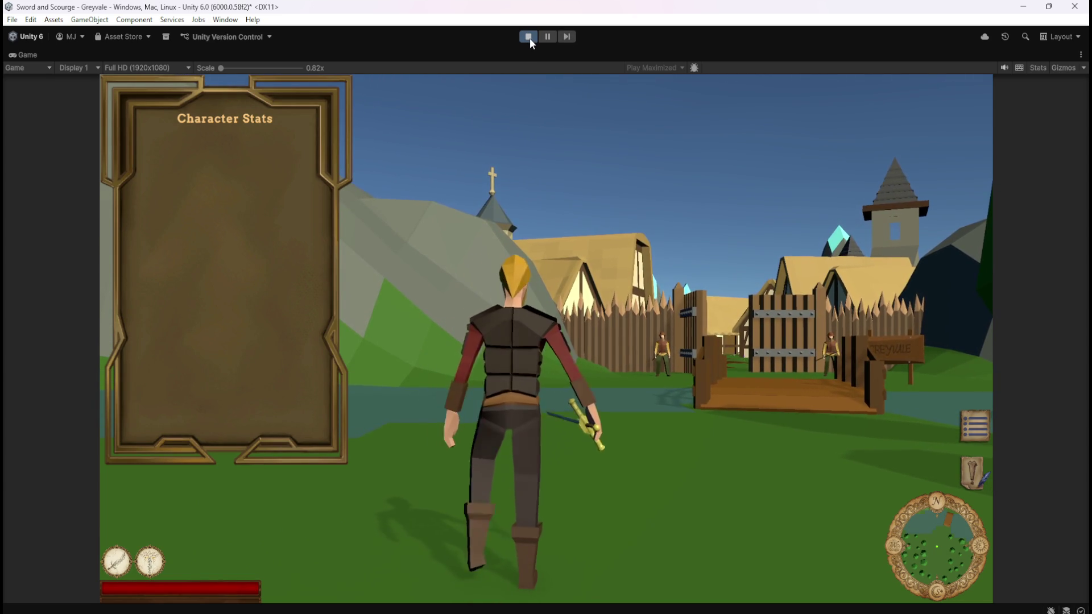
# Step: Stop the game preview and save the scene
pyautogui.press('a')
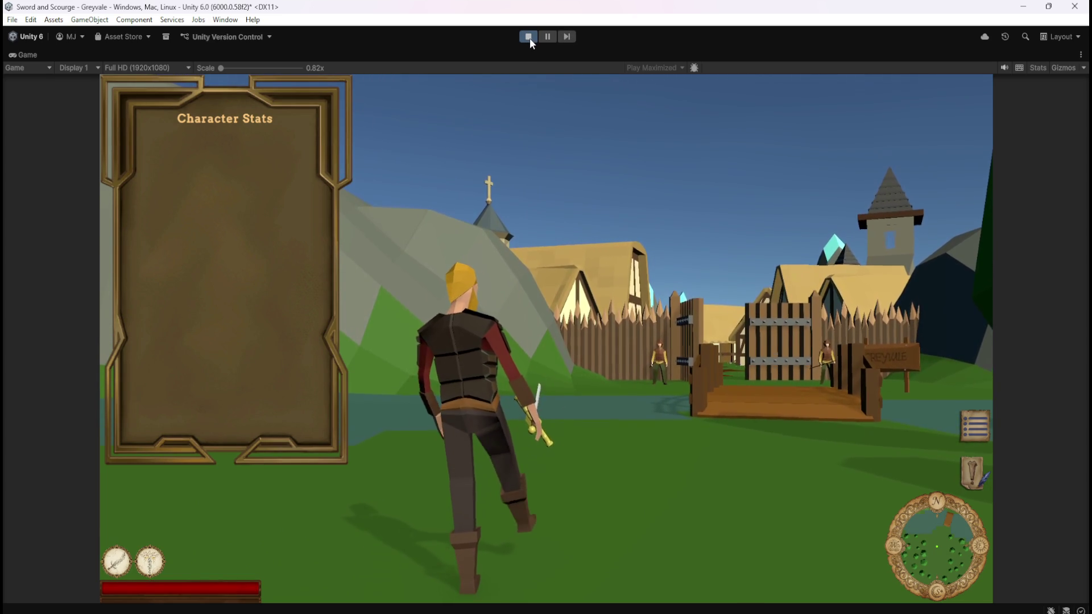
pyautogui.click(529, 38)
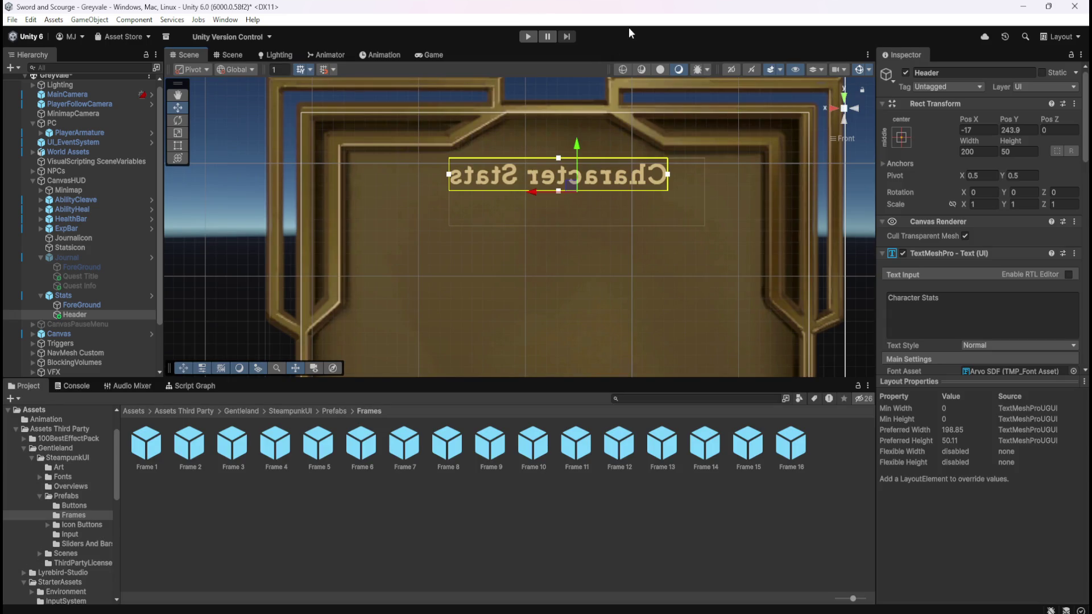
pyautogui.hotkey('ctrl', 's')
# Step: Reselect the Header text object in the Hierarchy to check its placement
pyautogui.click(124, 306)
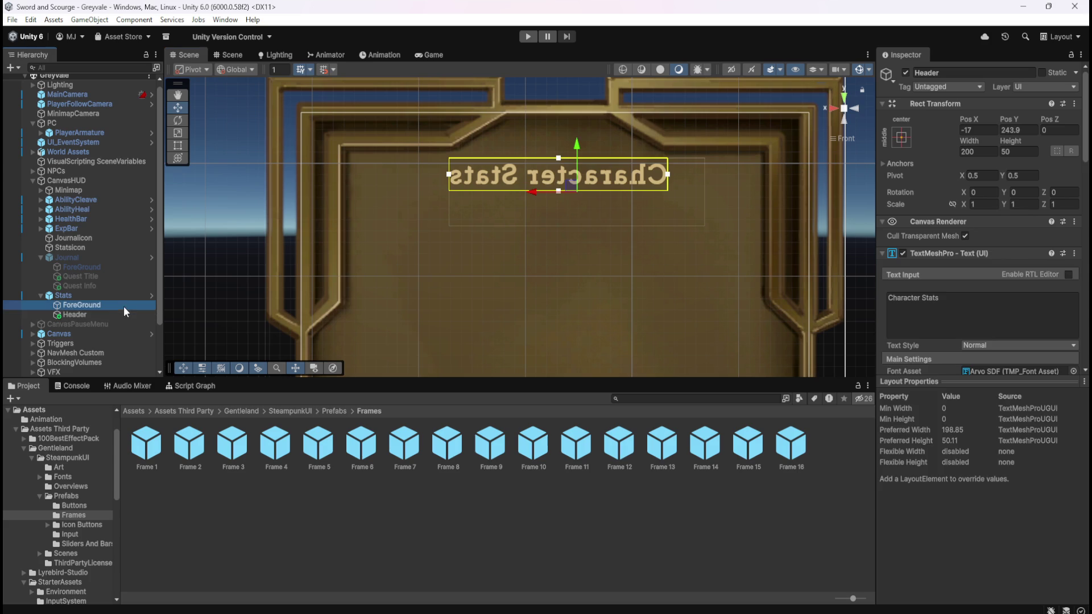
pyautogui.click(124, 314)
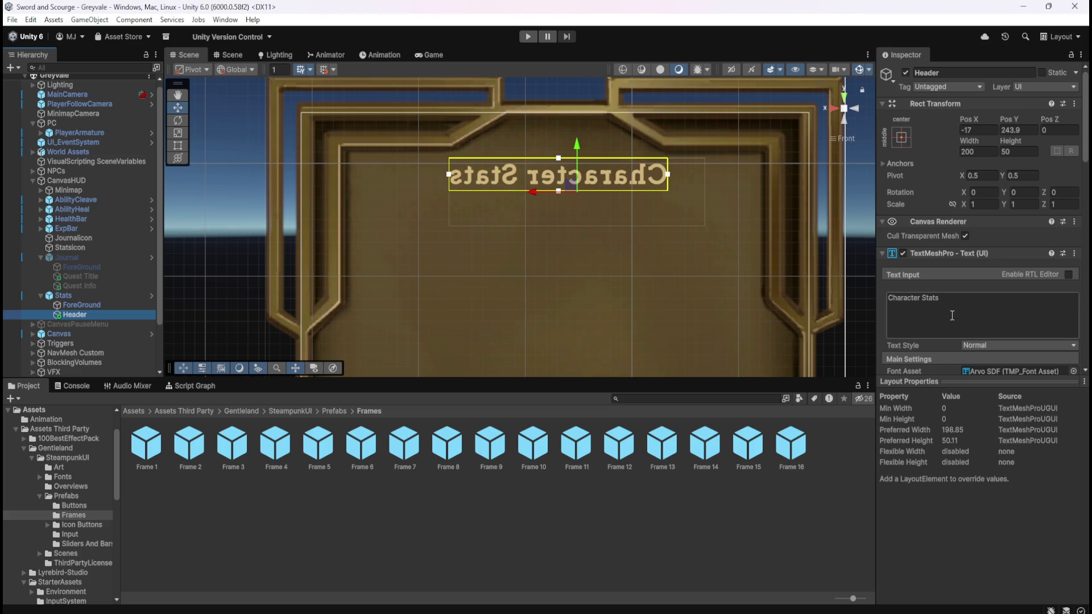
pyautogui.click(96, 308)
pyautogui.click(93, 315)
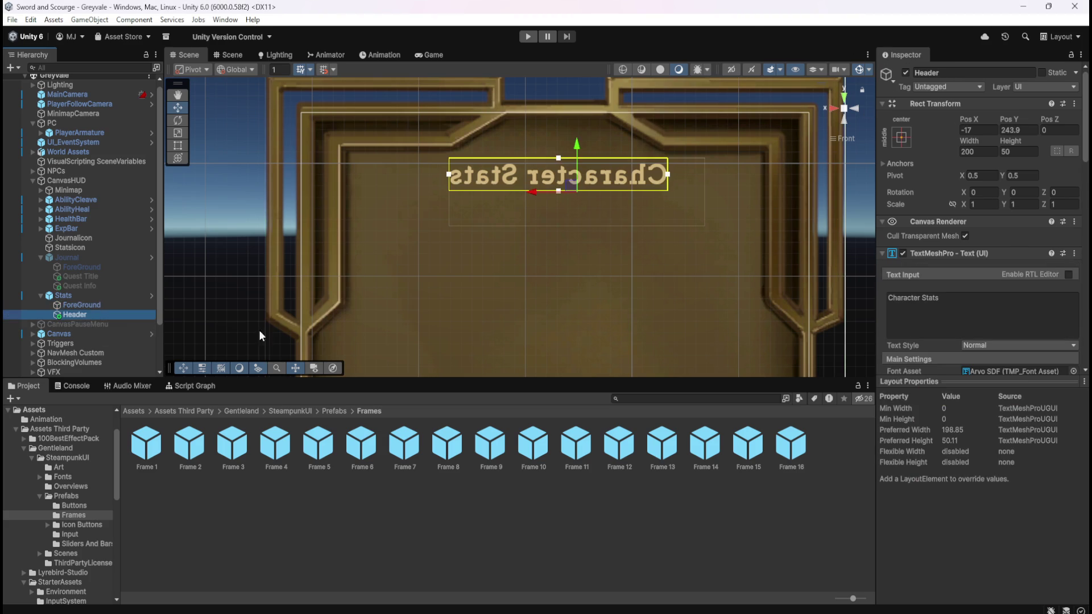
pyautogui.click(104, 308)
pyautogui.click(93, 315)
pyautogui.scroll(-5, 621, 257)
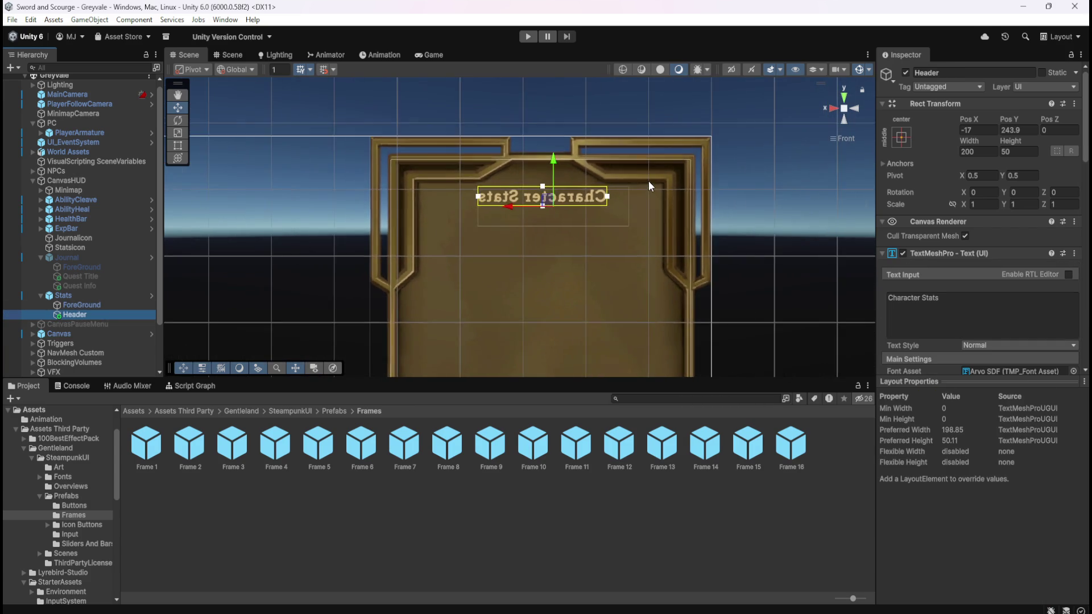
pyautogui.moveTo(608, 319)
pyautogui.mouseDown()
pyautogui.moveTo(607, 178)
pyautogui.moveTo(556, 153)
pyautogui.moveTo(604, 280)
pyautogui.moveTo(627, 203)
pyautogui.moveTo(629, 273)
pyautogui.moveTo(646, 275)
pyautogui.moveTo(641, 264)
pyautogui.moveTo(595, 295)
pyautogui.mouseUp()
pyautogui.scroll(-5, 964, 308)
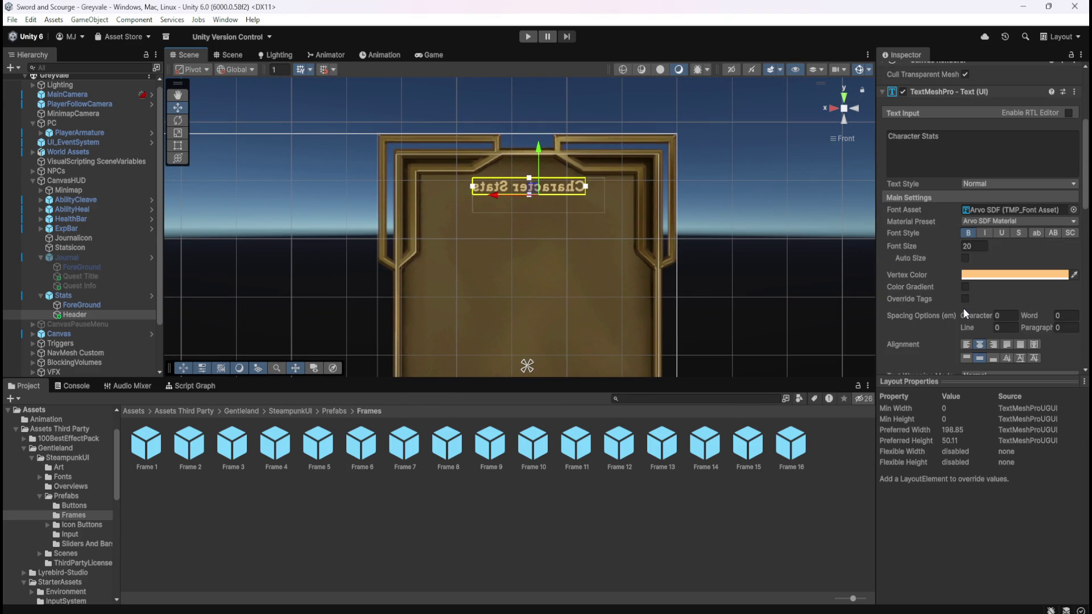
pyautogui.scroll(-8, 933, 311)
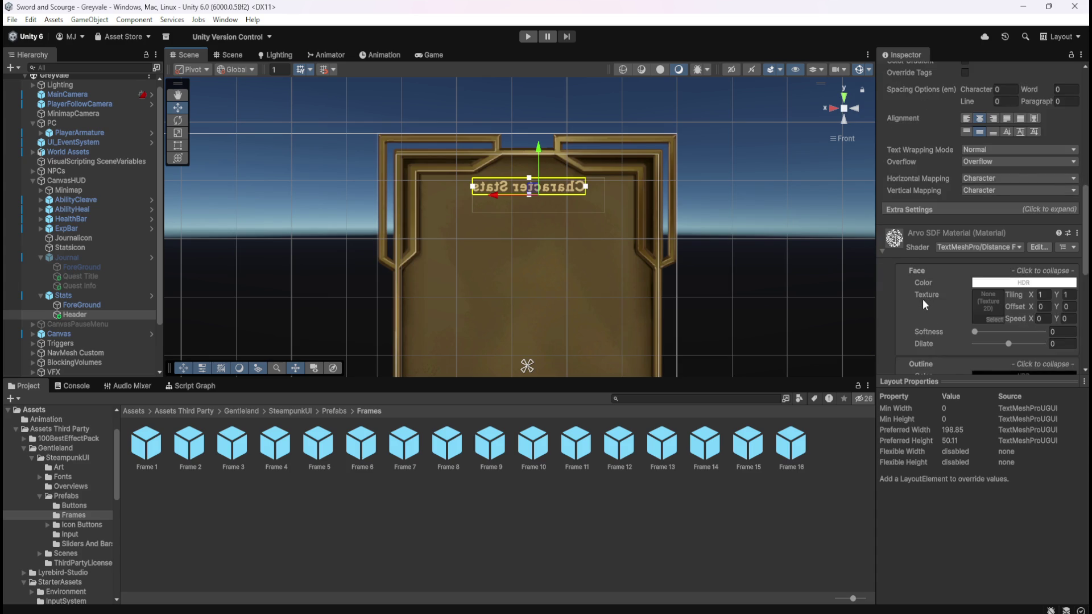
pyautogui.scroll(5, 920, 298)
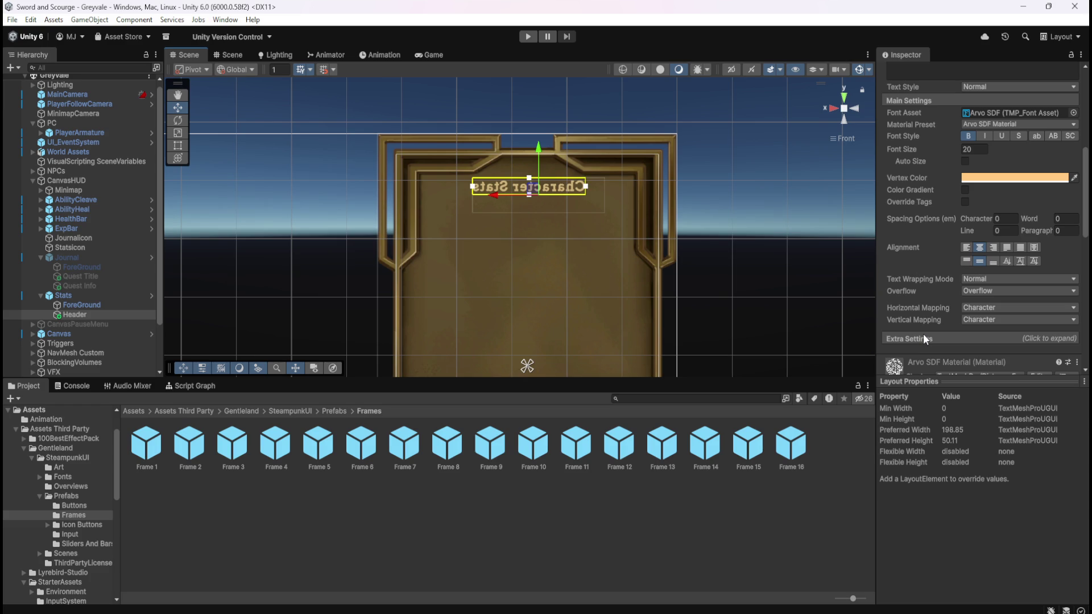
pyautogui.scroll(3, 559, 225)
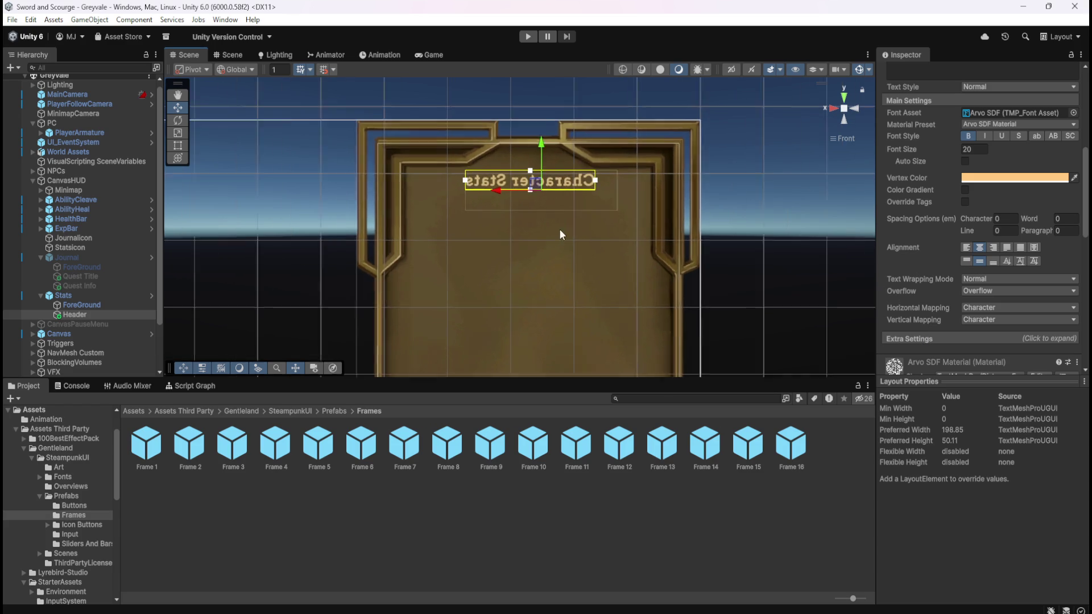
# Step: Duplicate the Header text object and rename the copy to Name
pyautogui.click(76, 305)
pyautogui.click(99, 315)
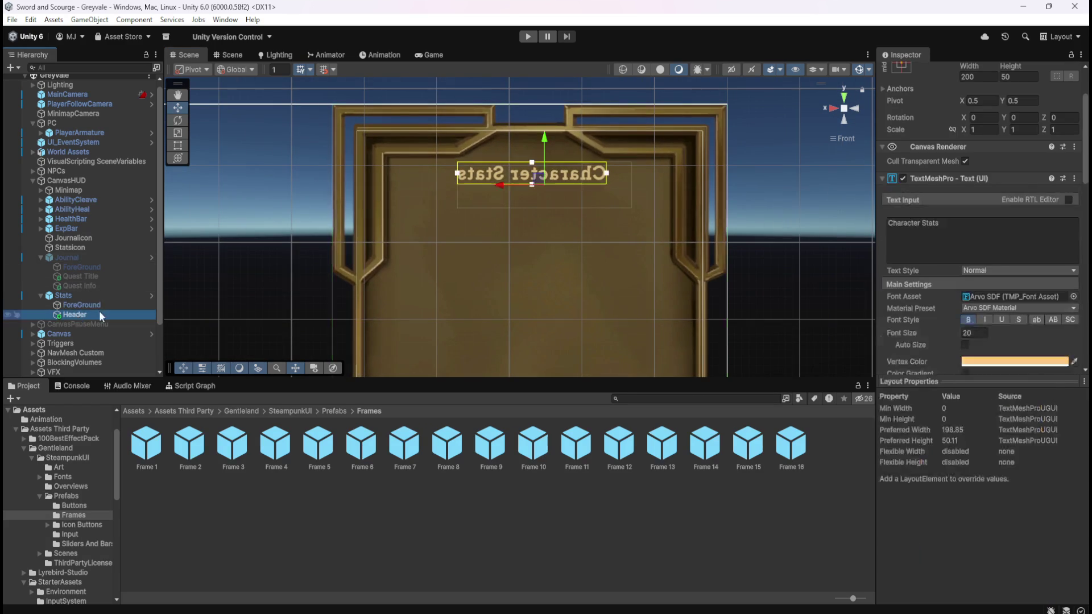
pyautogui.hotkey('ctrl', 'd')
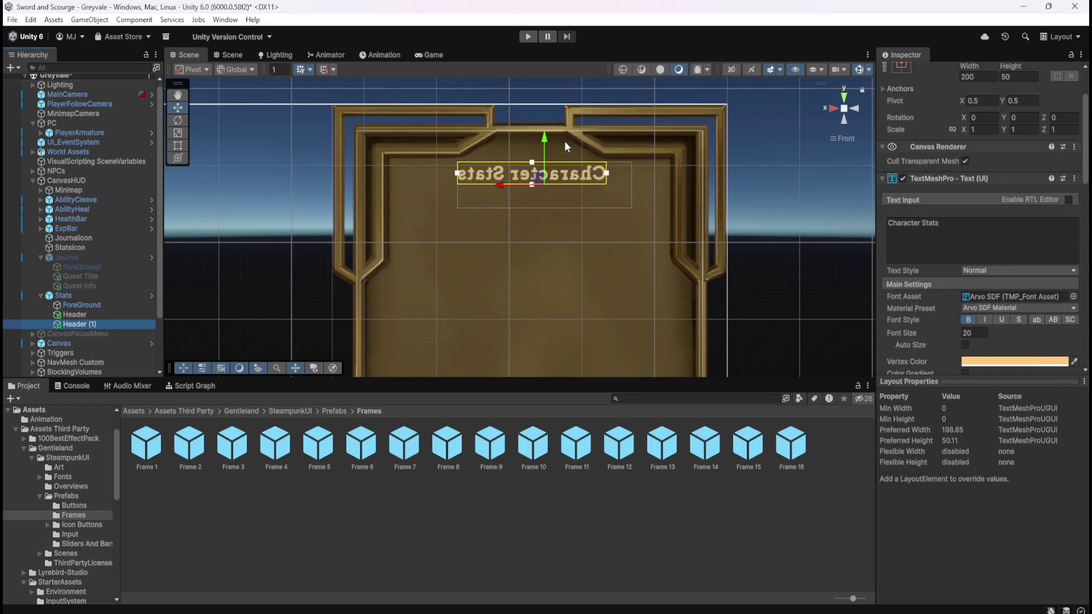
pyautogui.click(91, 315)
pyautogui.click(103, 325)
pyautogui.press('F2')
pyautogui.write('Name')
pyautogui.press('Return')
# Step: Set the Name text to 'Name: Adventurer', unbold it, move it below the header, and widen it
pyautogui.click(117, 312)
pyautogui.click(100, 323)
pyautogui.click(993, 239)
pyautogui.write('Name: Adventurer')
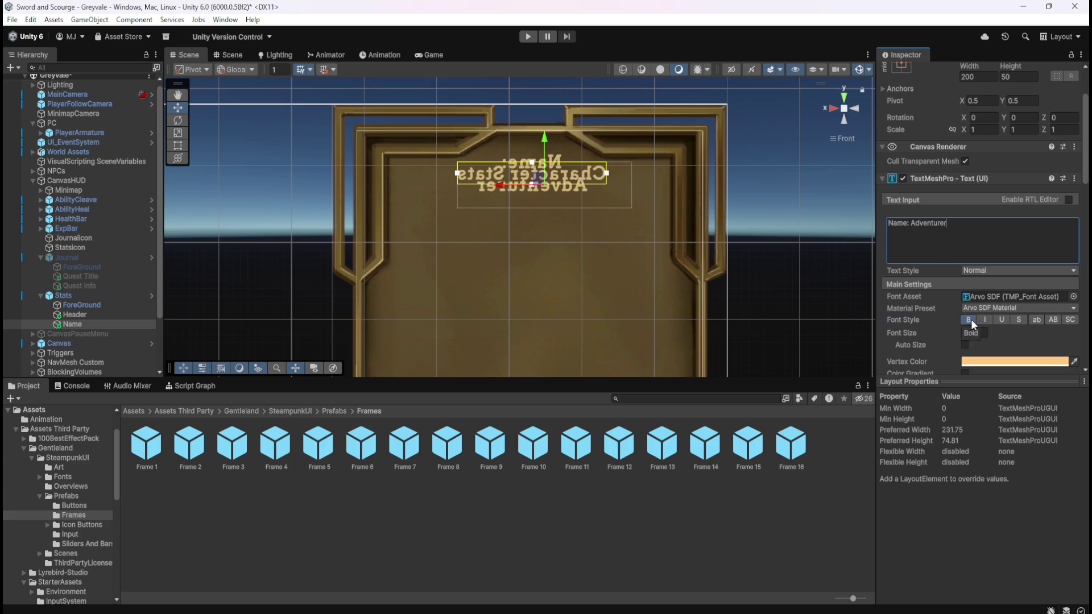
pyautogui.click(971, 320)
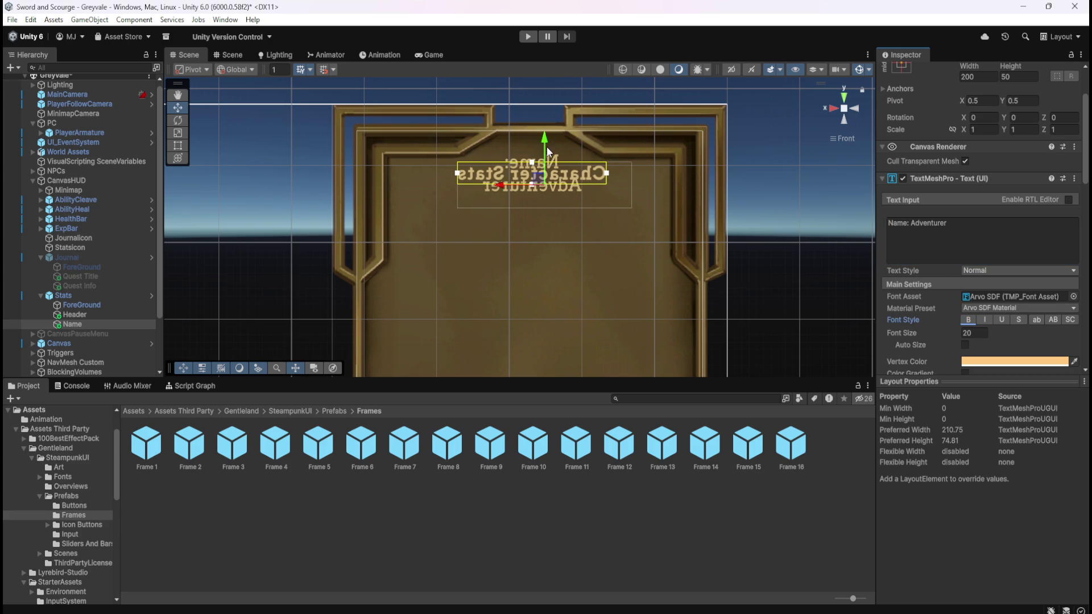
pyautogui.moveTo(545, 138); pyautogui.dragTo(546, 195)
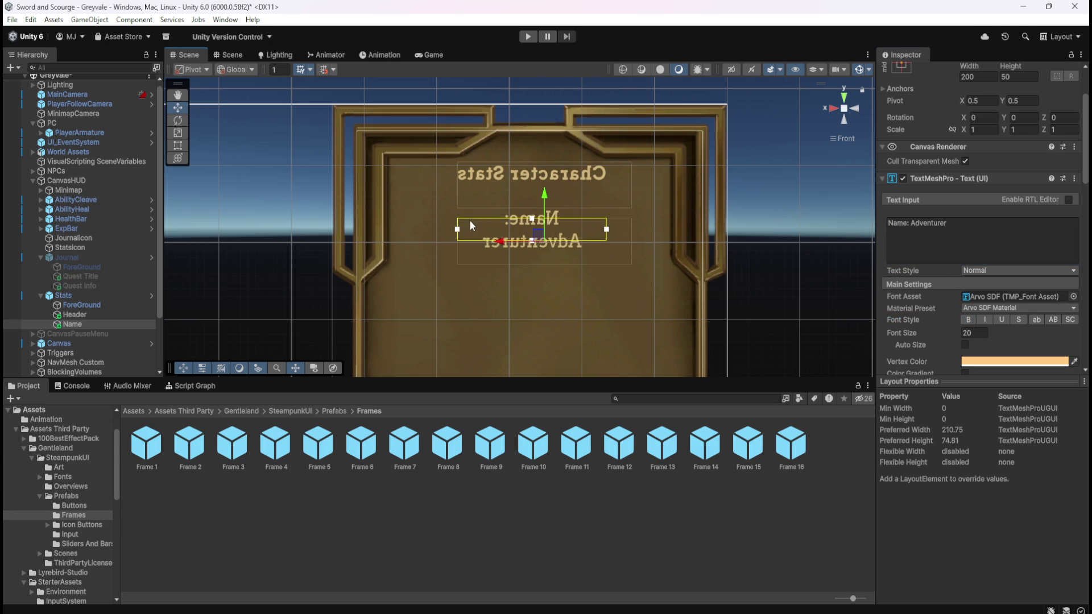
pyautogui.moveTo(458, 231)
pyautogui.mouseDown()
pyautogui.moveTo(421, 229)
pyautogui.moveTo(556, 242)
pyautogui.mouseUp()
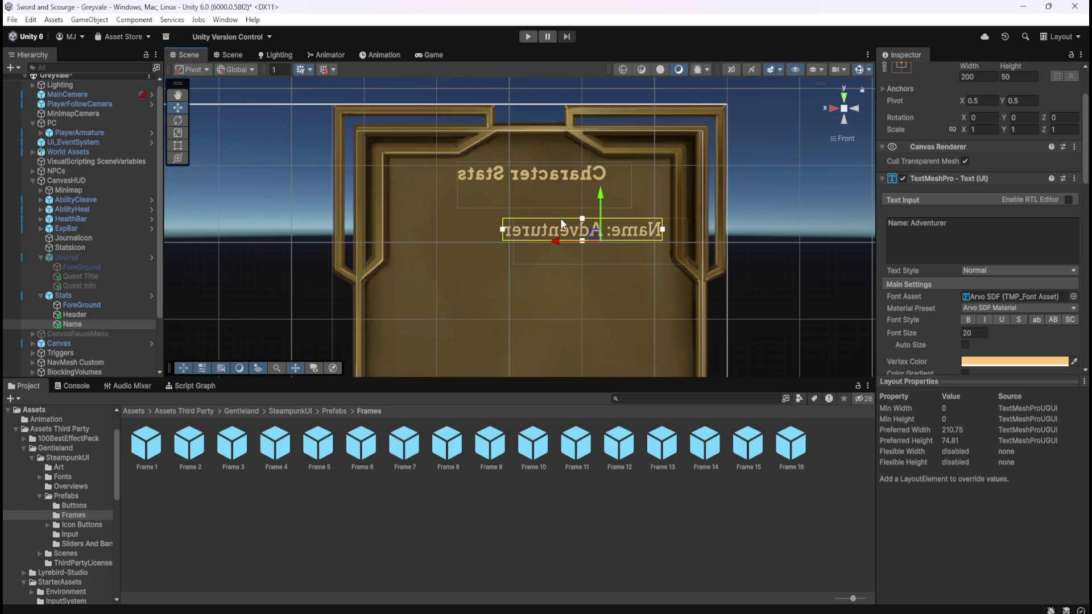
# Step: Try bold on the Name line, then switch it back to regular weight
pyautogui.click(129, 314)
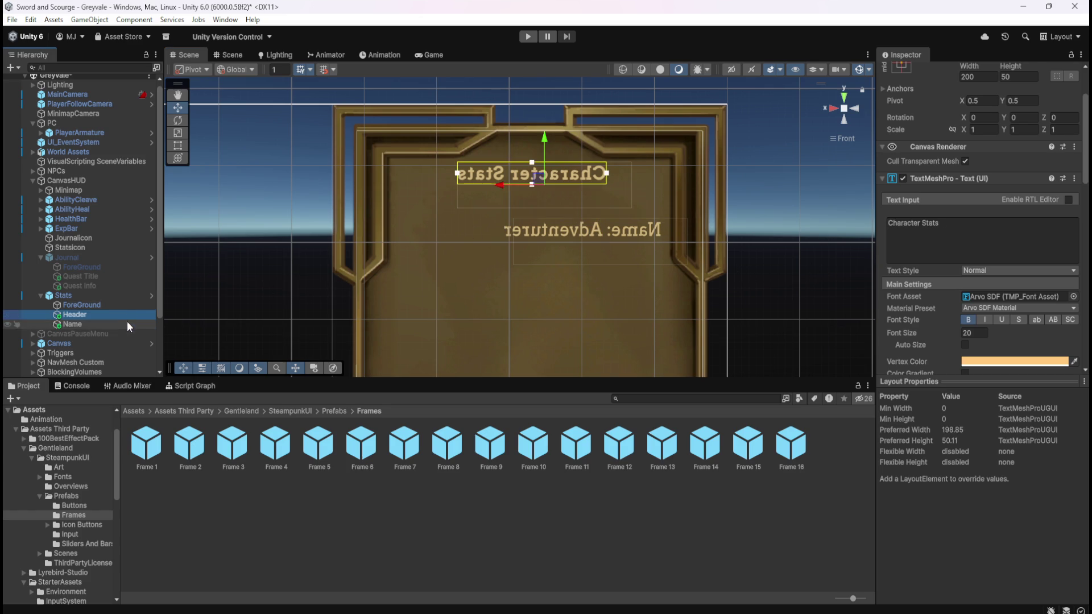
pyautogui.click(127, 323)
pyautogui.doubleClick(898, 223)
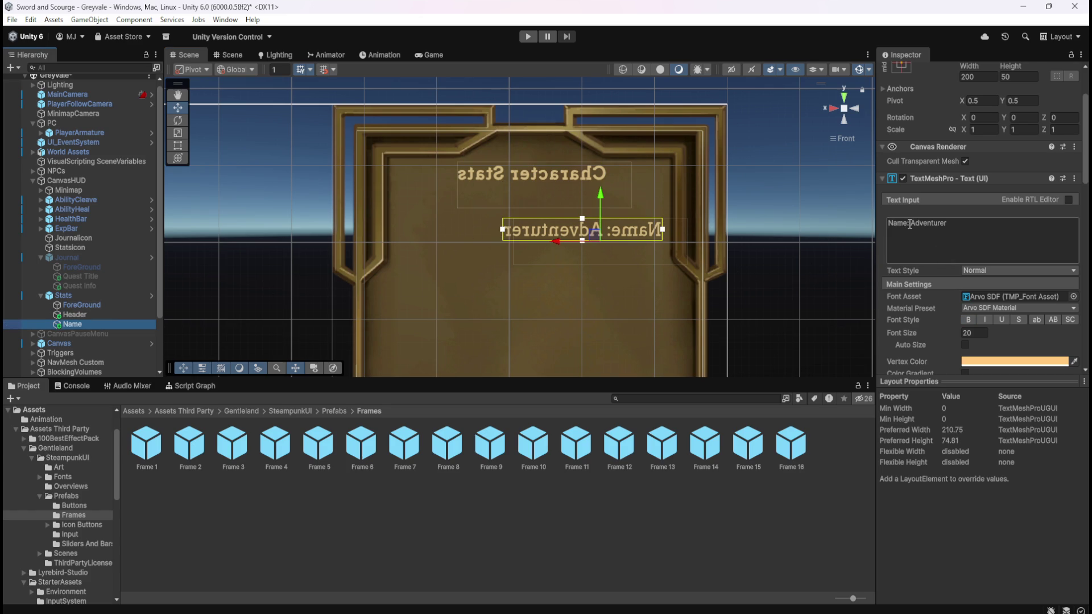
pyautogui.click(968, 319)
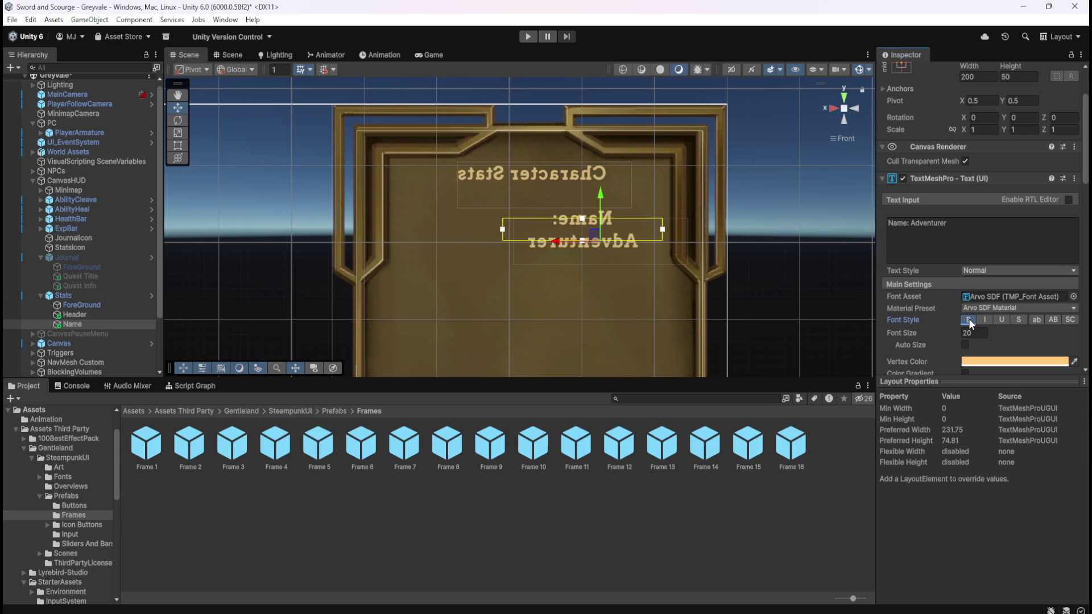
pyautogui.click(969, 319)
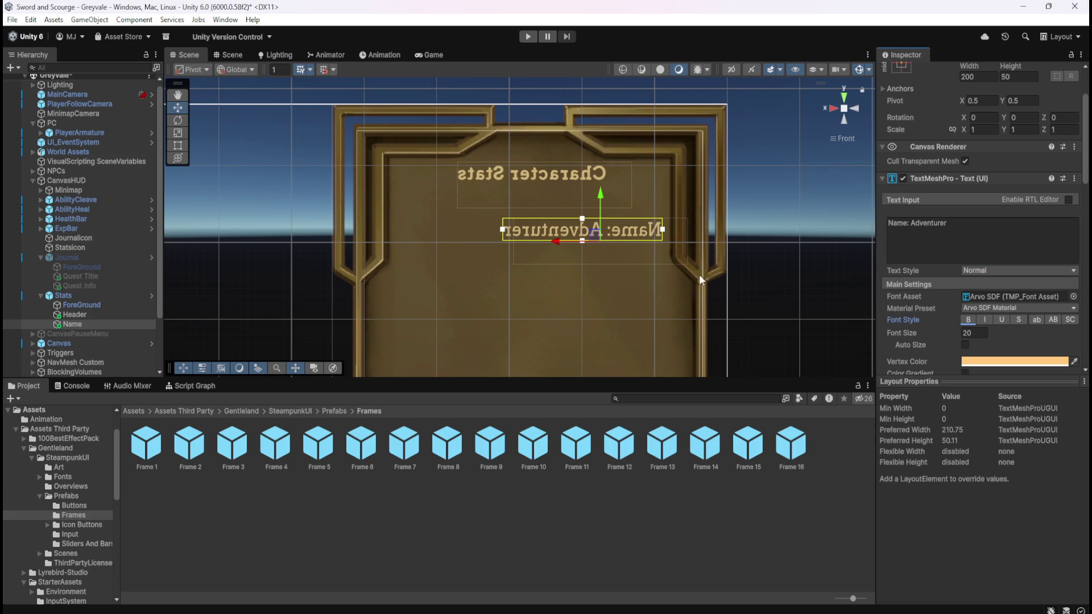
# Step: Reselect the Name object and start Play mode to preview the HUD
pyautogui.click(106, 315)
pyautogui.click(100, 325)
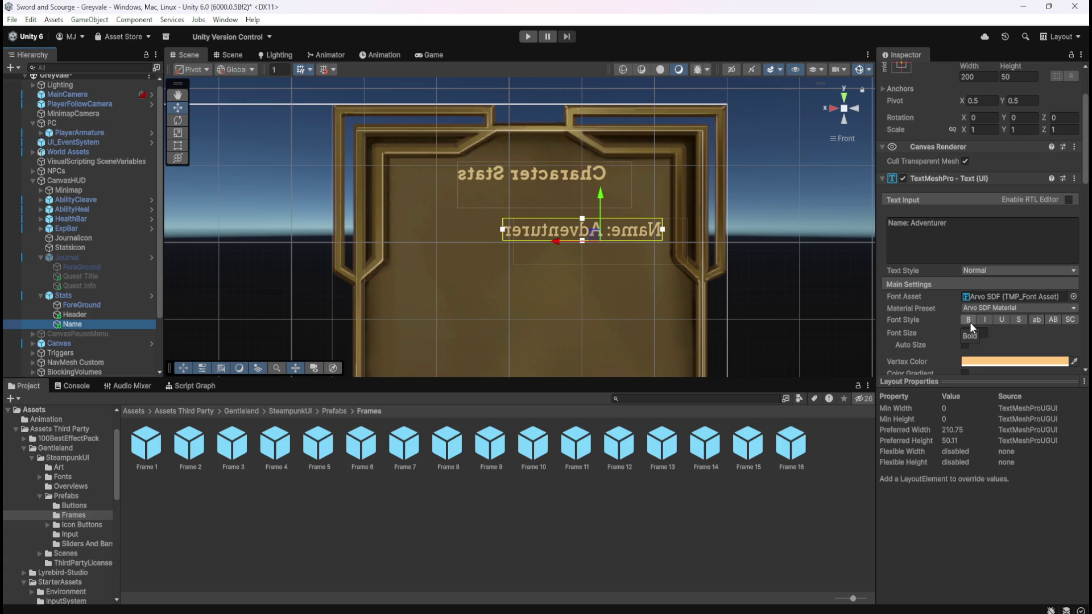
pyautogui.click(529, 37)
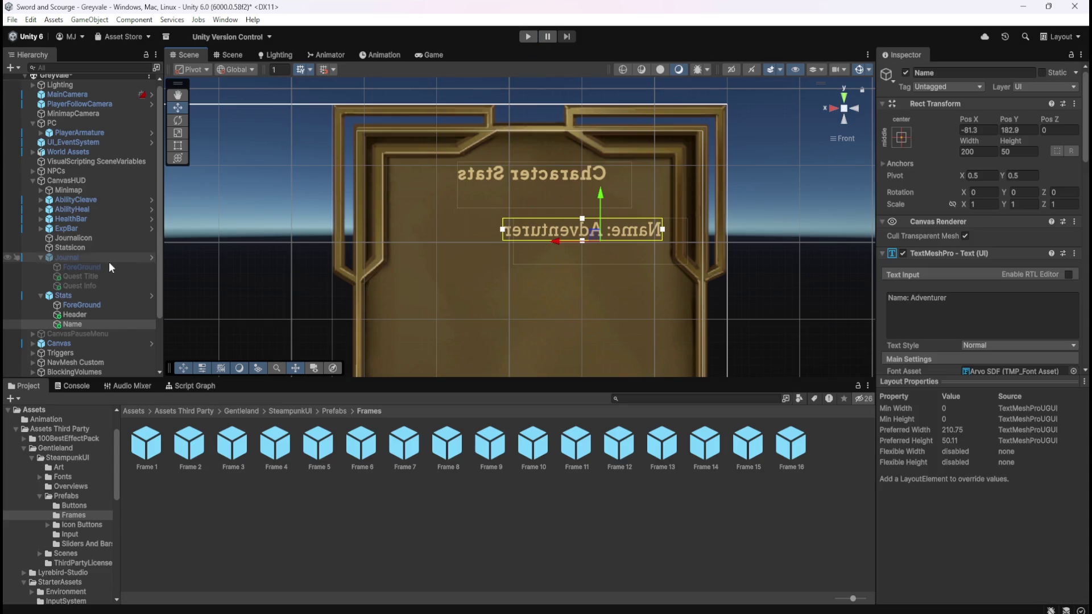
# Step: Set the Name line's font size to 18 and nudge it slightly right
pyautogui.click(121, 316)
pyautogui.click(120, 324)
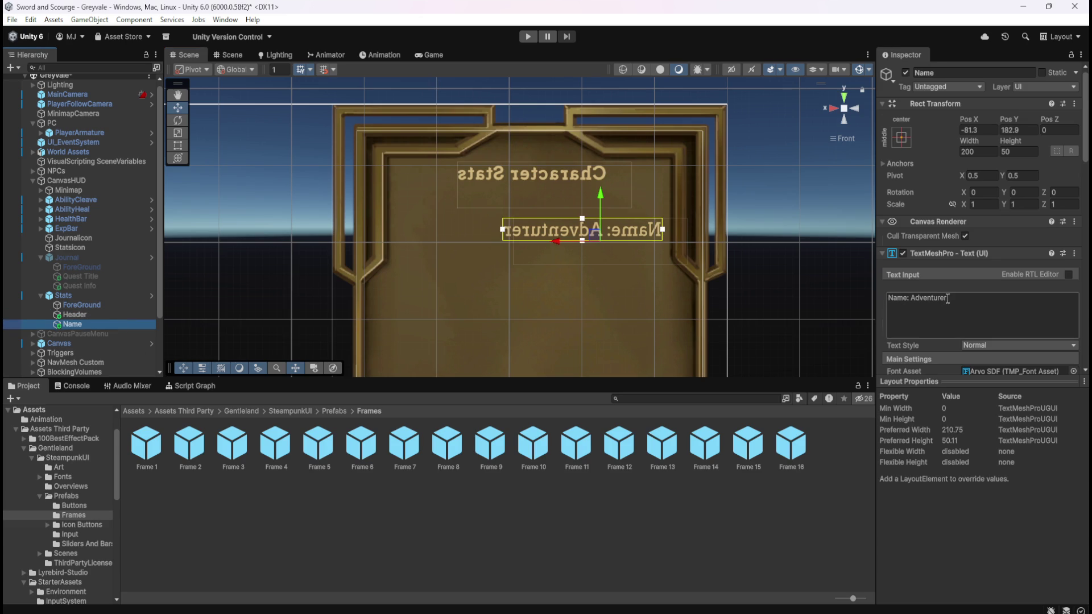
pyautogui.scroll(-3, 979, 289)
pyautogui.doubleClick(979, 311)
pyautogui.write('18')
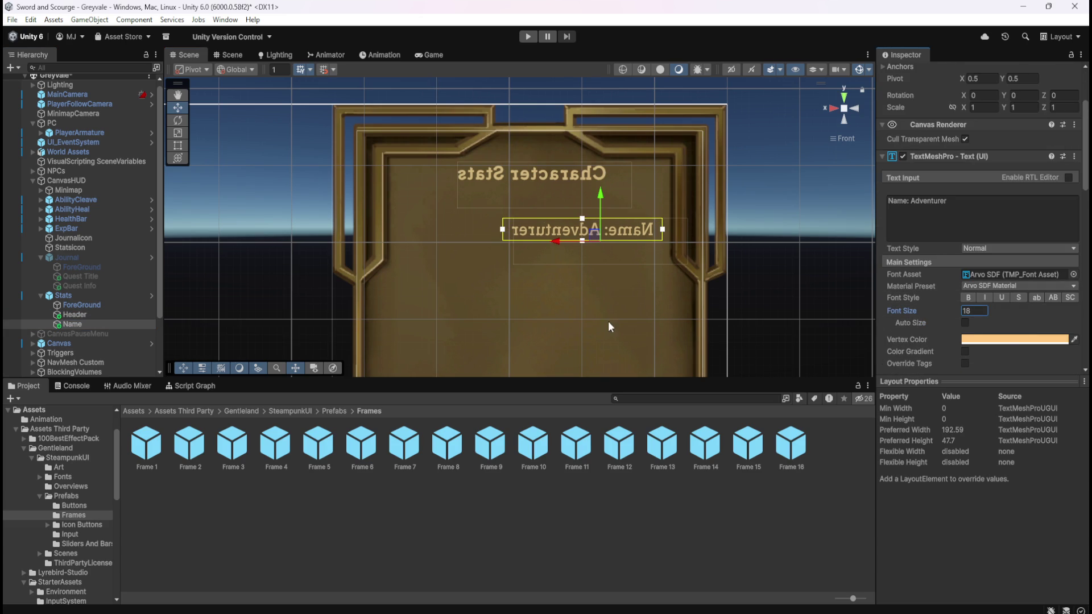
pyautogui.moveTo(563, 241); pyautogui.dragTo(568, 240)
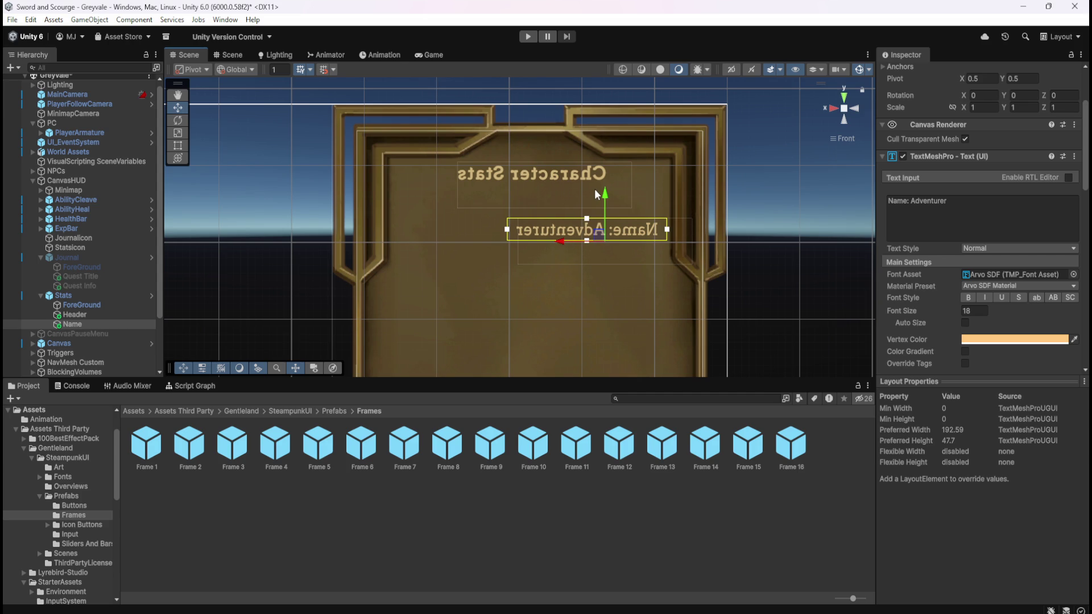
# Step: Delete 'Adventurer' from the Name text so it reads just 'Name:'
pyautogui.click(121, 314)
pyautogui.click(112, 326)
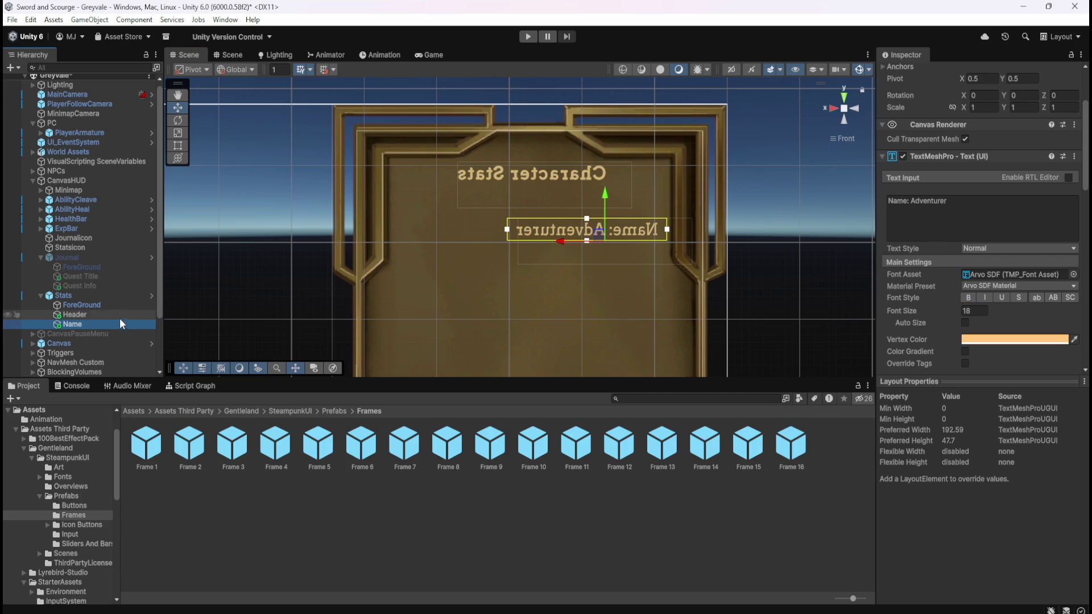
pyautogui.click(121, 315)
pyautogui.click(119, 322)
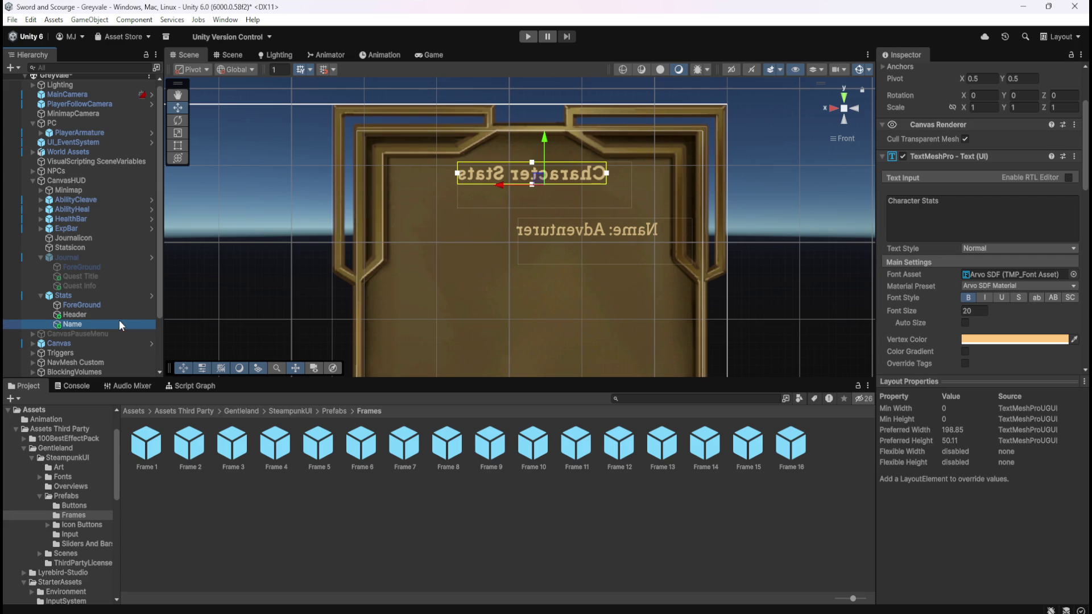
pyautogui.moveTo(968, 206); pyautogui.dragTo(914, 219)
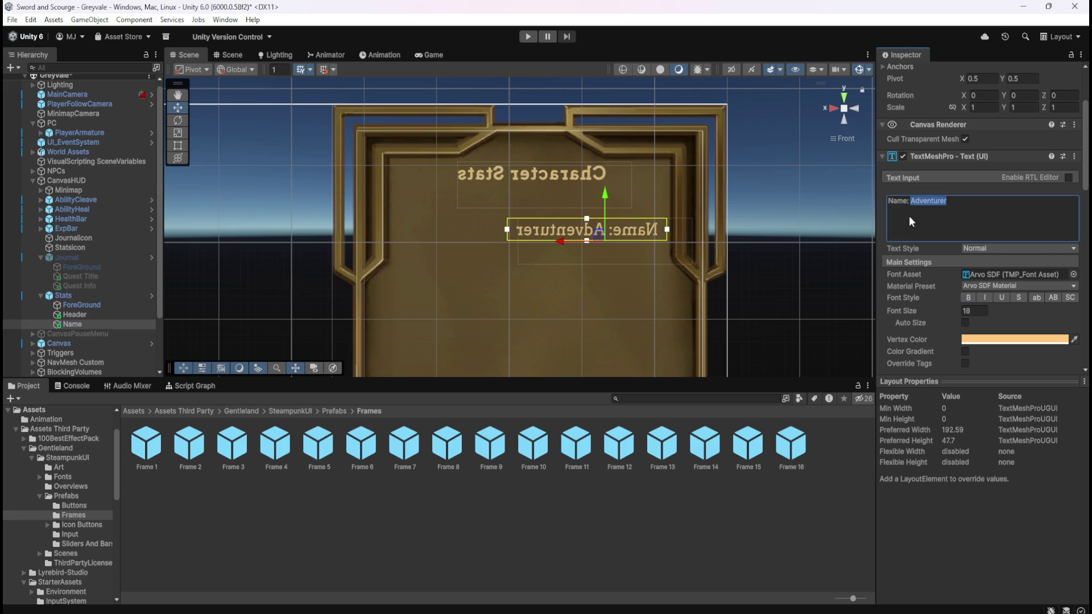
pyautogui.press('BackSpace')
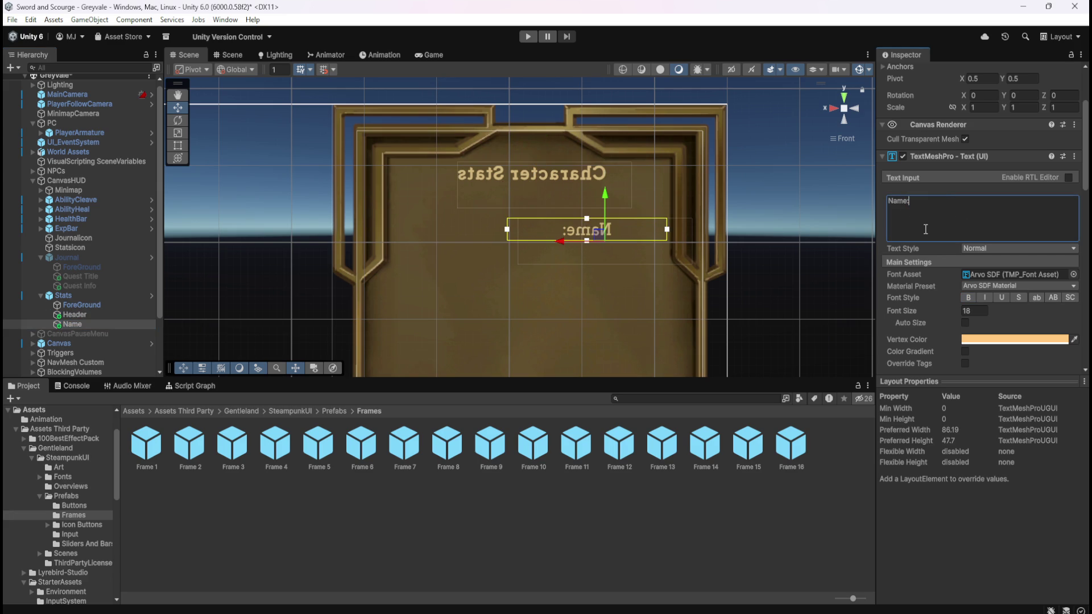
# Step: Narrow the Name box from the left, make 'Name:' bold, and shift it slightly left
pyautogui.click(965, 323)
pyautogui.click(965, 322)
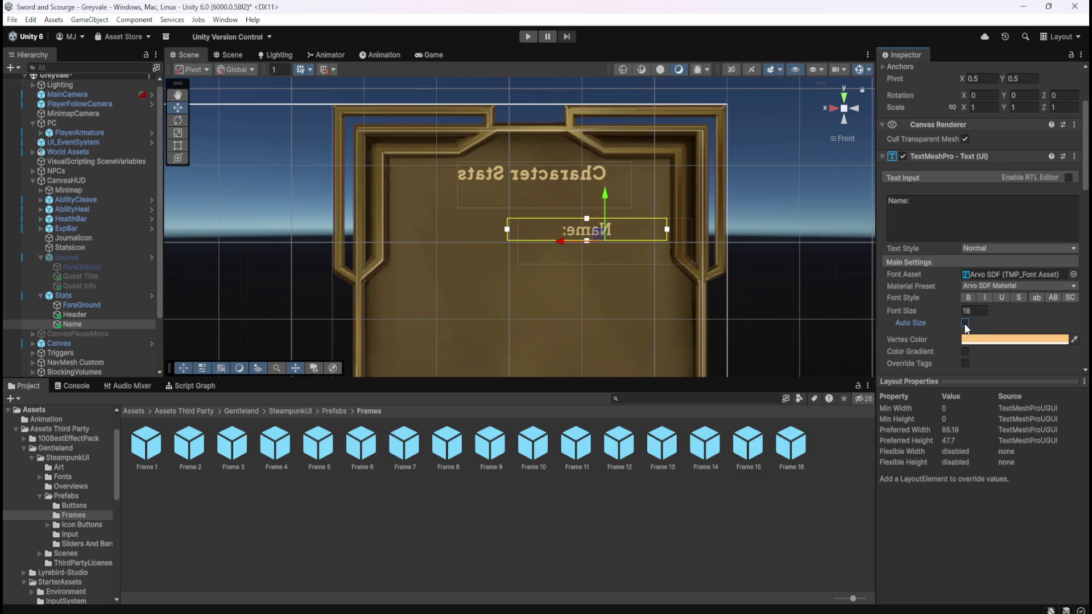
pyautogui.moveTo(508, 229)
pyautogui.mouseDown()
pyautogui.moveTo(624, 231)
pyautogui.moveTo(569, 233)
pyautogui.moveTo(612, 231)
pyautogui.mouseUp()
pyautogui.click(969, 298)
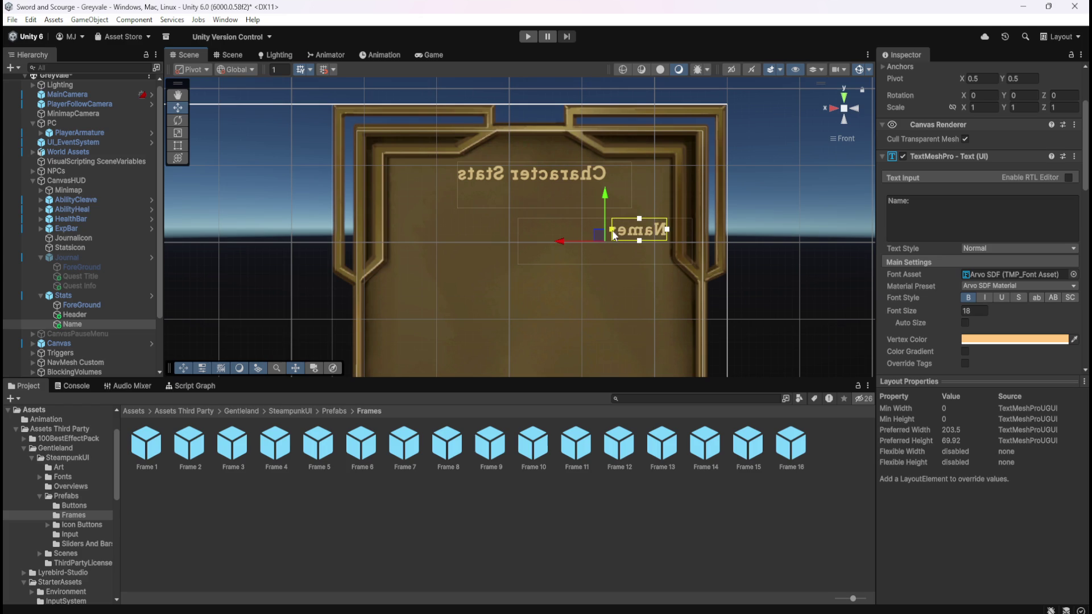
pyautogui.moveTo(568, 242); pyautogui.dragTo(562, 241)
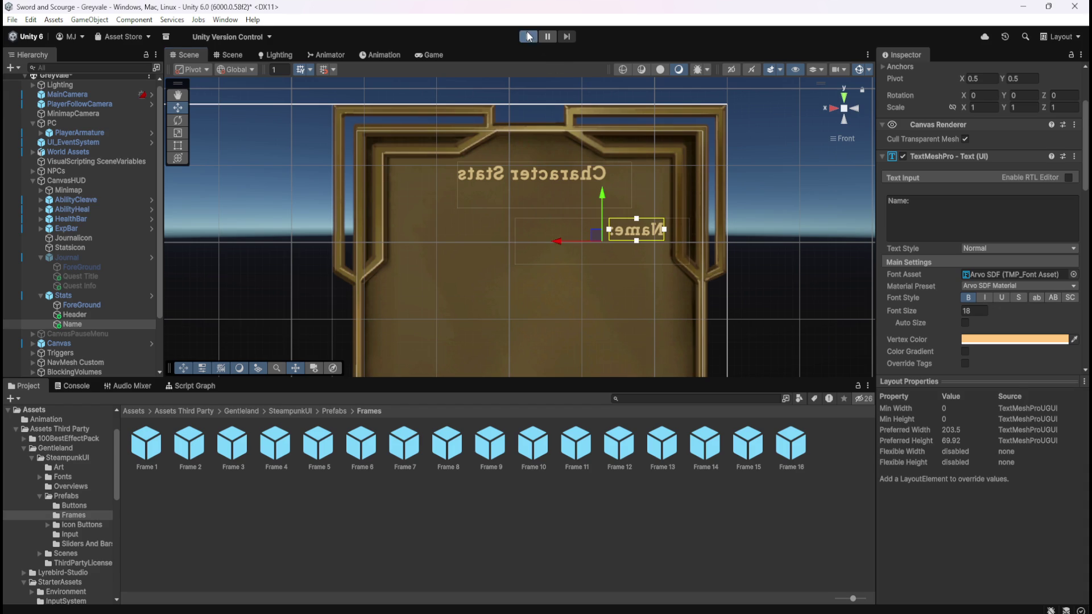
pyautogui.click(527, 34)
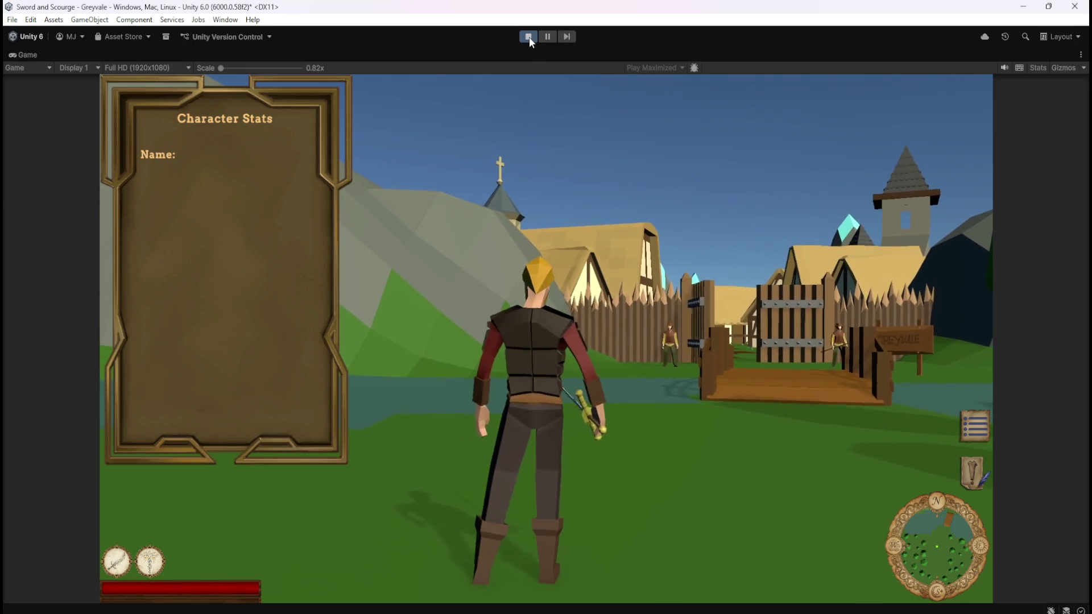
pyautogui.click(526, 36)
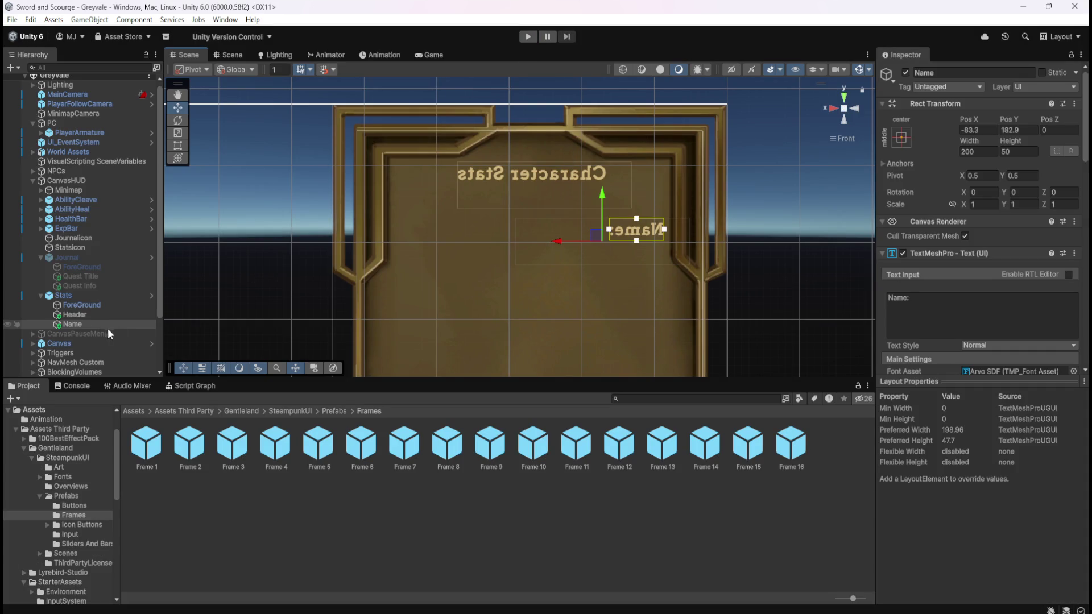
# Step: Add a Text (TMP) child under Name, then delete it again
pyautogui.click(94, 316)
pyautogui.click(90, 325)
pyautogui.rightClick(78, 323)
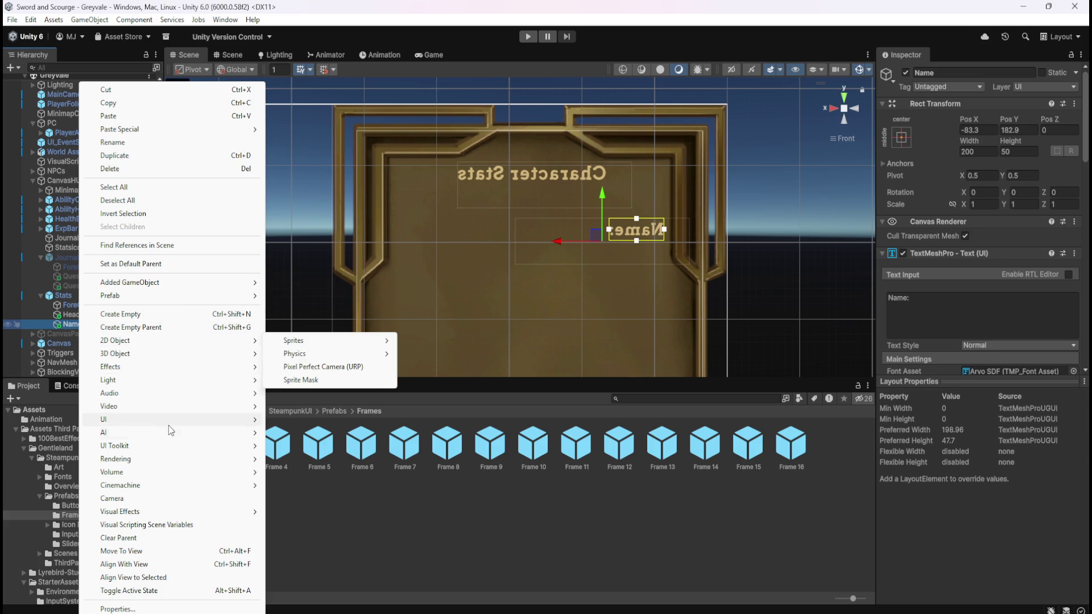
pyautogui.moveTo(170, 423)
pyautogui.click(331, 432)
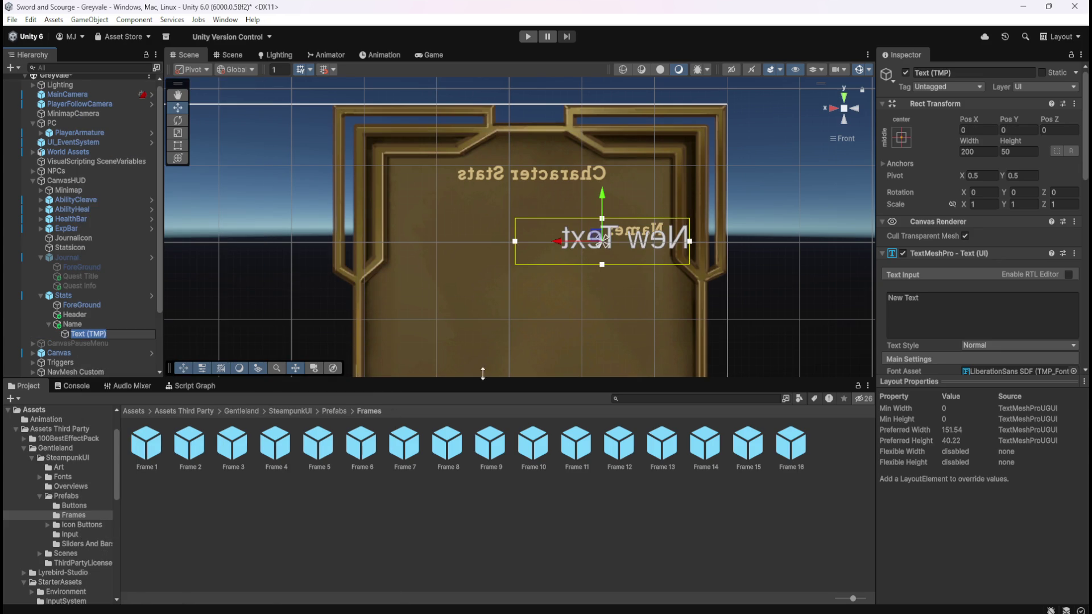
pyautogui.click(95, 325)
pyautogui.click(92, 334)
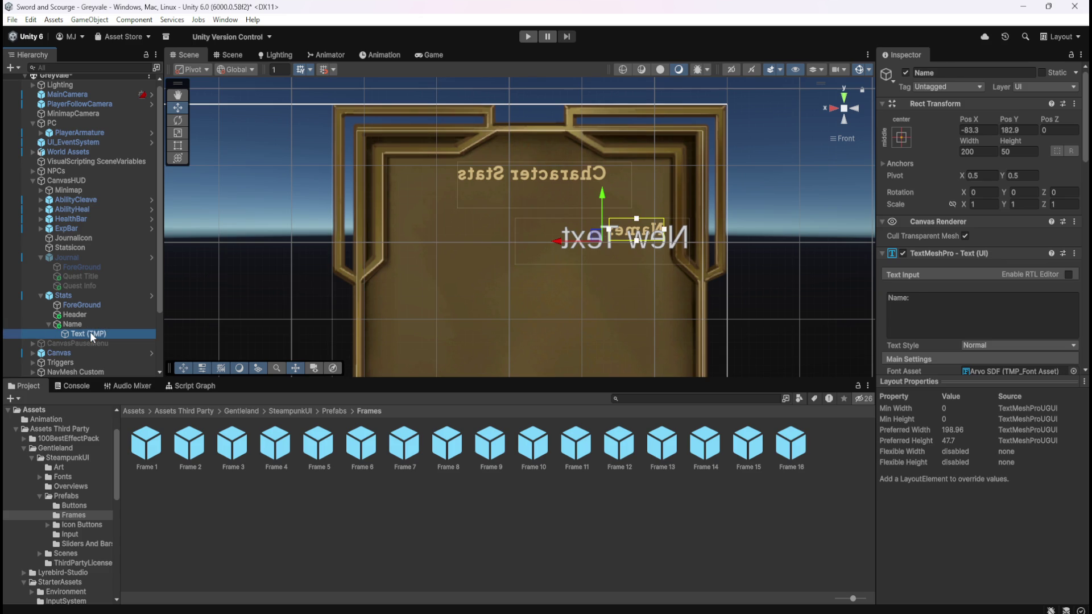
pyautogui.press('Delete')
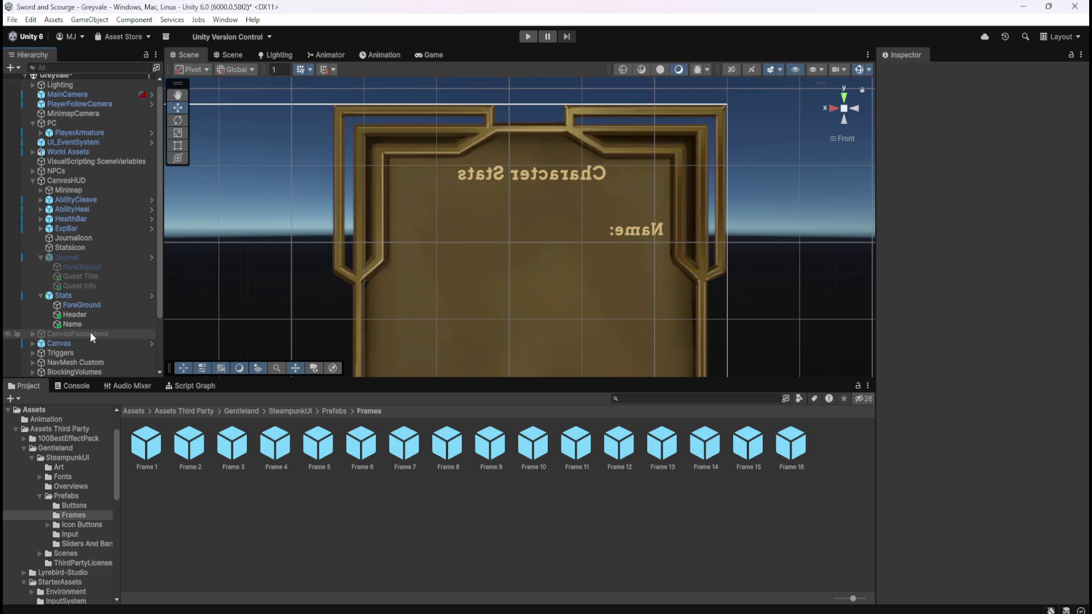
# Step: Duplicate the Name object and nest the Name (1) copy inside Name
pyautogui.click(88, 324)
pyautogui.hotkey('ctrl', 'd')
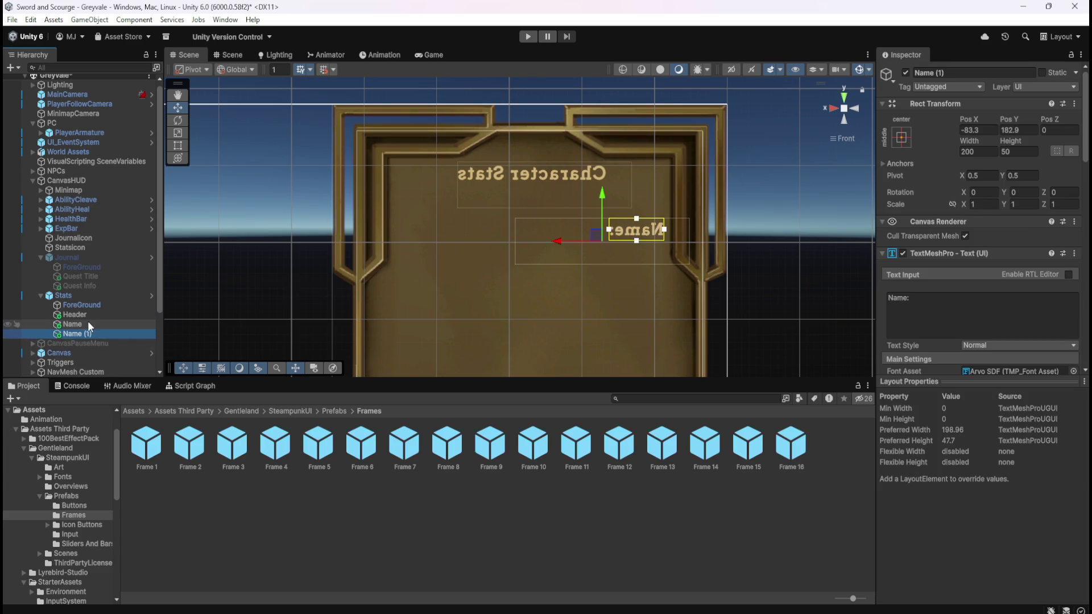
pyautogui.moveTo(75, 330); pyautogui.dragTo(81, 327)
pyautogui.click(87, 334)
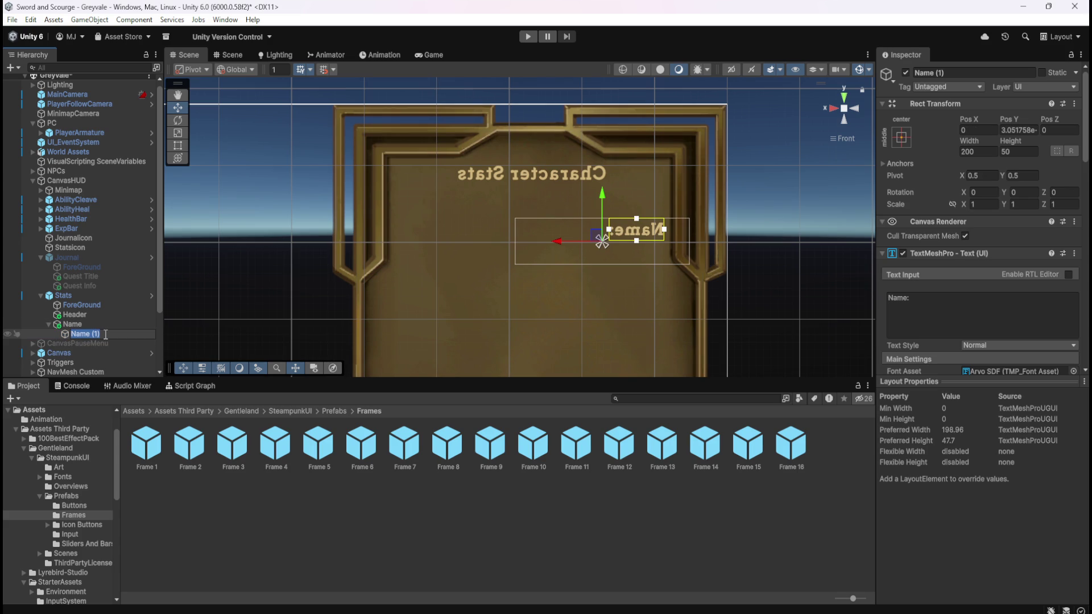
# Step: Rename Name to HeaderName and Header to HeaderStats
pyautogui.click(79, 326)
pyautogui.press('F2')
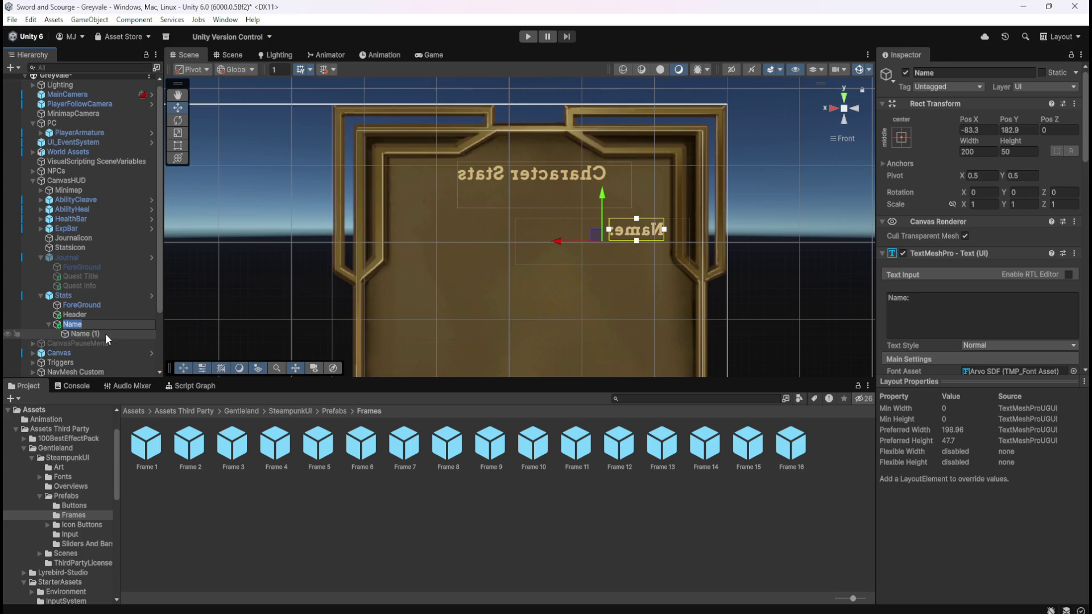
pyautogui.press('End')
pyautogui.press('Home')
pyautogui.write('Header')
pyautogui.press('Return')
pyautogui.press('Up')
pyautogui.press('F2')
pyautogui.press('End')
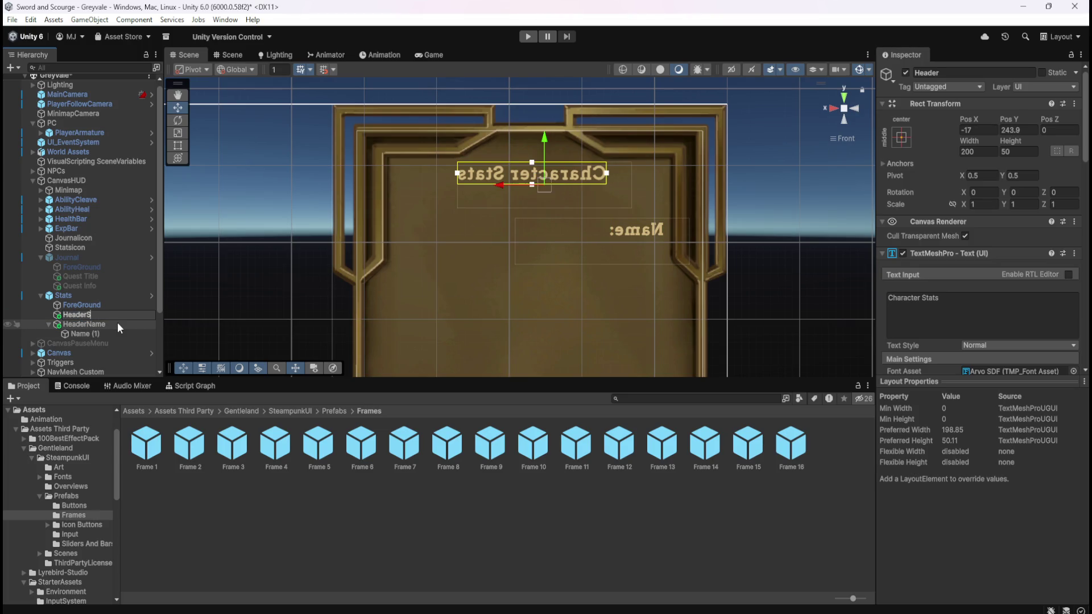
pyautogui.write('Stats')
pyautogui.click(96, 334)
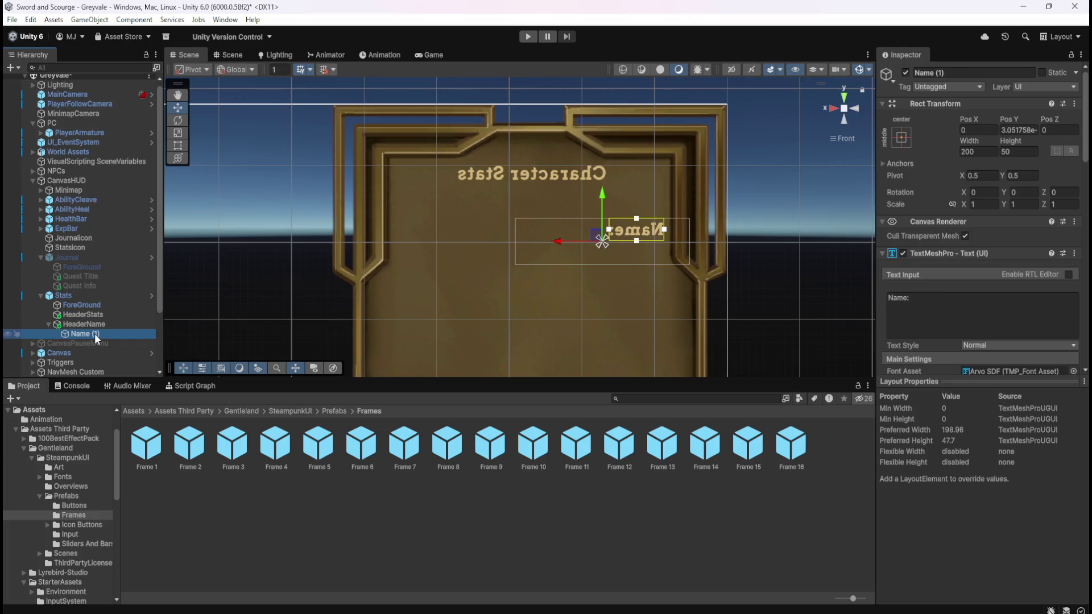
# Step: Rename the Name (1) child to Name
pyautogui.doubleClick(94, 333)
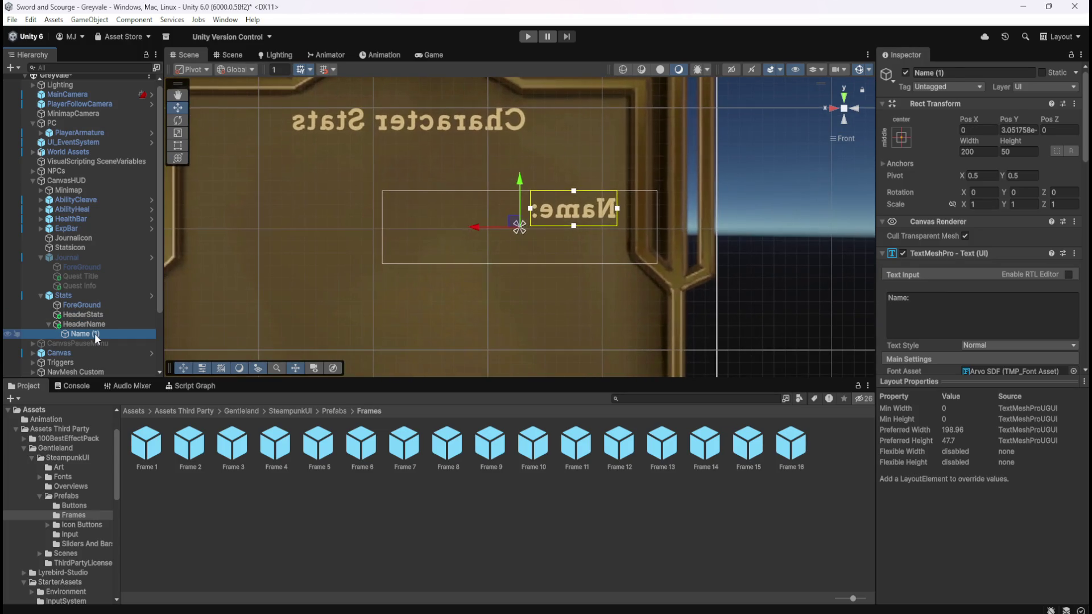
pyautogui.press('F2')
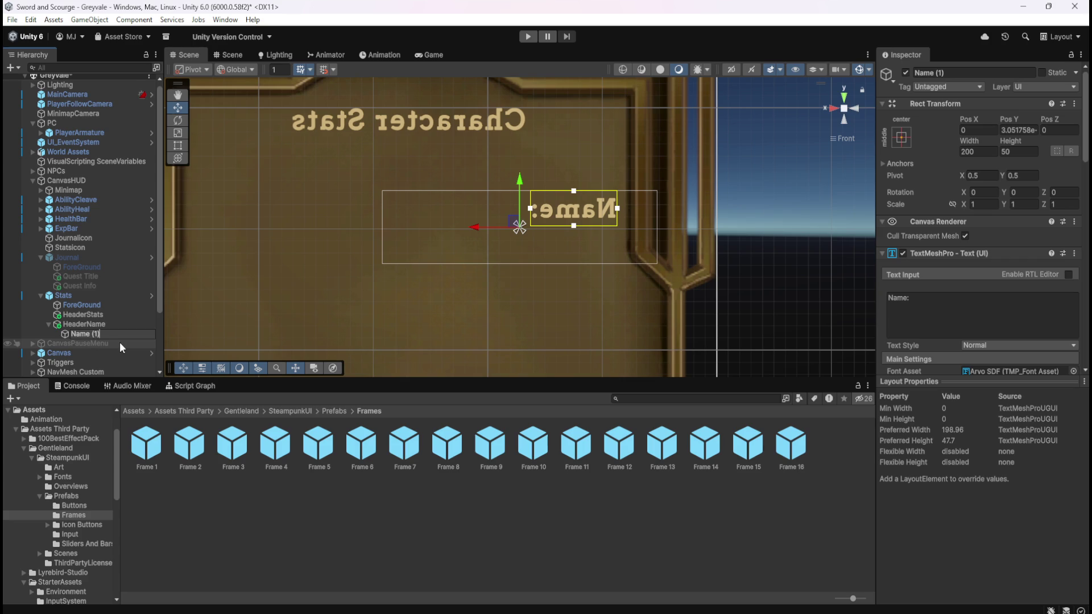
pyautogui.press('Return')
pyautogui.click(126, 325)
pyautogui.click(99, 334)
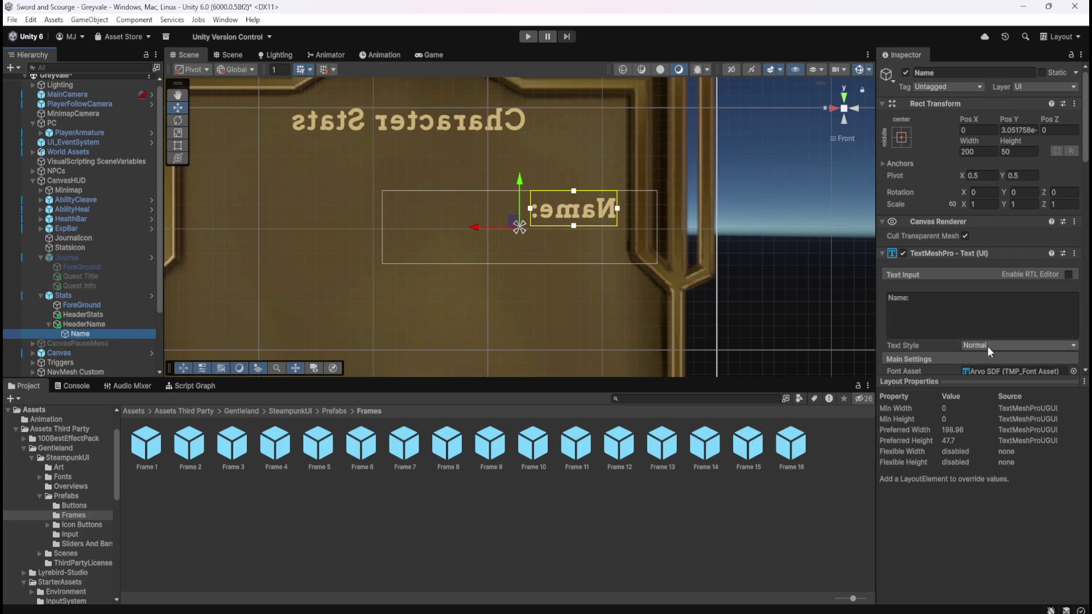
# Step: Set the child's text to 'Adventurer', move it beside 'Name:', and widen it to one line
pyautogui.scroll(-3, 969, 328)
pyautogui.click(974, 218)
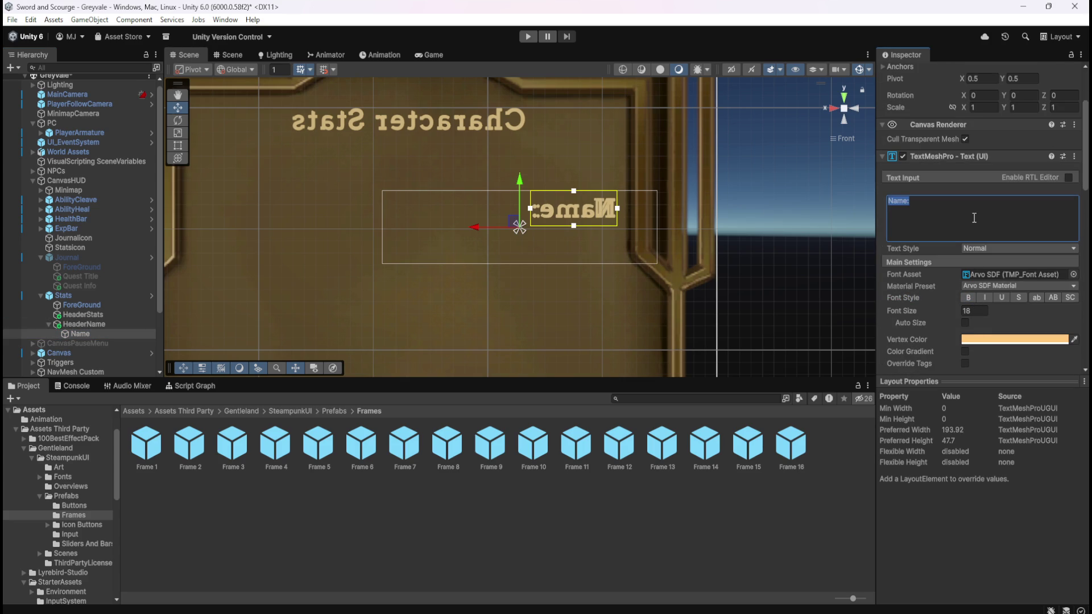
pyautogui.write('Adventurer')
pyautogui.press('Return')
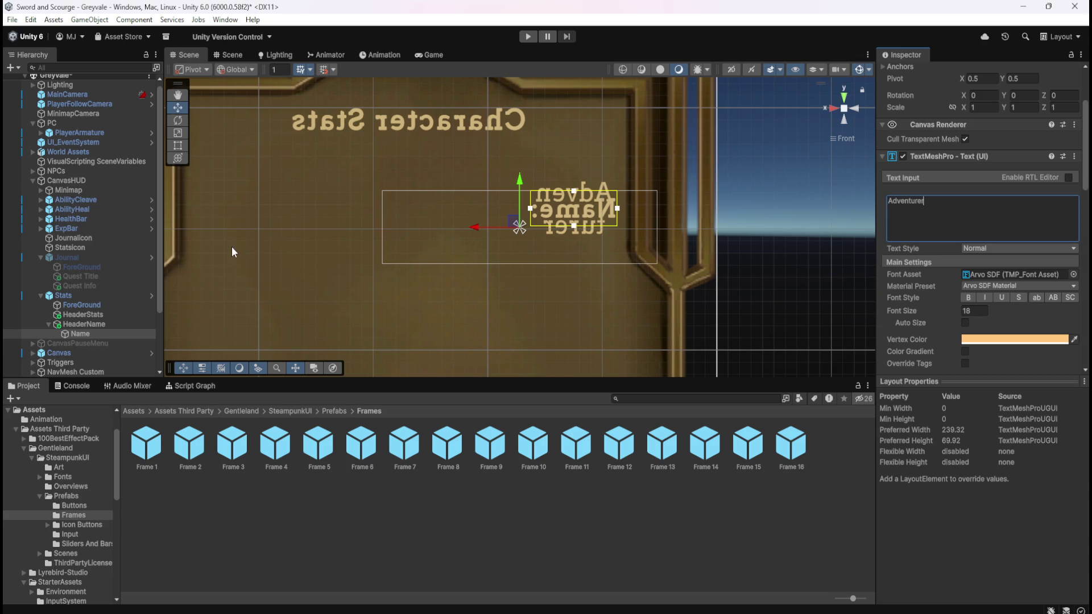
pyautogui.moveTo(478, 227)
pyautogui.mouseDown()
pyautogui.moveTo(380, 226)
pyautogui.moveTo(367, 212)
pyautogui.moveTo(378, 214)
pyautogui.mouseUp()
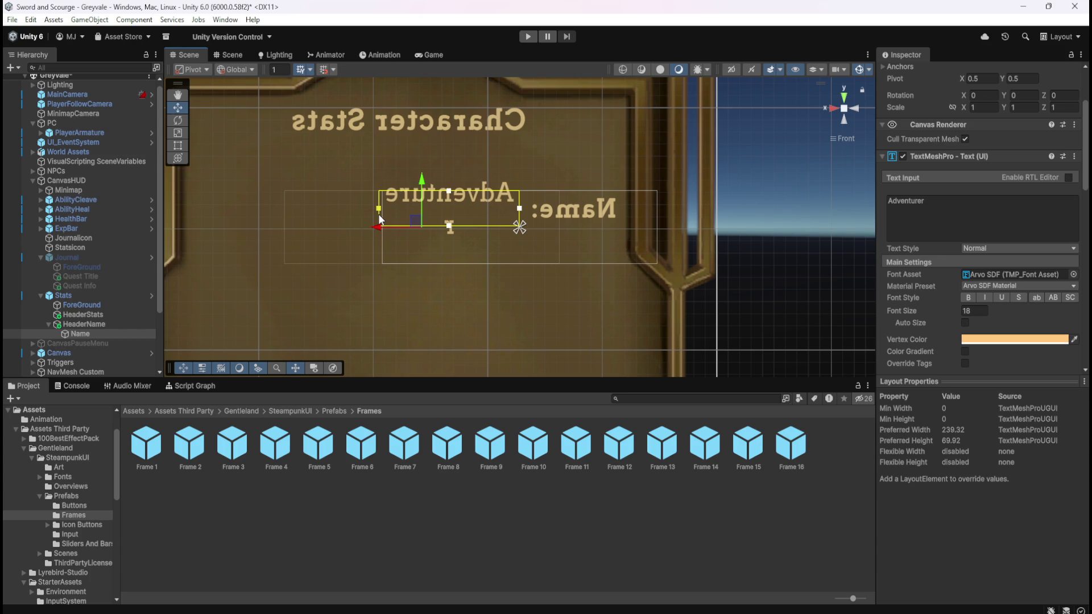
pyautogui.moveTo(378, 214); pyautogui.dragTo(385, 228)
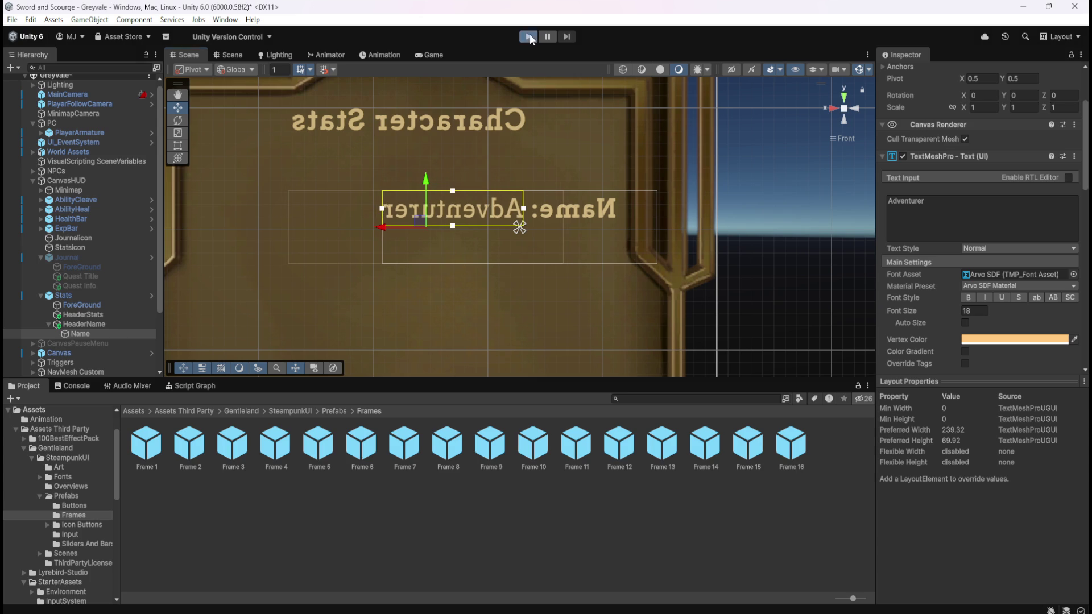
# Step: Start Play mode and walk the character toward the village gate
pyautogui.click(529, 35)
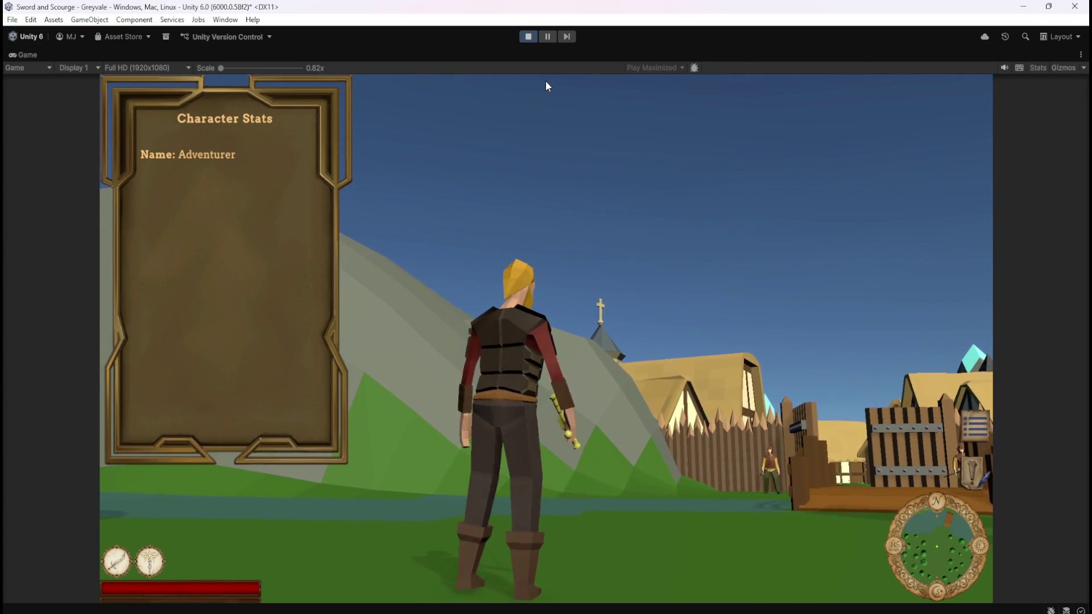
pyautogui.press('a')
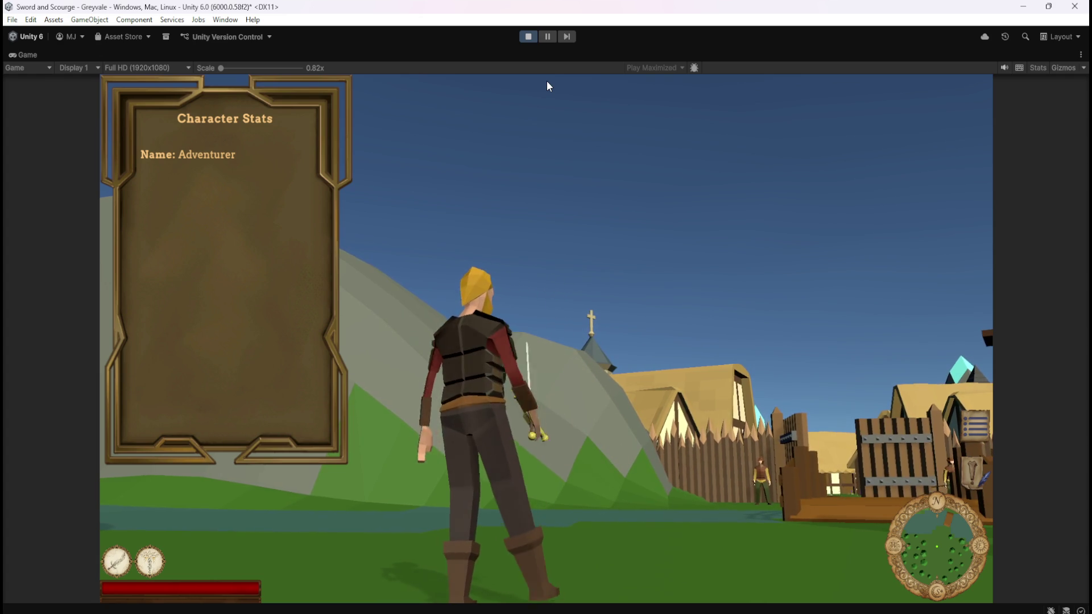
pyautogui.moveTo(547, 81)
pyautogui.mouseDown()
pyautogui.moveTo(633, 147)
pyautogui.moveTo(726, 184)
pyautogui.moveTo(539, 270)
pyautogui.moveTo(978, 265)
pyautogui.moveTo(518, 241)
pyautogui.moveTo(142, 162)
pyautogui.moveTo(207, 146)
pyautogui.moveTo(285, 209)
pyautogui.moveTo(524, 248)
pyautogui.moveTo(711, 251)
pyautogui.moveTo(455, 244)
pyautogui.moveTo(796, 250)
pyautogui.mouseUp()
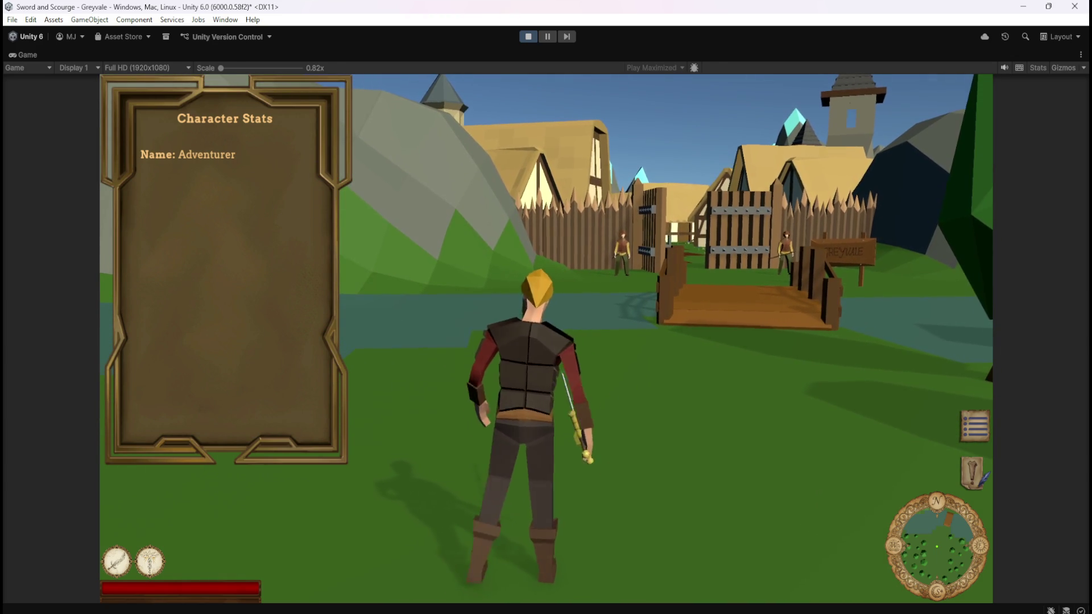
pyautogui.press('w')
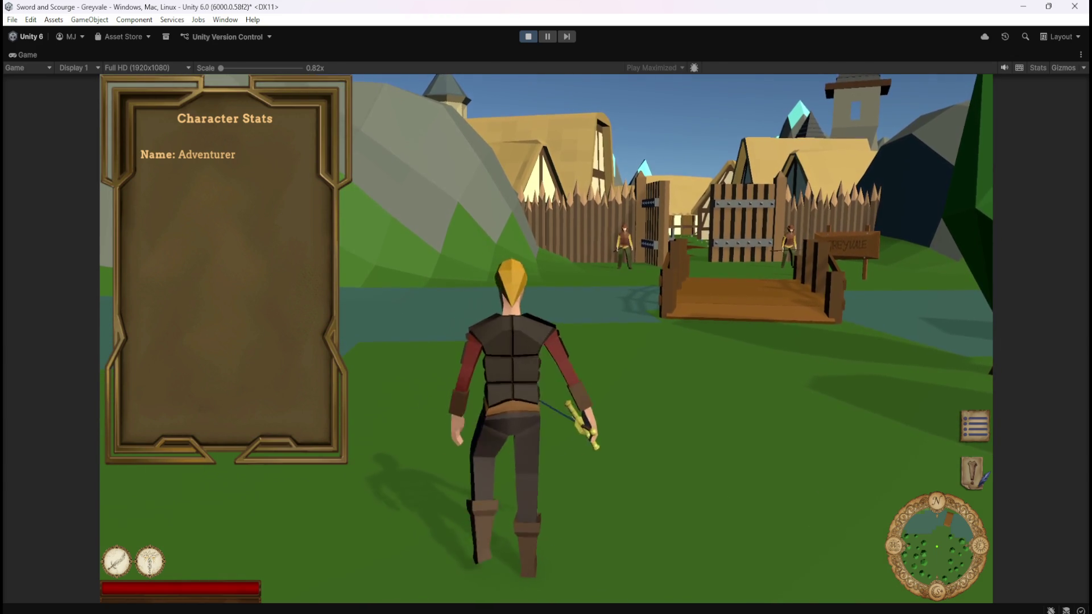
pyautogui.press('a')
pyautogui.press('w')
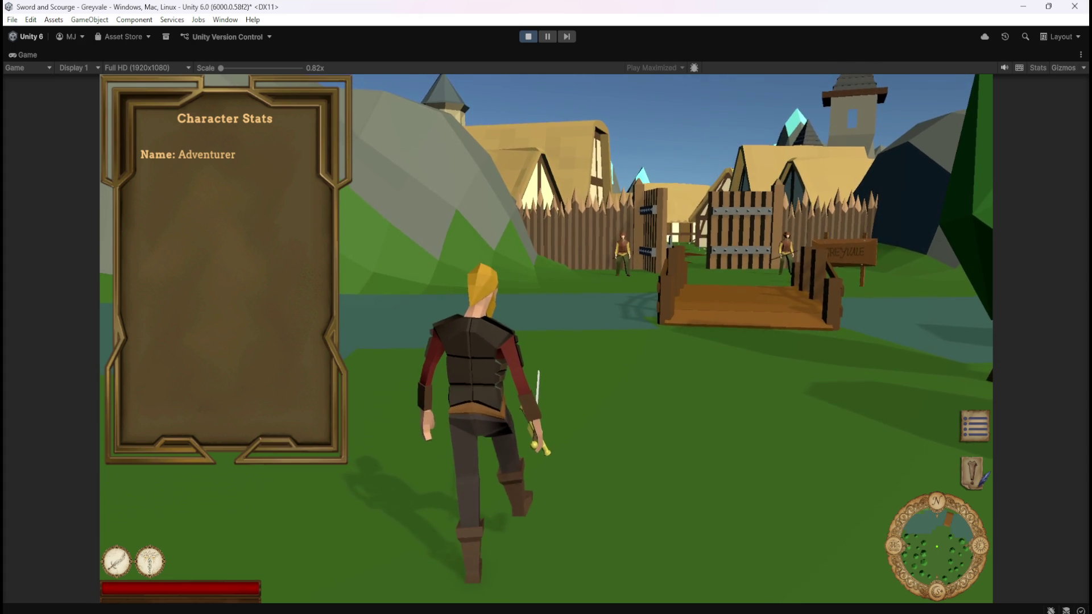
pyautogui.press('w')
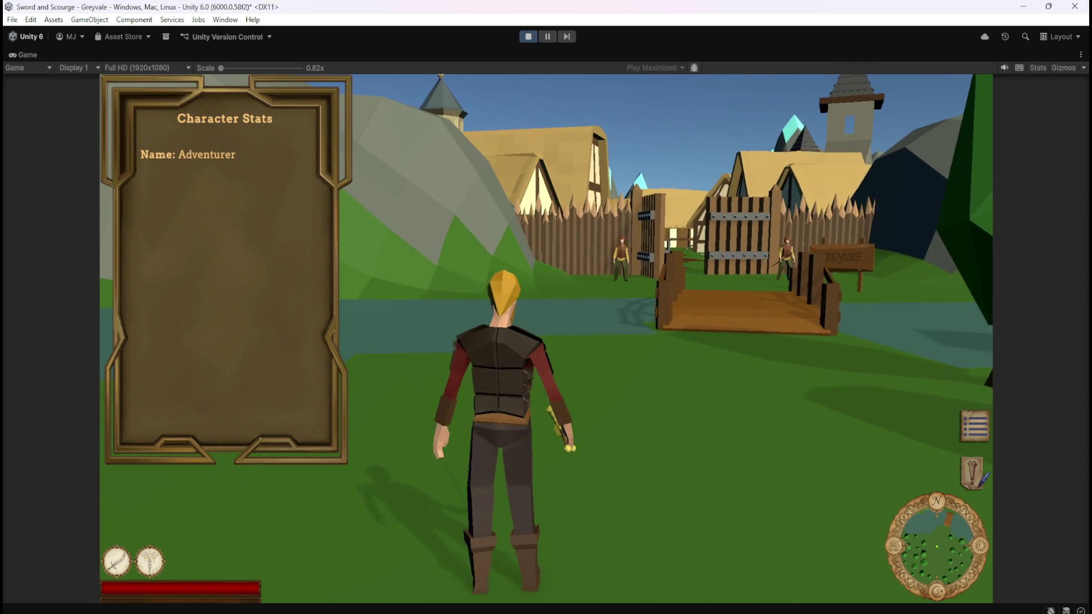
# Step: Walk on toward the gate and bridge, open the pause menu, and stop the game
pyautogui.press('d')
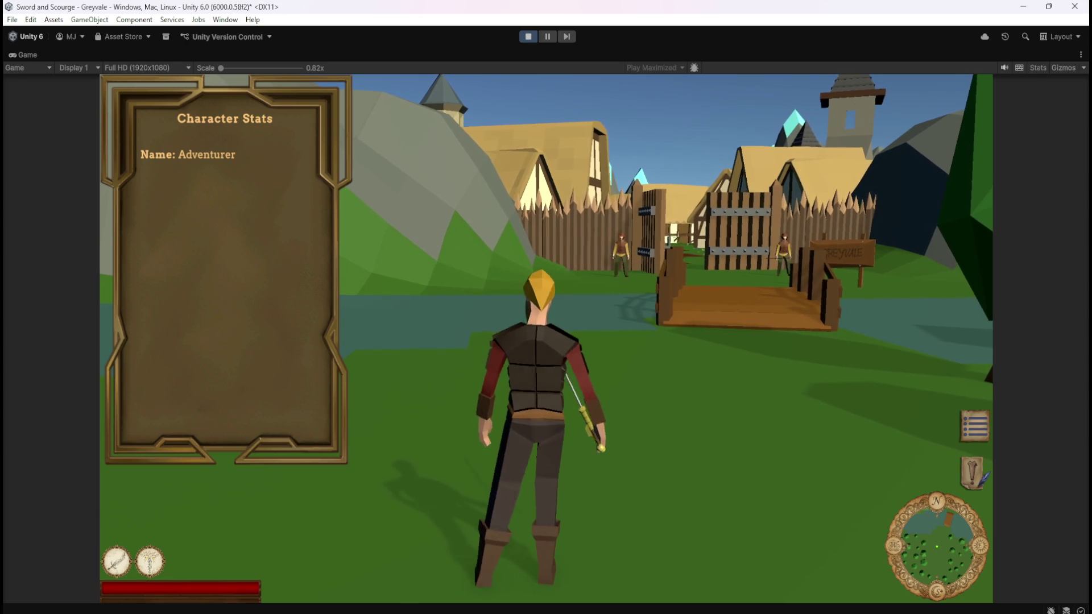
pyautogui.press('a')
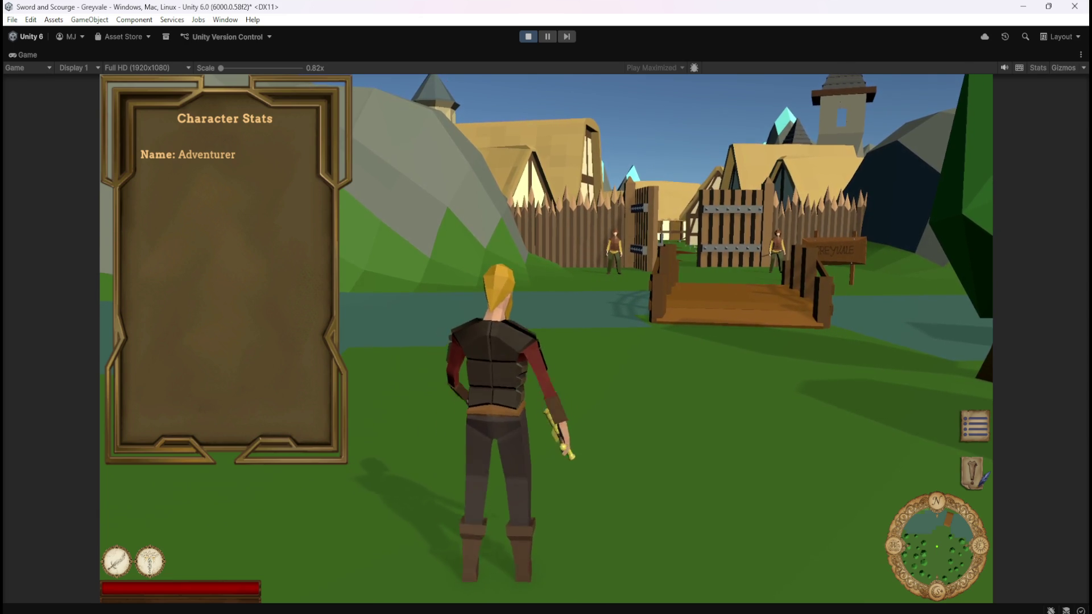
pyautogui.press('a')
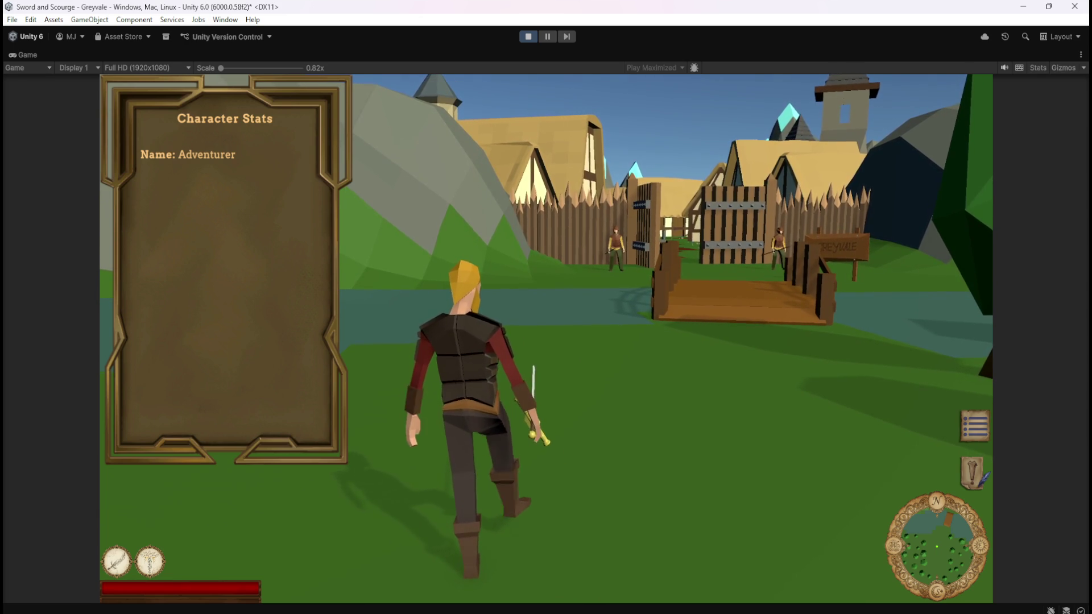
pyautogui.press('w')
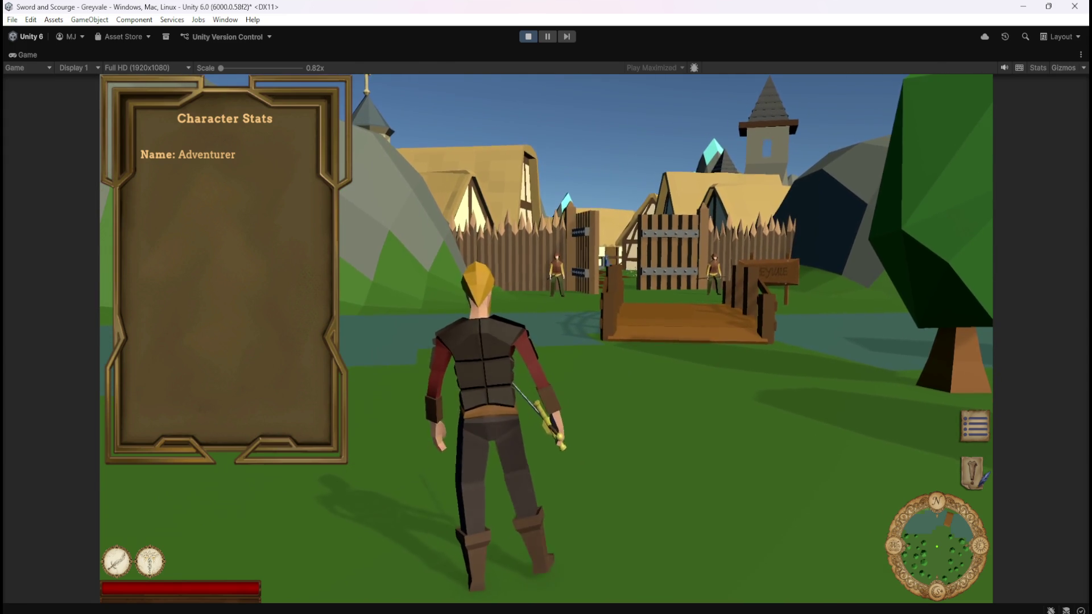
pyautogui.press('w')
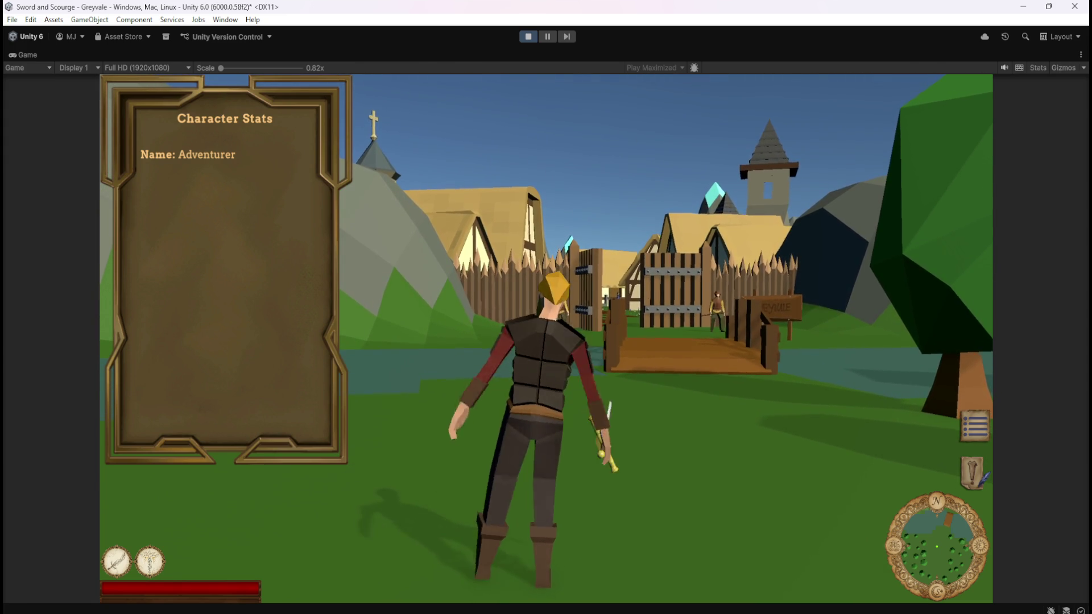
pyautogui.press('Escape')
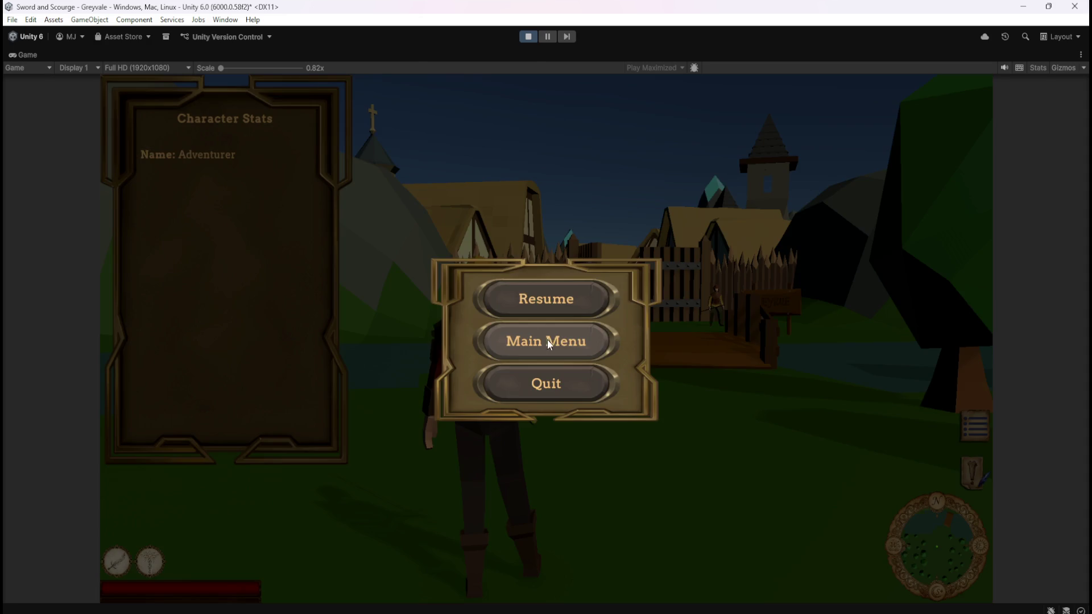
pyautogui.click(529, 37)
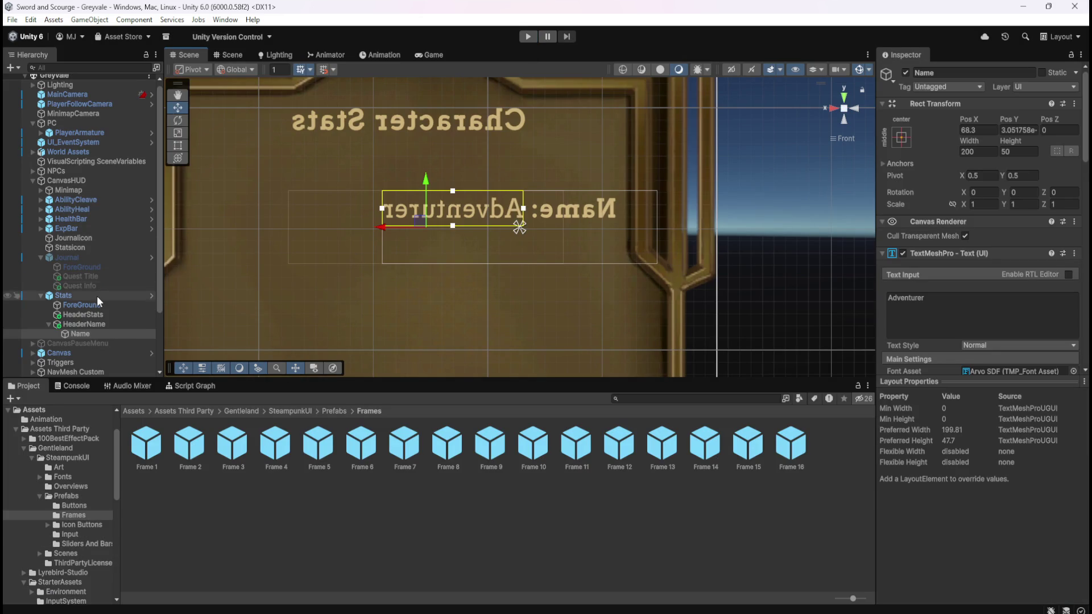
# Step: Duplicate HeaderName and rename the copy HeaderLevel
pyautogui.click(94, 325)
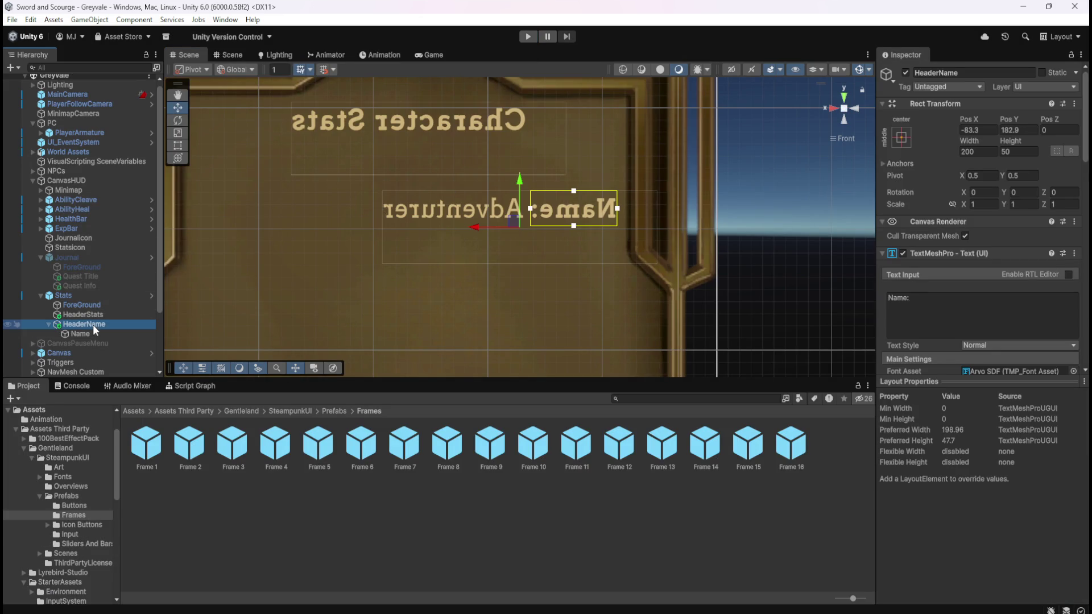
pyautogui.click(49, 323)
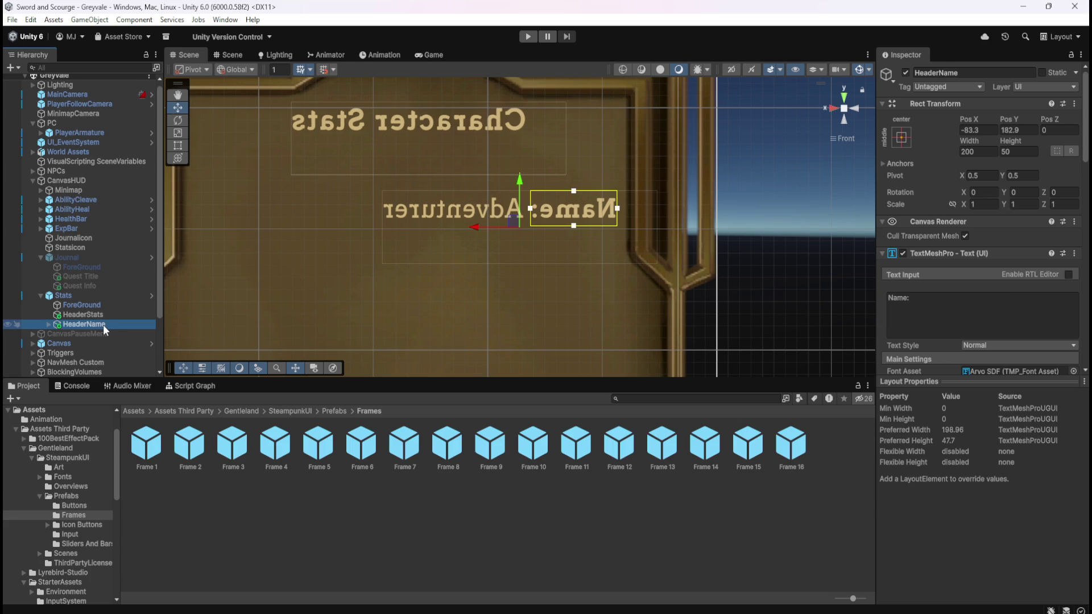
pyautogui.hotkey('ctrl', 'd')
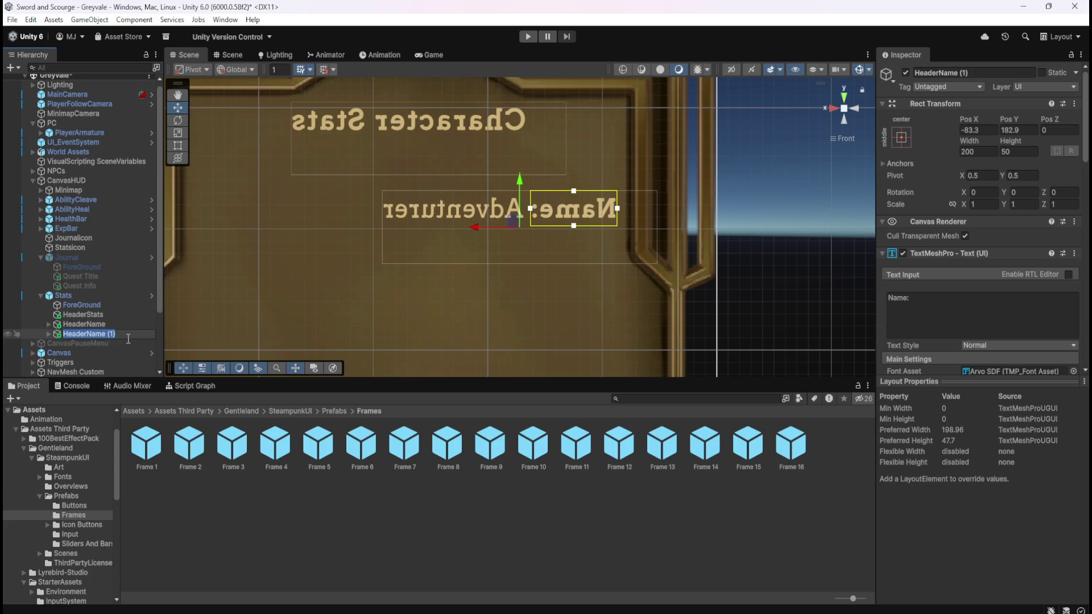
pyautogui.click(129, 339)
pyautogui.press('BackSpace')
pyautogui.press('BackSpace')
pyautogui.press('BackSpace')
pyautogui.press('BackSpace')
pyautogui.write('Level')
pyautogui.press('Return')
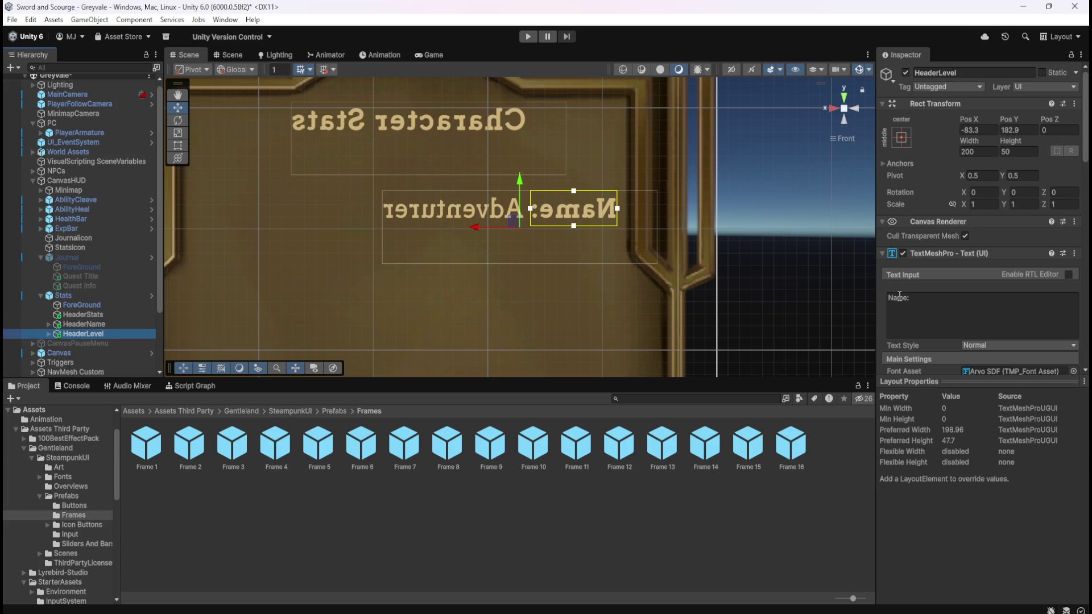
# Step: Change HeaderLevel's text to 'Level:' and clear its child's 'Adventurer' text
pyautogui.doubleClick(908, 302)
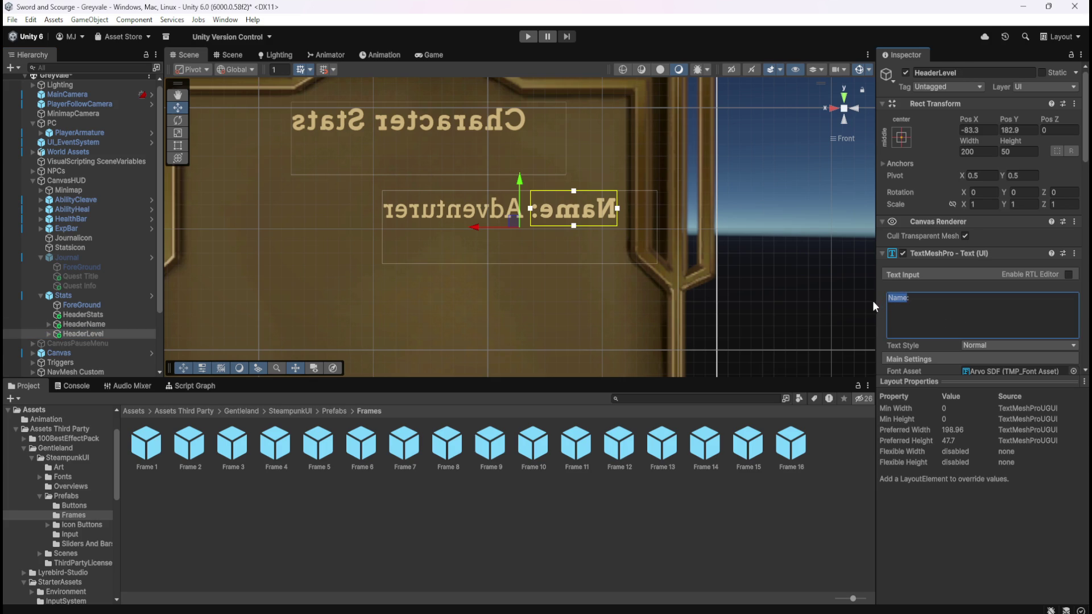
pyautogui.write('Level:')
pyautogui.click(48, 333)
pyautogui.click(79, 344)
pyautogui.click(955, 307)
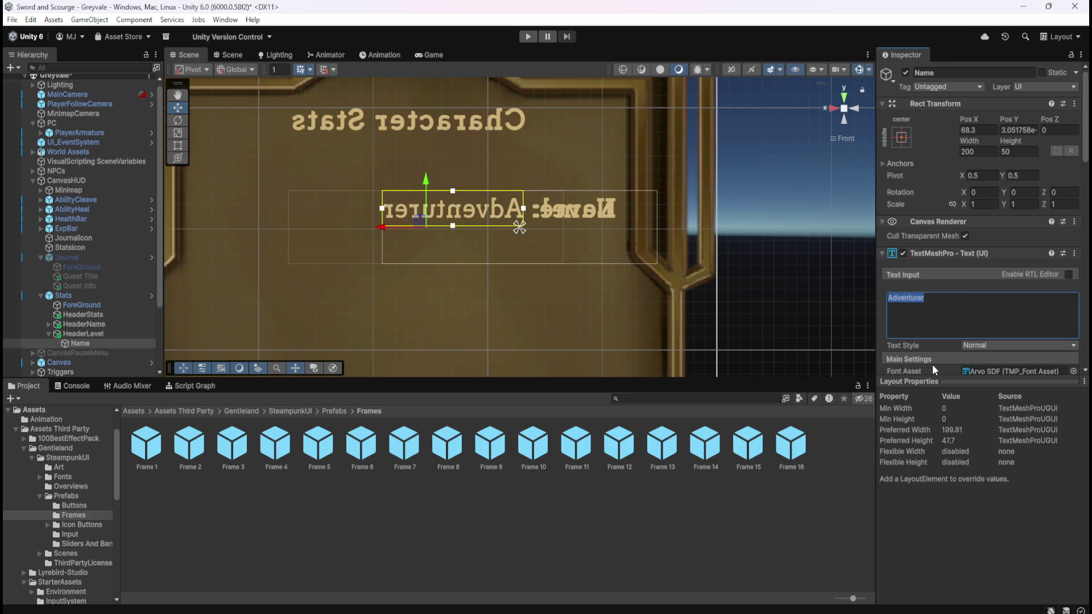
pyautogui.press('BackSpace')
# Step: Rename HeaderLevel's emptied child text object to Level
pyautogui.click(113, 333)
pyautogui.click(87, 343)
pyautogui.press('F2')
pyautogui.write('Level')
pyautogui.press('Return')
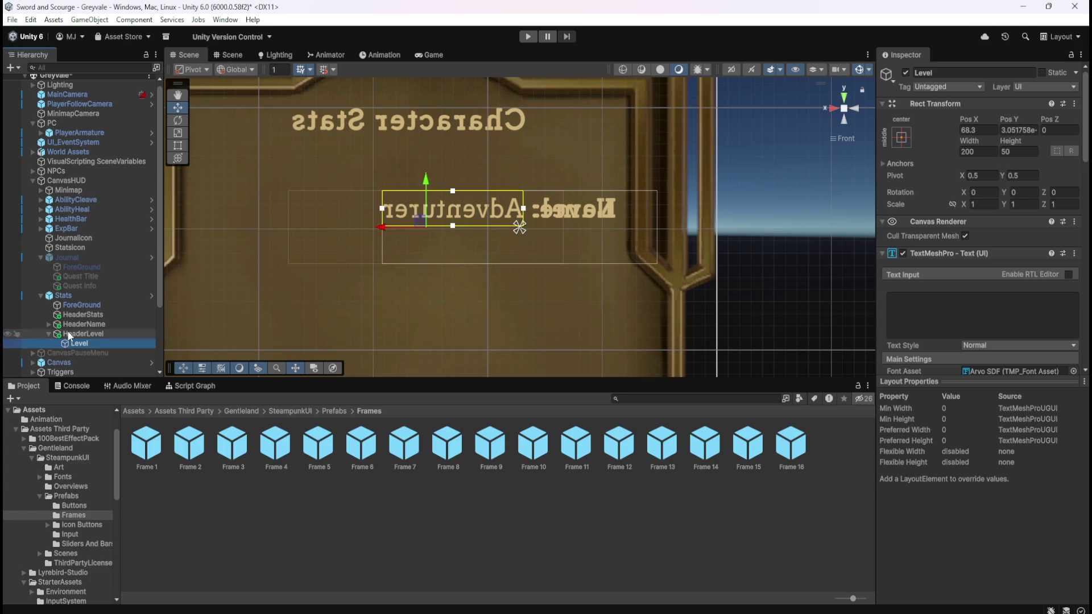
# Step: Move the HeaderLevel line down to Pos Y 156.6, below the Name line
pyautogui.click(49, 326)
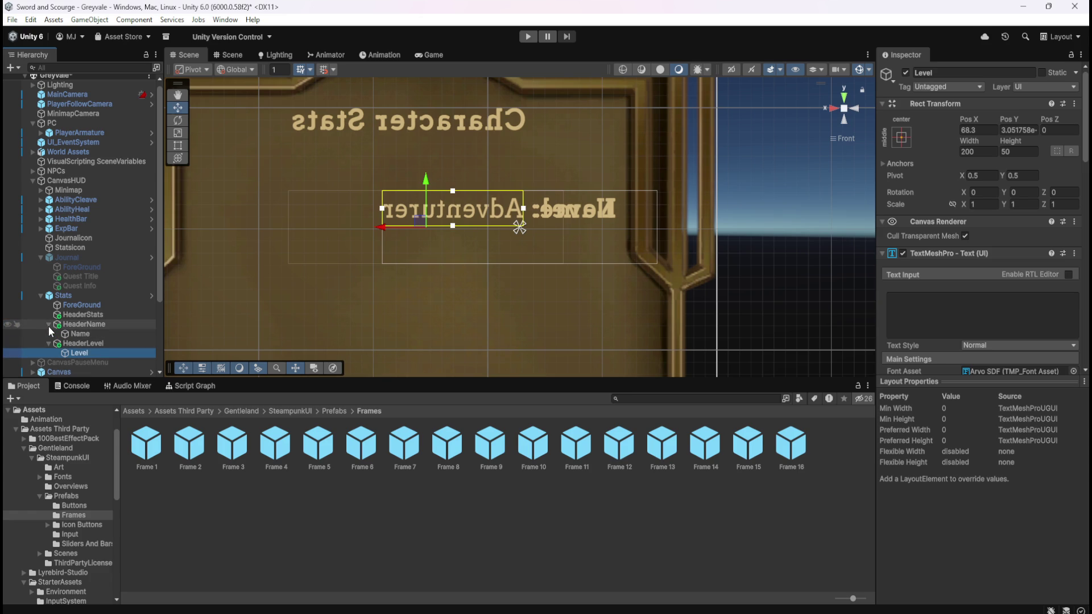
pyautogui.click(78, 341)
pyautogui.moveTo(522, 182); pyautogui.dragTo(521, 221)
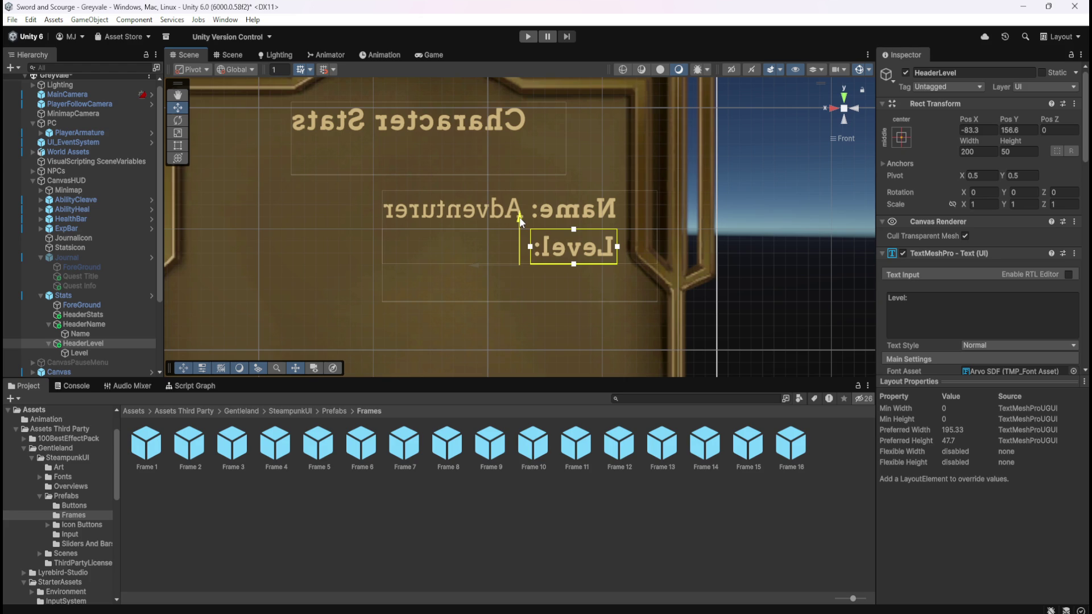
pyautogui.moveTo(521, 217); pyautogui.dragTo(521, 216)
# Step: Select the Level child and start the game to test the stats frame
pyautogui.click(79, 353)
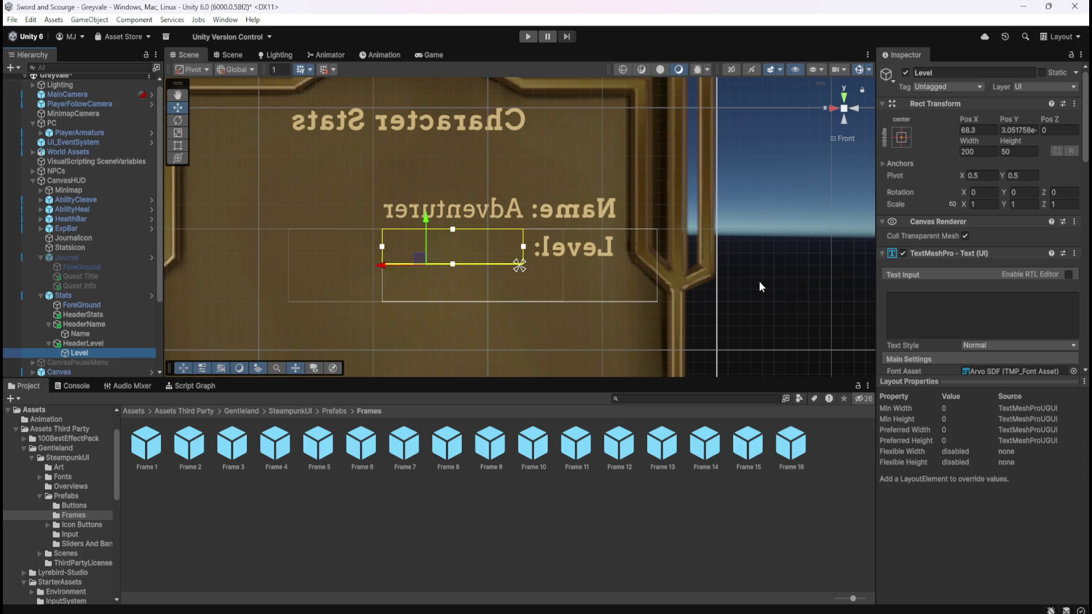
pyautogui.scroll(-2, 918, 308)
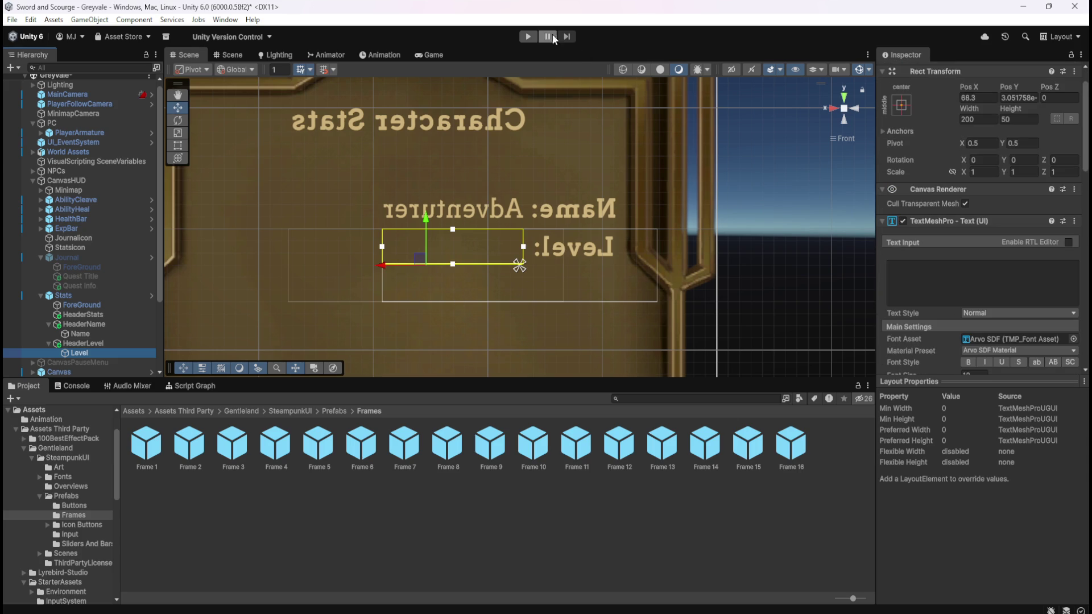
pyautogui.click(528, 37)
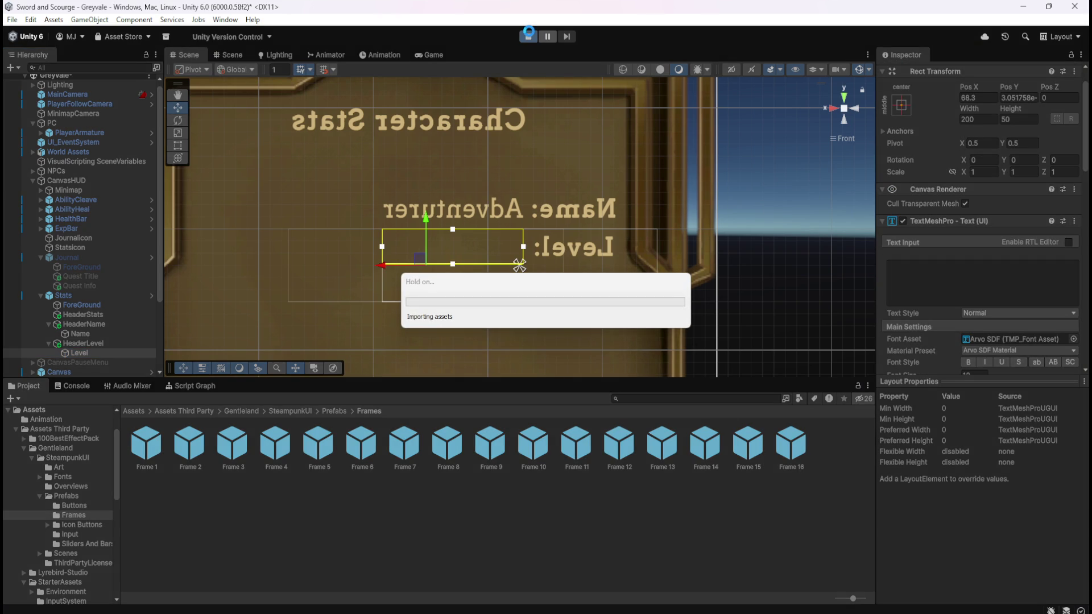
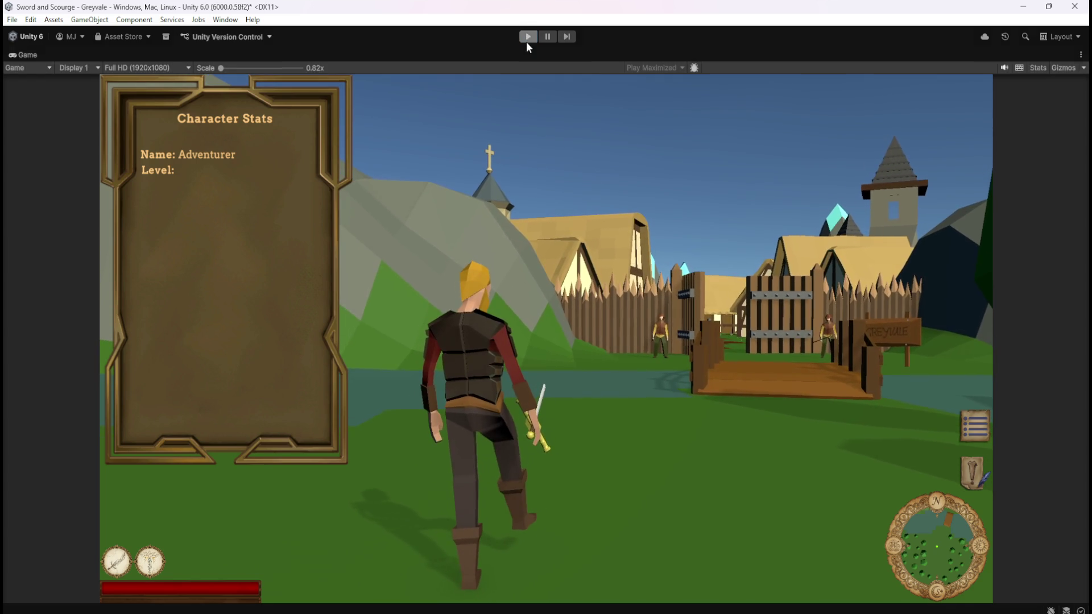
# Step: Stop Play mode and inspect the Name and HeaderName objects
pyautogui.click(527, 38)
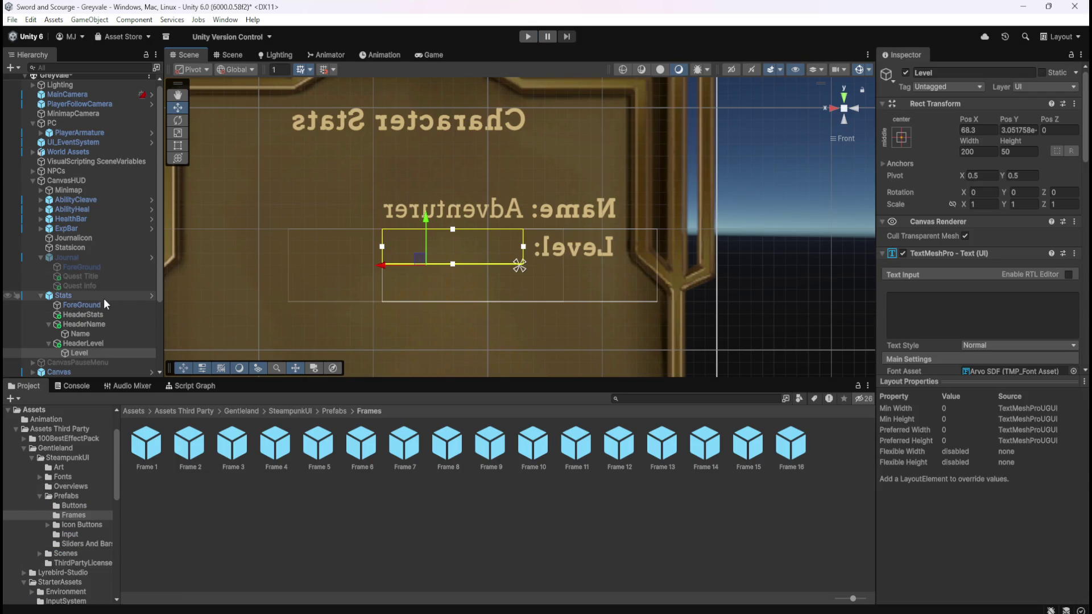
pyautogui.click(92, 334)
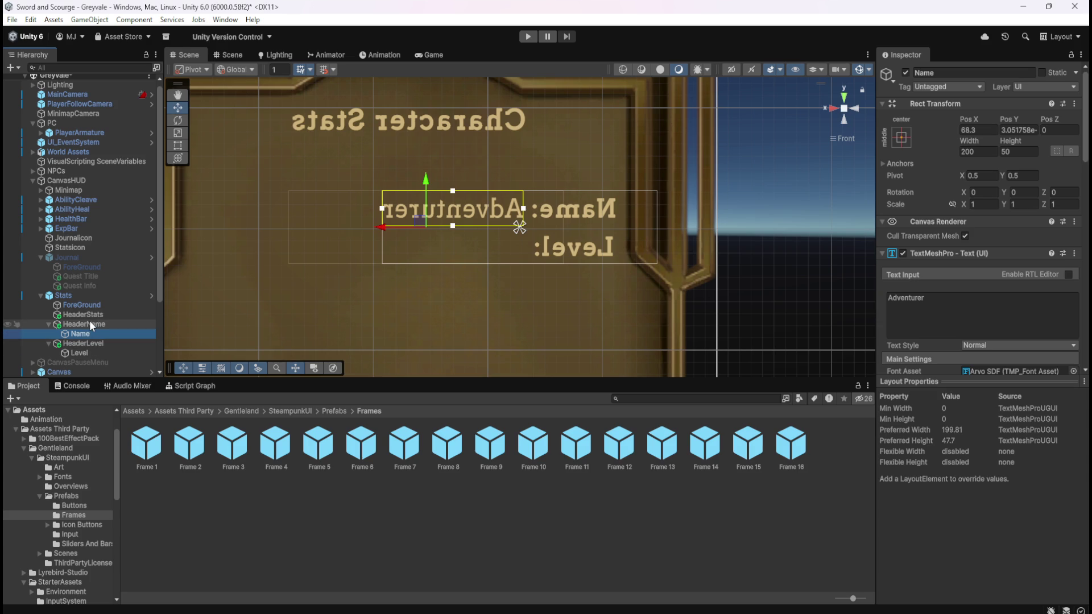
pyautogui.click(90, 324)
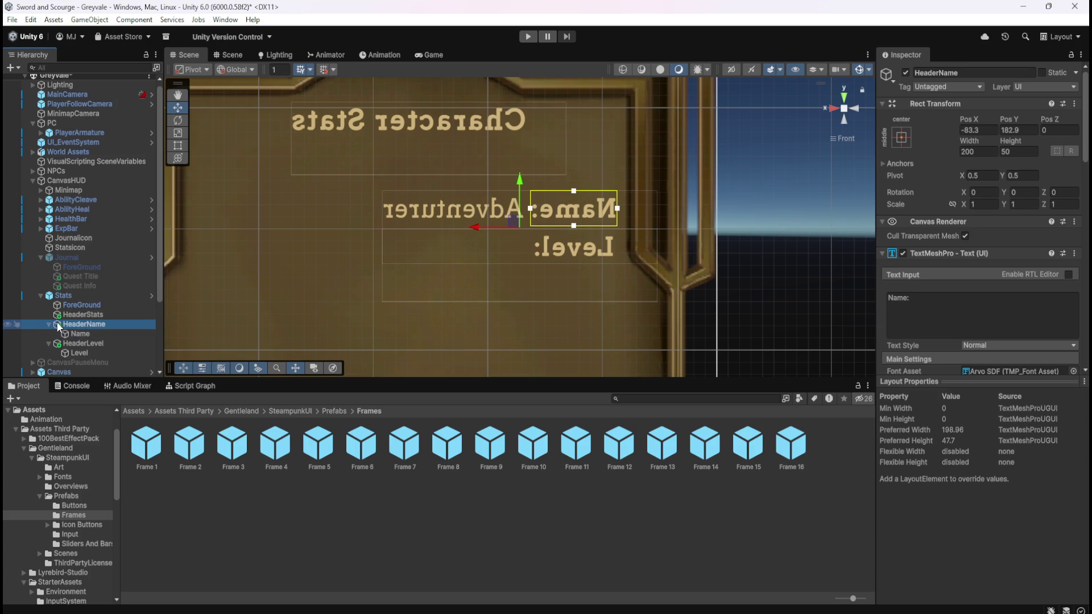
# Step: Recentre the Scene view on the stats frame, then return to the Prefabs folder
pyautogui.scroll(-10, 683, 213)
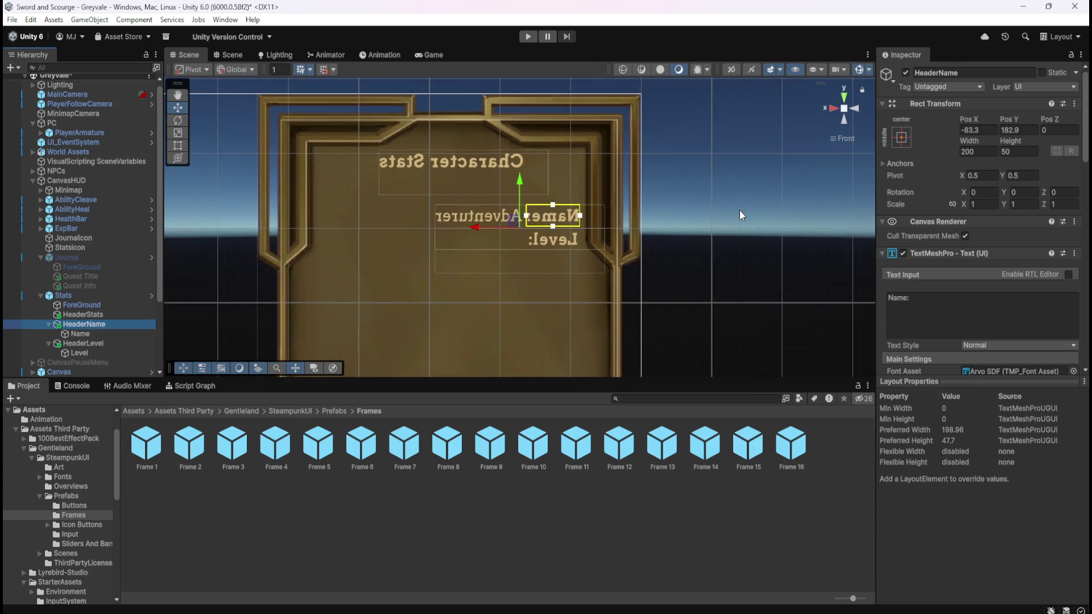
pyautogui.moveTo(650, 283); pyautogui.dragTo(688, 200)
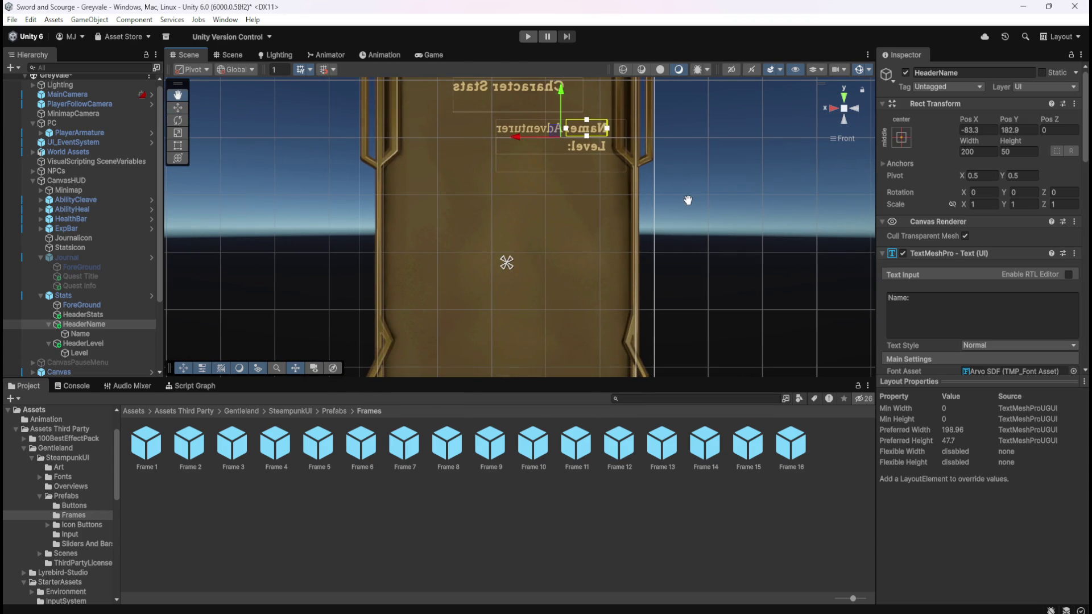
pyautogui.scroll(-5, 687, 200)
pyautogui.moveTo(661, 244)
pyautogui.mouseDown()
pyautogui.moveTo(664, 178)
pyautogui.moveTo(663, 195)
pyautogui.moveTo(632, 212)
pyautogui.mouseUp()
pyautogui.press('w')
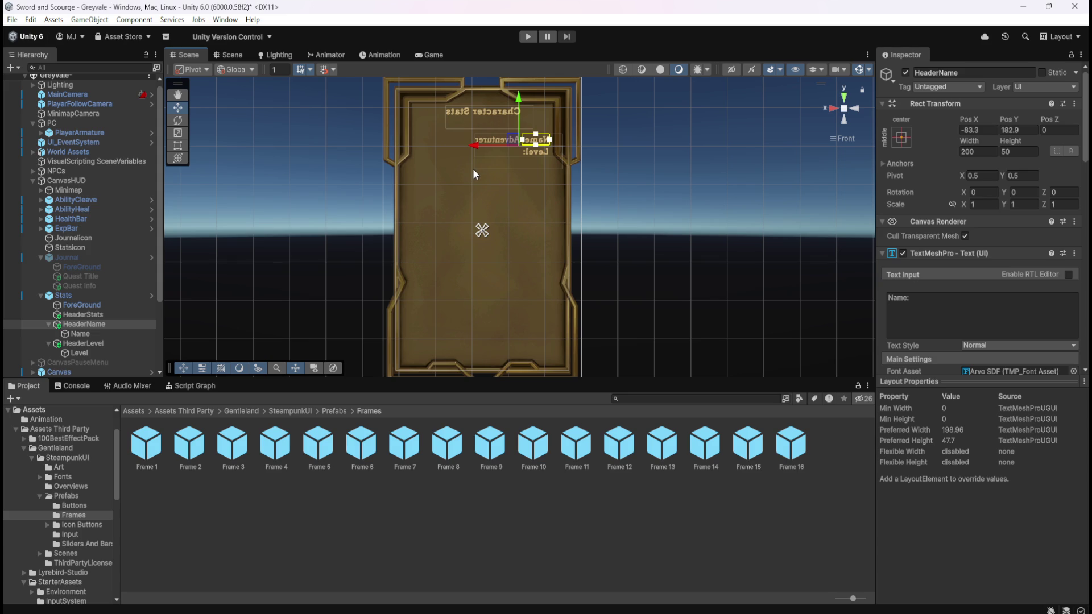
pyautogui.scroll(1, 483, 169)
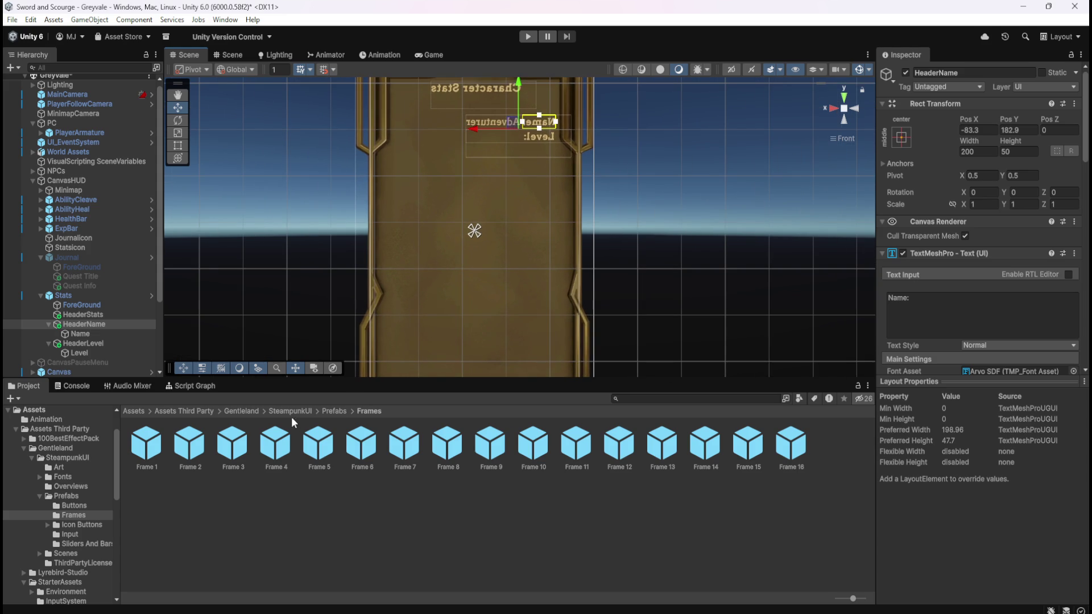
pyautogui.click(330, 412)
# Step: Open the Buttons folder and preview Buttons 1–5 and their Alternative Color versions
pyautogui.click(146, 445)
pyautogui.doubleClick(146, 445)
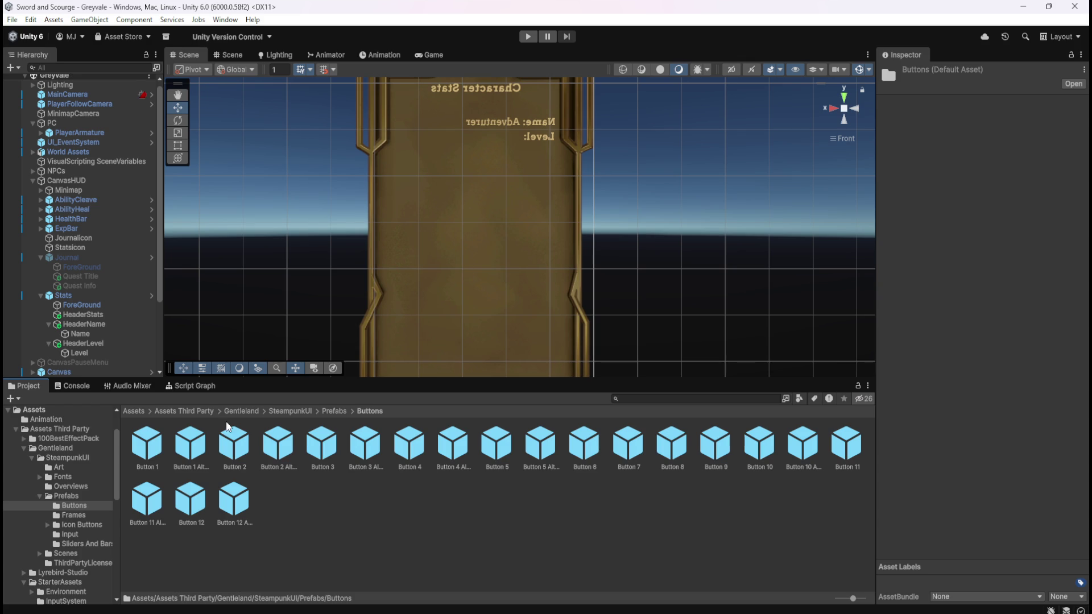
pyautogui.doubleClick(159, 454)
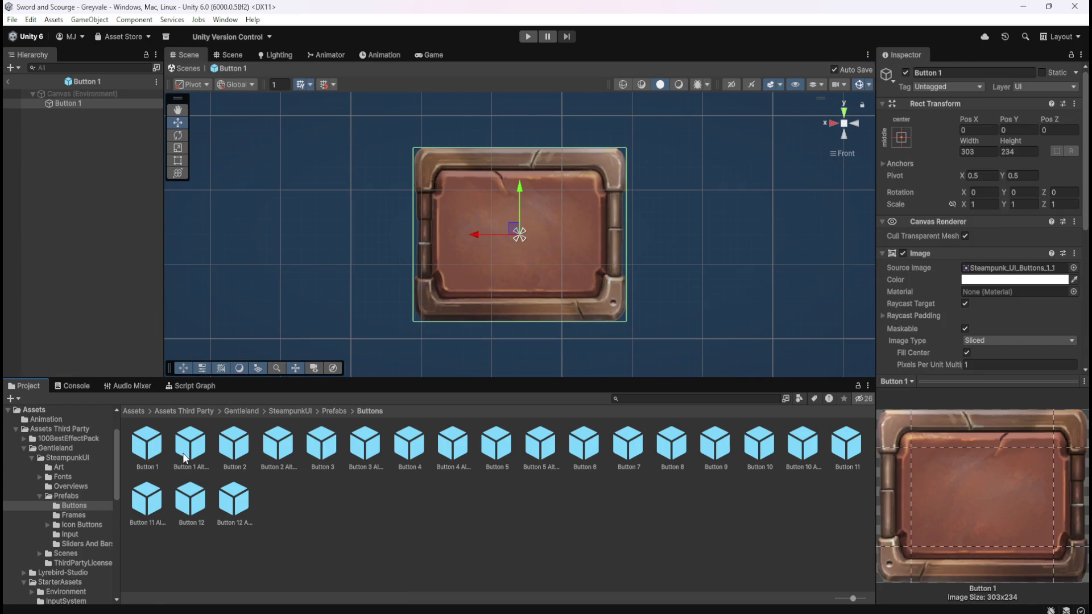
pyautogui.doubleClick(182, 453)
pyautogui.doubleClick(231, 453)
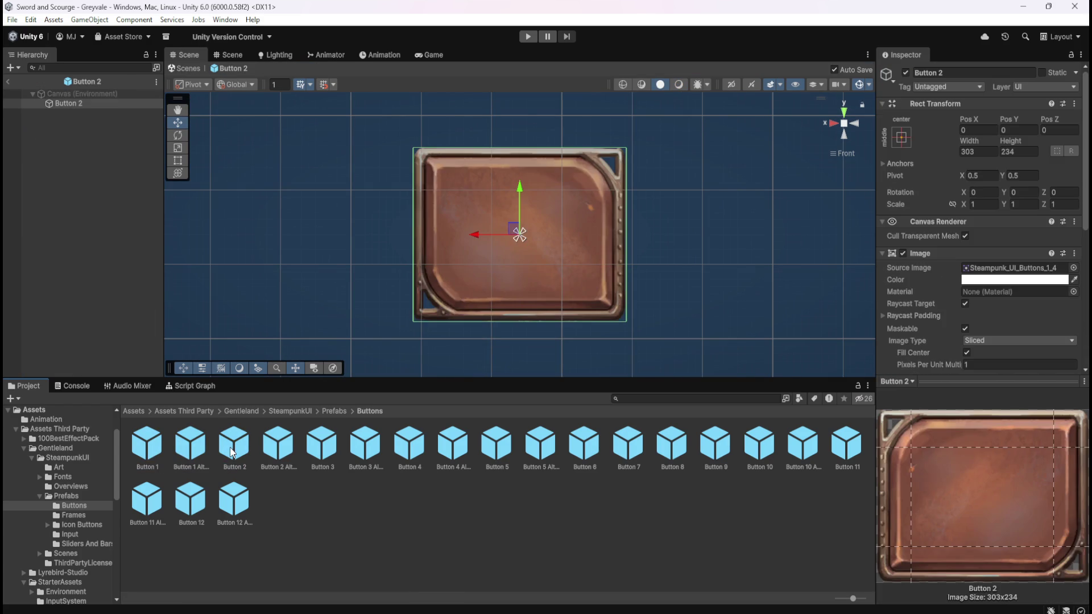
pyautogui.doubleClick(279, 451)
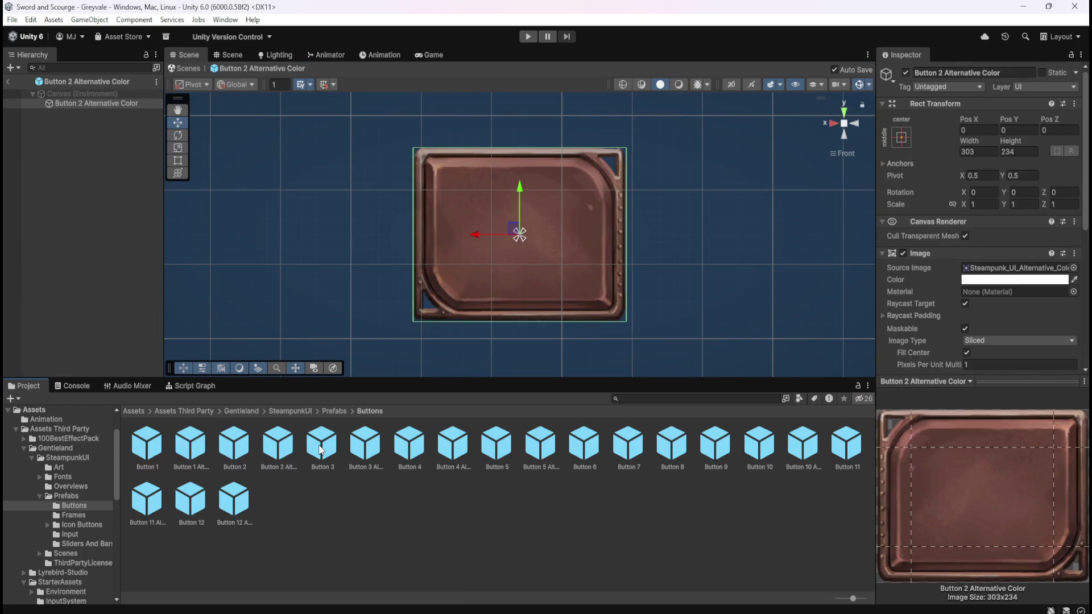
pyautogui.doubleClick(322, 450)
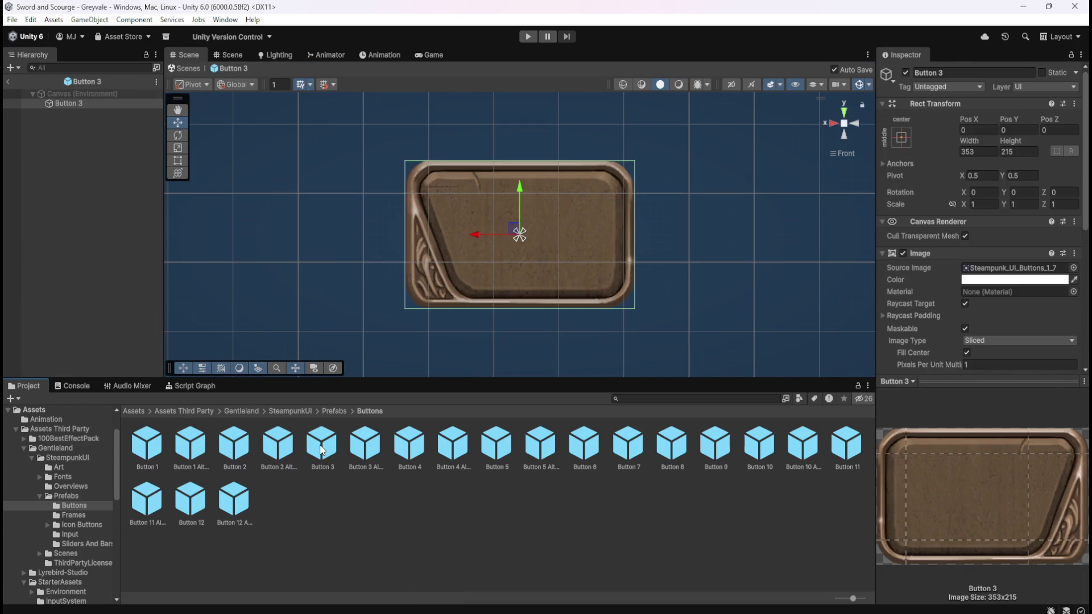
pyautogui.doubleClick(371, 447)
pyautogui.doubleClick(402, 445)
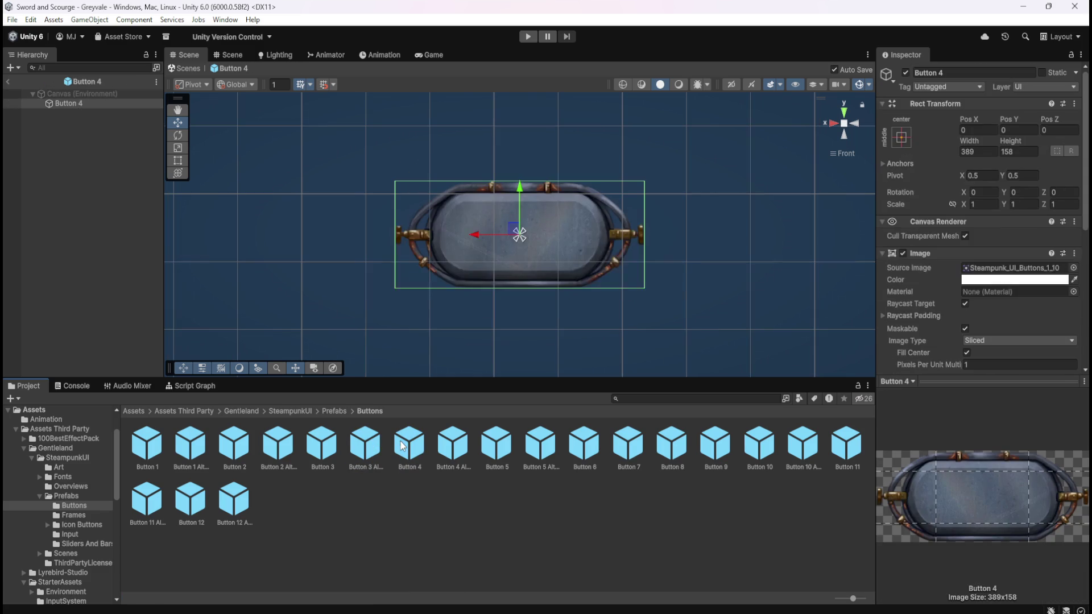
pyautogui.doubleClick(452, 447)
pyautogui.doubleClick(496, 447)
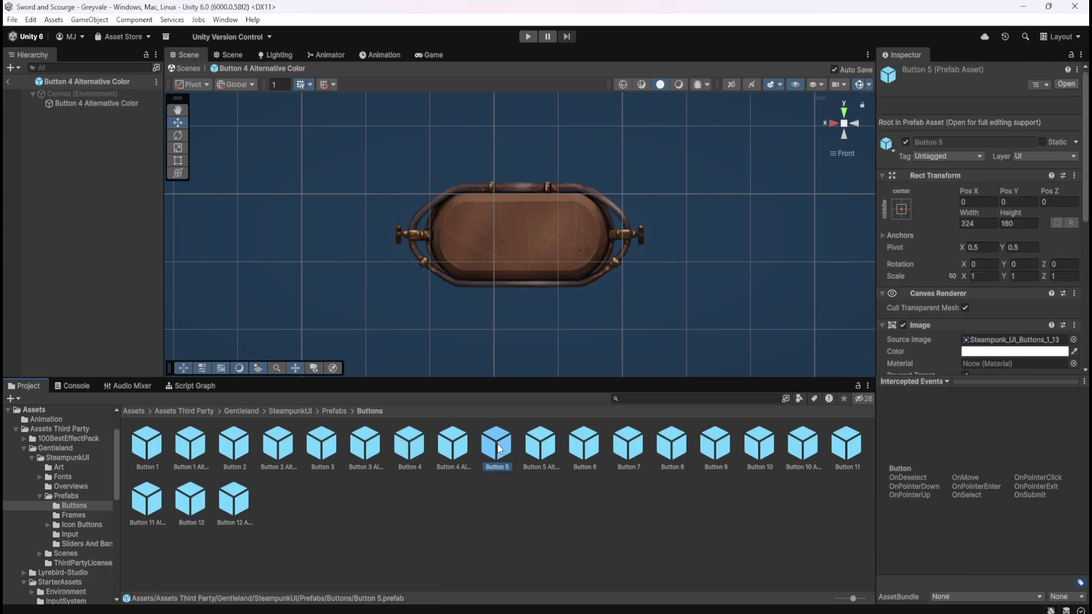
pyautogui.doubleClick(540, 447)
# Step: Preview Buttons 6–12, ending on Button 12 Alternative Color, then return to Prefabs
pyautogui.doubleClick(583, 447)
pyautogui.doubleClick(626, 453)
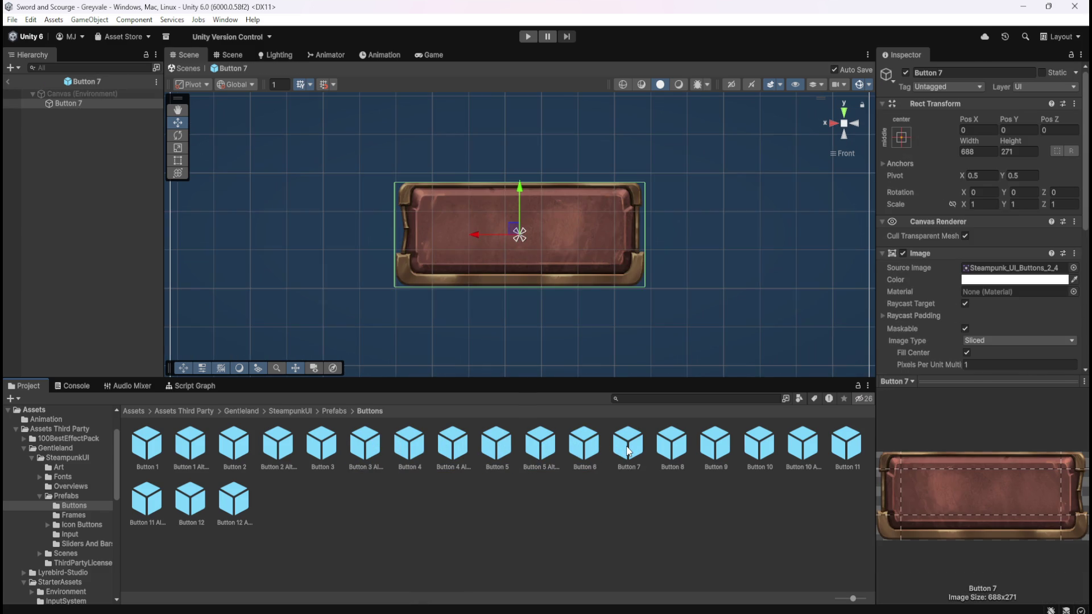
pyautogui.doubleClick(670, 453)
pyautogui.doubleClick(711, 452)
pyautogui.doubleClick(751, 451)
pyautogui.click(808, 451)
pyautogui.doubleClick(808, 451)
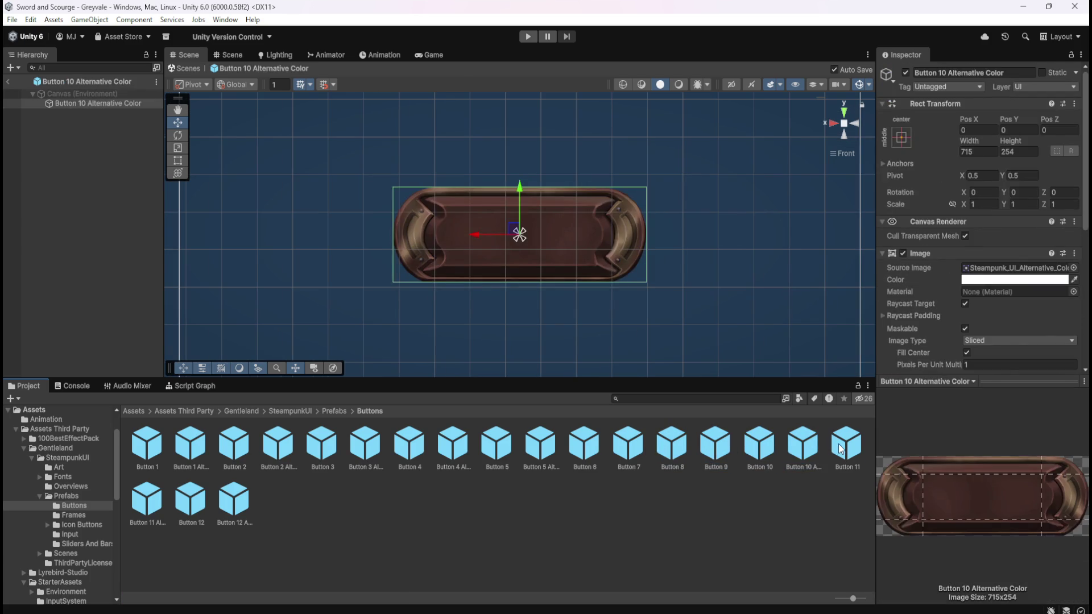
pyautogui.doubleClick(846, 445)
pyautogui.doubleClick(148, 504)
pyautogui.doubleClick(191, 500)
pyautogui.click(226, 508)
pyautogui.doubleClick(226, 508)
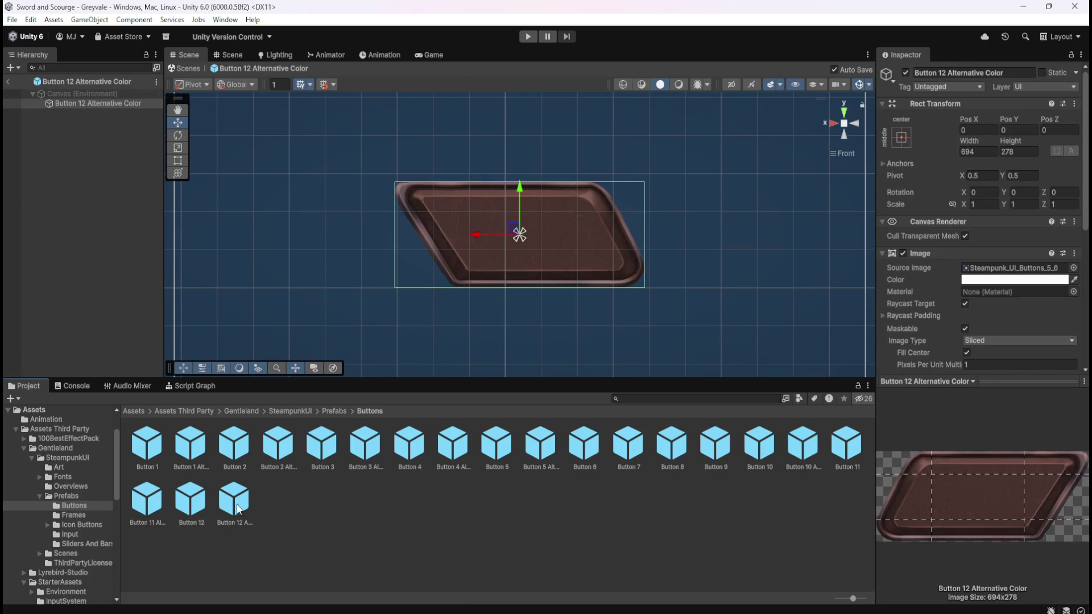
pyautogui.click(337, 410)
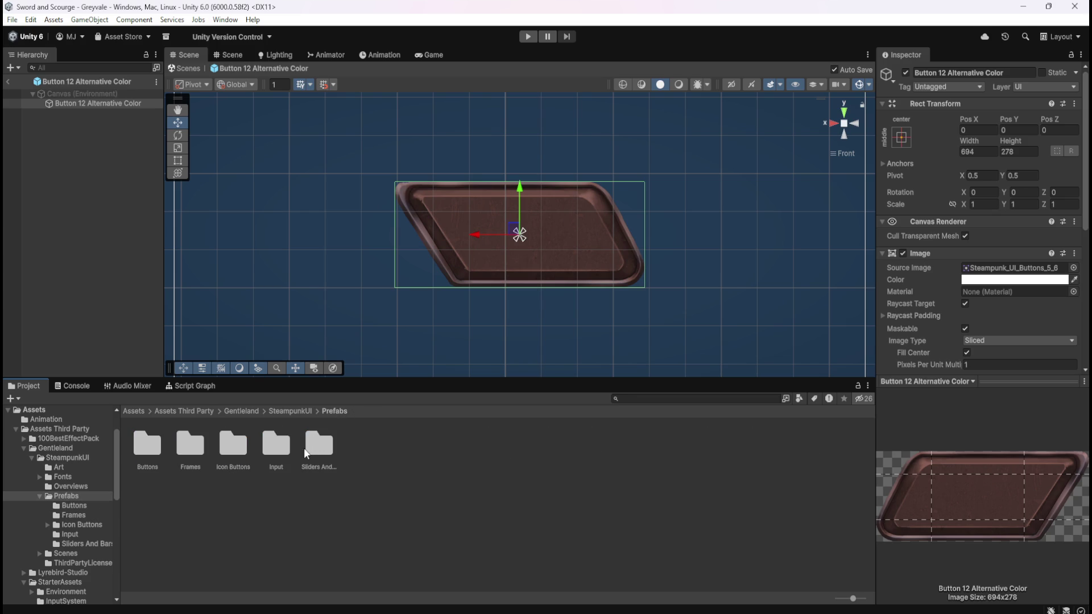
# Step: Open the Input folder and preview the Input1 prefab
pyautogui.doubleClick(277, 447)
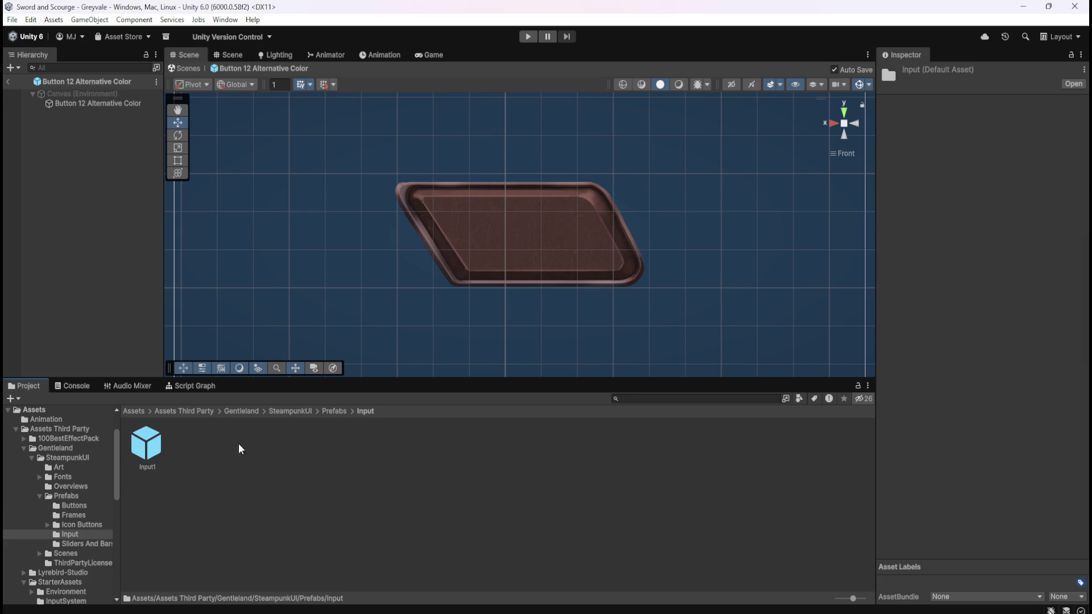
pyautogui.click(151, 453)
pyautogui.doubleClick(144, 453)
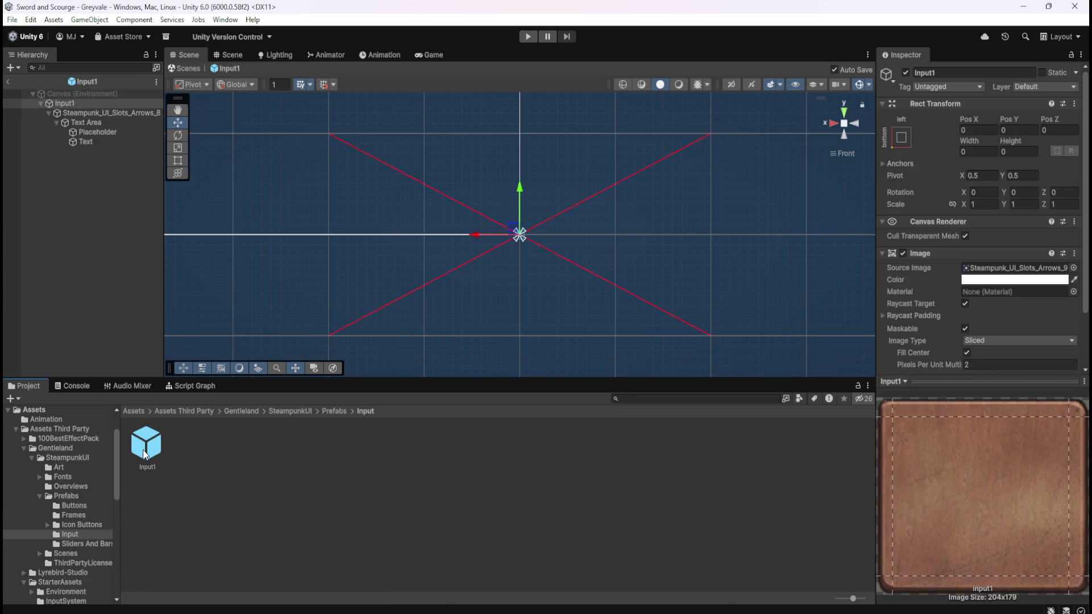
pyautogui.click(334, 412)
# Step: Raise the Clock Slider prefab's Slider Value to 1.1 and dismiss the Saving Failed warning
pyautogui.doubleClick(317, 448)
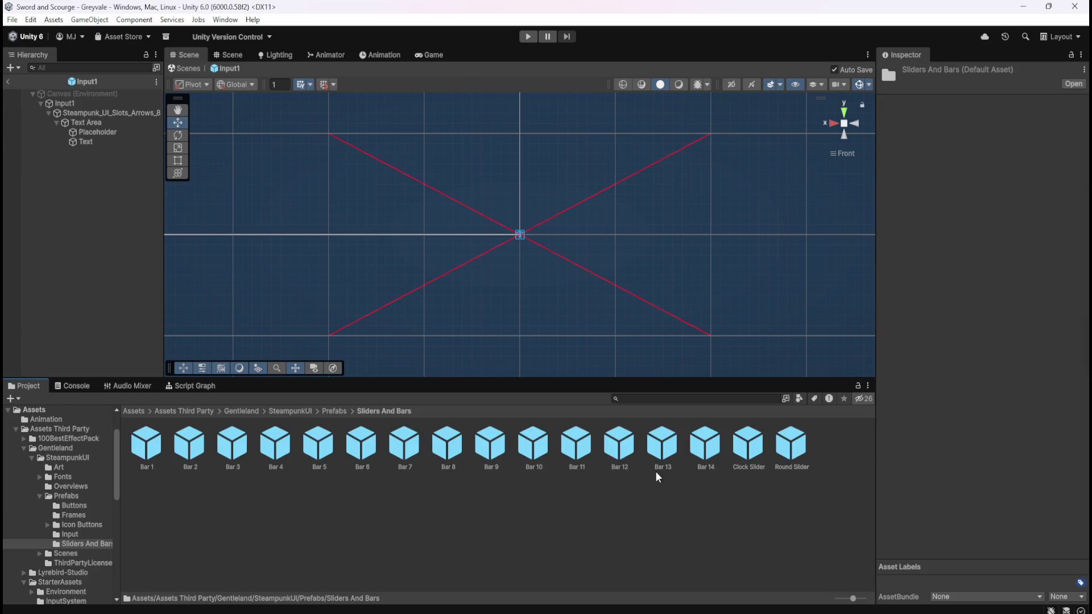
pyautogui.doubleClick(750, 448)
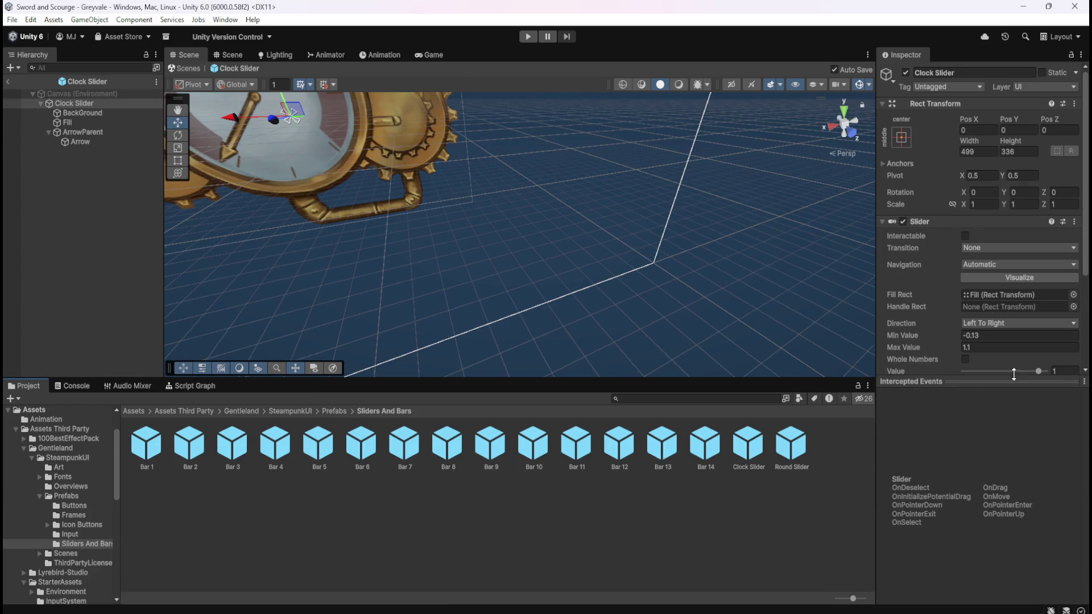
pyautogui.moveTo(1041, 371)
pyautogui.mouseDown()
pyautogui.moveTo(1009, 372)
pyautogui.moveTo(1053, 375)
pyautogui.moveTo(998, 374)
pyautogui.moveTo(1048, 374)
pyautogui.mouseUp()
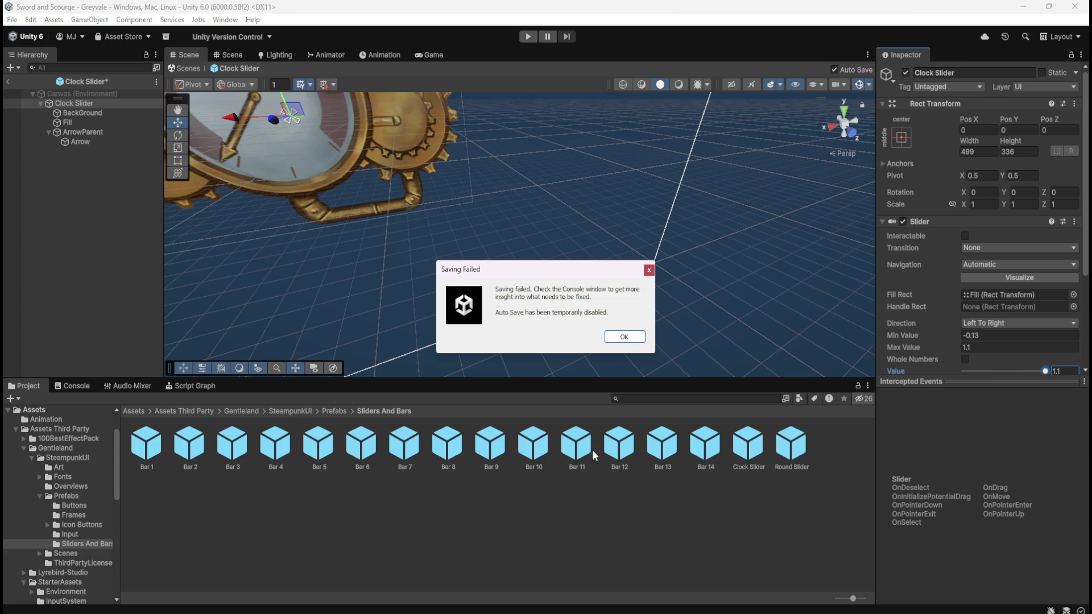
pyautogui.click(649, 271)
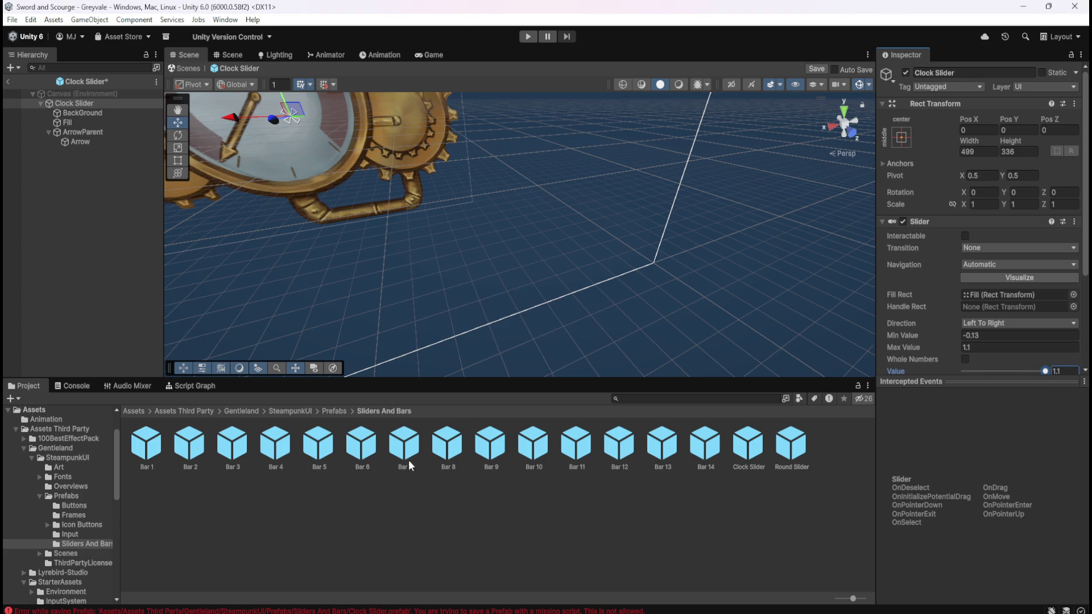
pyautogui.click(334, 412)
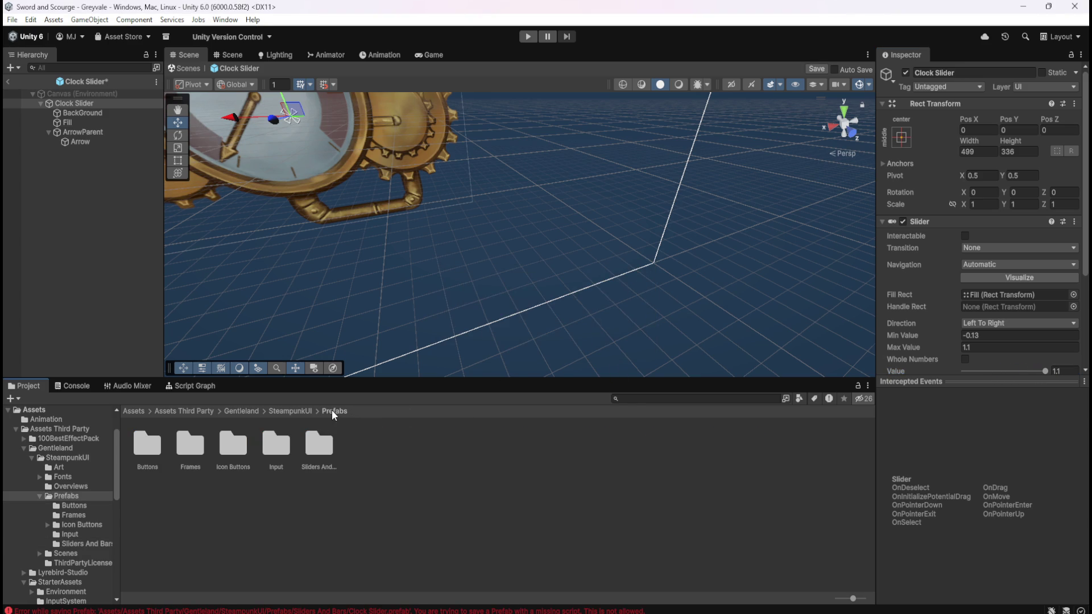
# Step: Open Icon Buttons and arrow_1_icon_button, discarding the unsaved Clock Slider changes
pyautogui.click(279, 452)
pyautogui.doubleClick(245, 449)
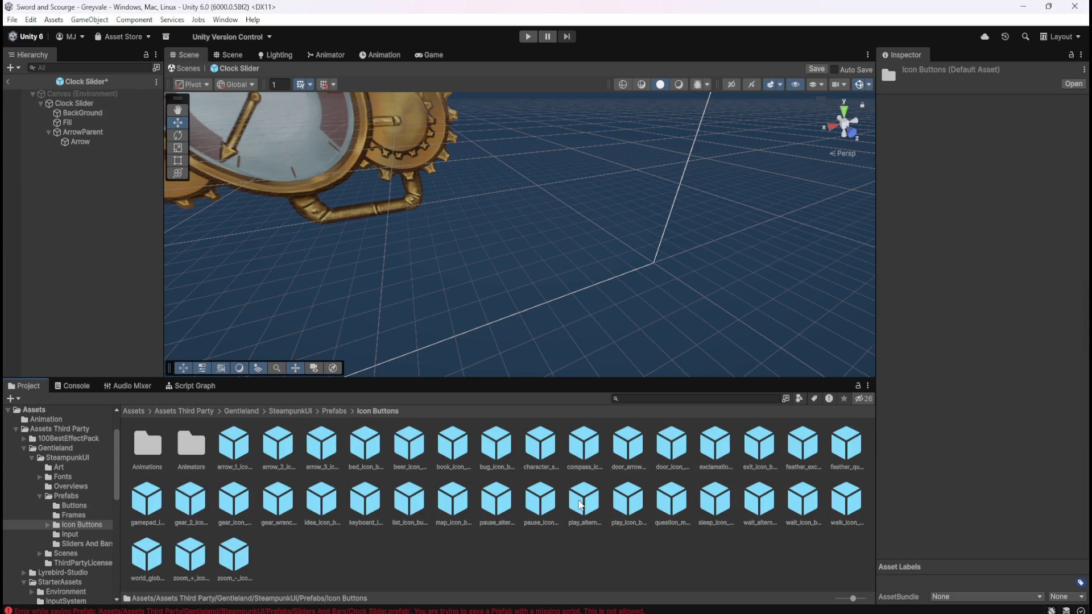
pyautogui.doubleClick(249, 451)
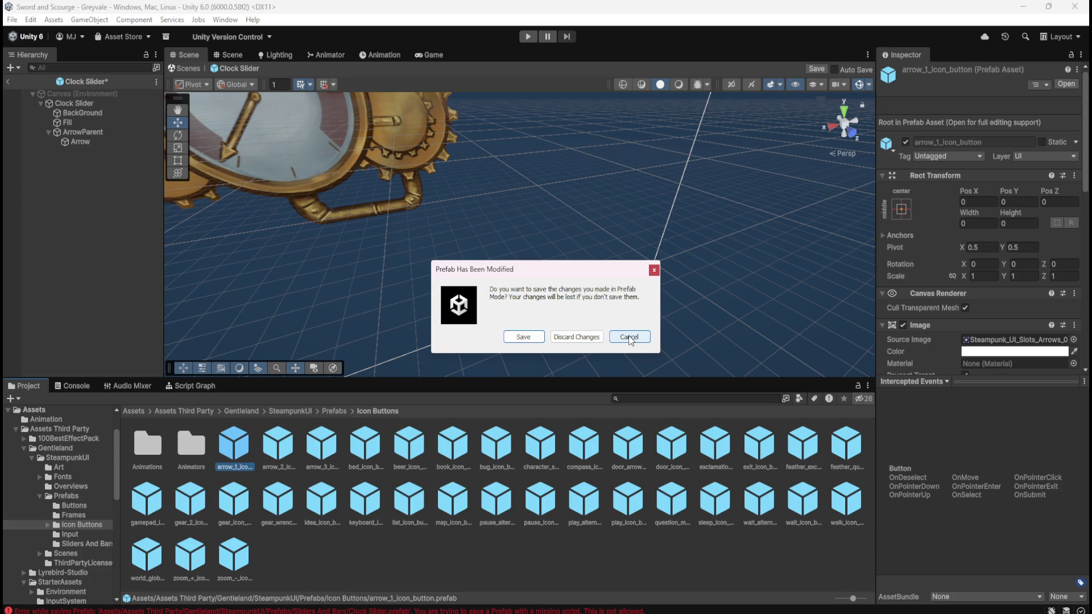
pyautogui.click(629, 336)
pyautogui.doubleClick(242, 456)
pyautogui.click(587, 337)
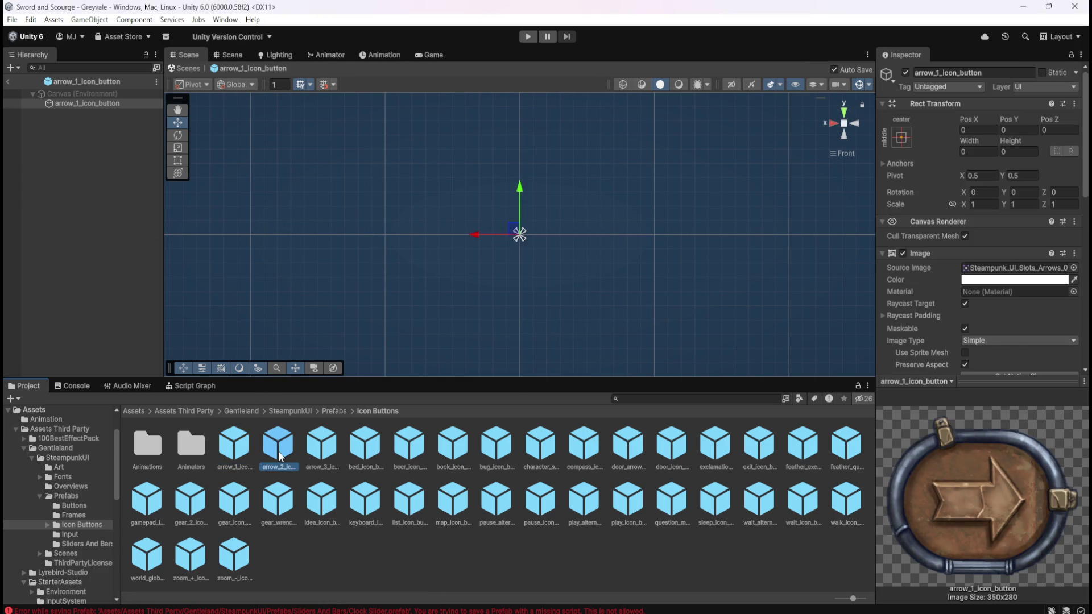
# Step: Preview the arrow_2, arrow_3, beer, bug, door, exclamation, sleep and question icon buttons
pyautogui.doubleClick(279, 455)
pyautogui.doubleClick(340, 442)
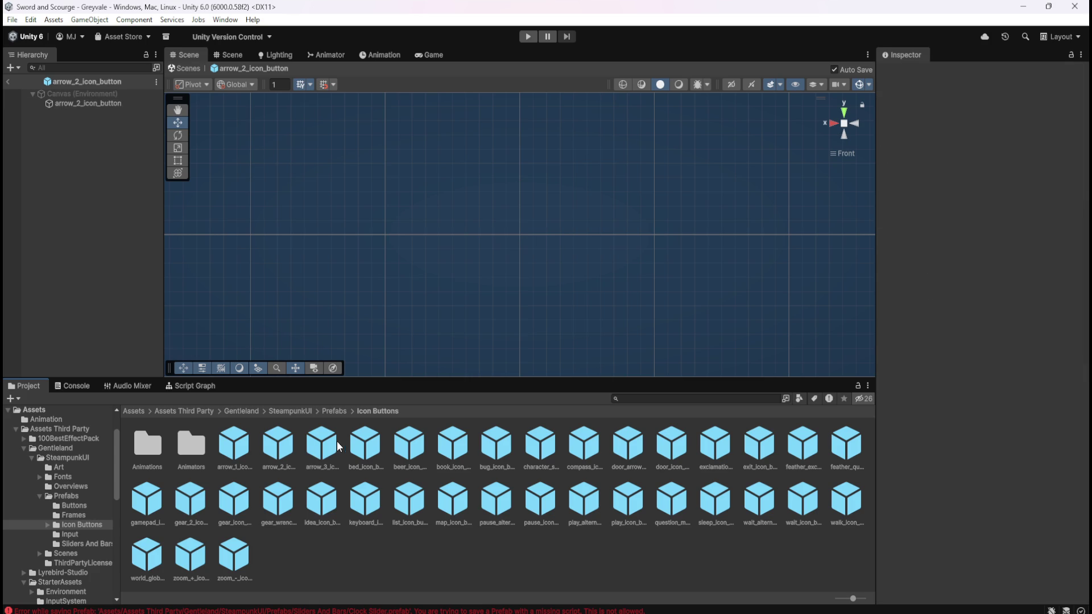
pyautogui.doubleClick(413, 442)
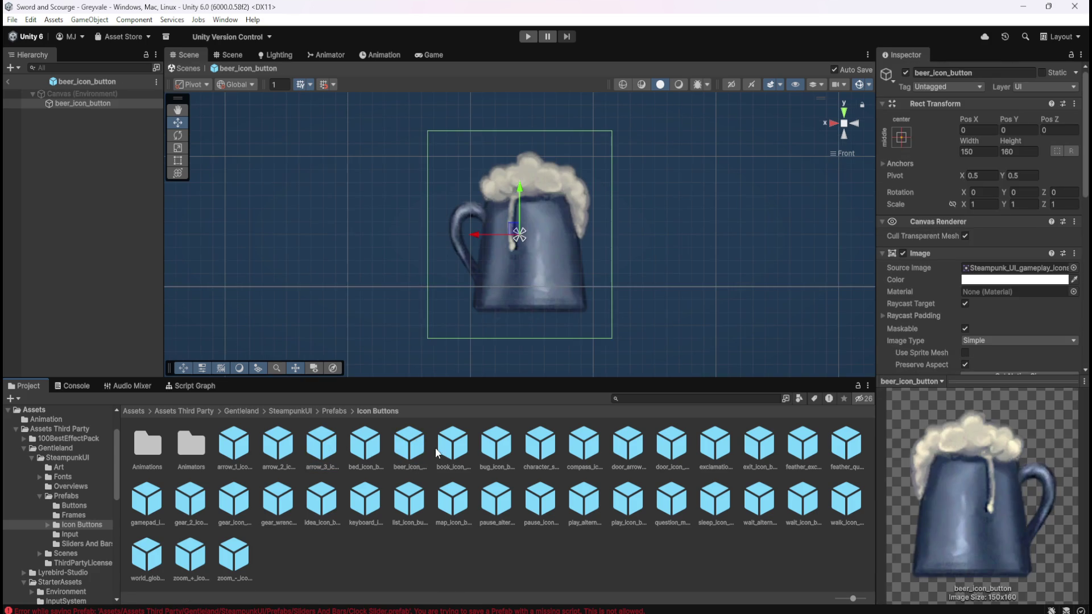
pyautogui.doubleClick(505, 442)
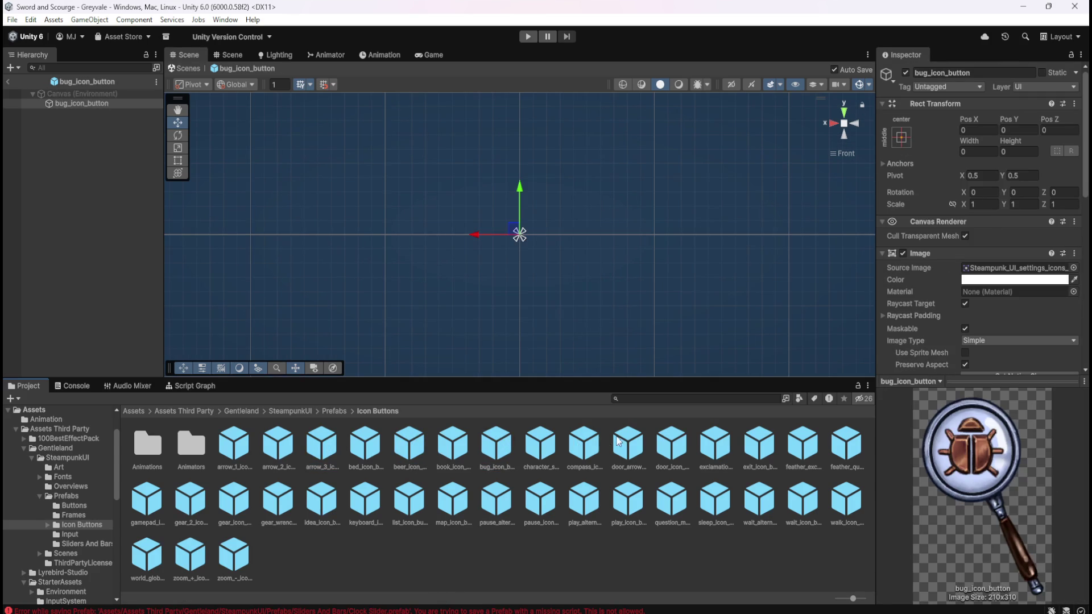
pyautogui.doubleClick(626, 441)
pyautogui.doubleClick(661, 437)
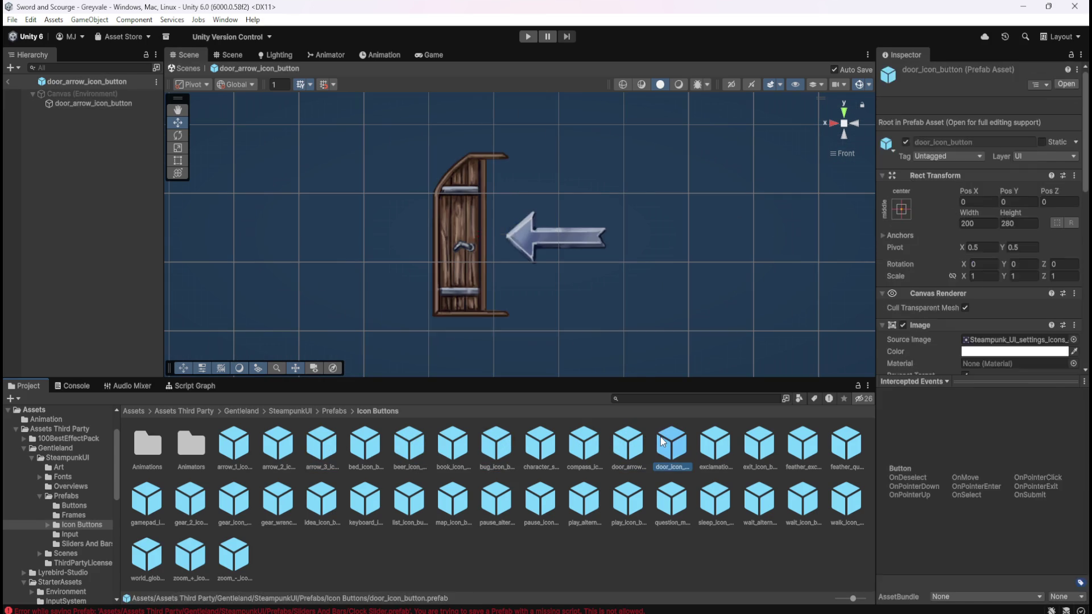
pyautogui.doubleClick(698, 449)
pyautogui.doubleClick(703, 507)
pyautogui.doubleClick(677, 505)
# Step: Preview the play, alternative play, pause, map and list icon buttons, then return to Prefabs
pyautogui.click(640, 501)
pyautogui.doubleClick(636, 501)
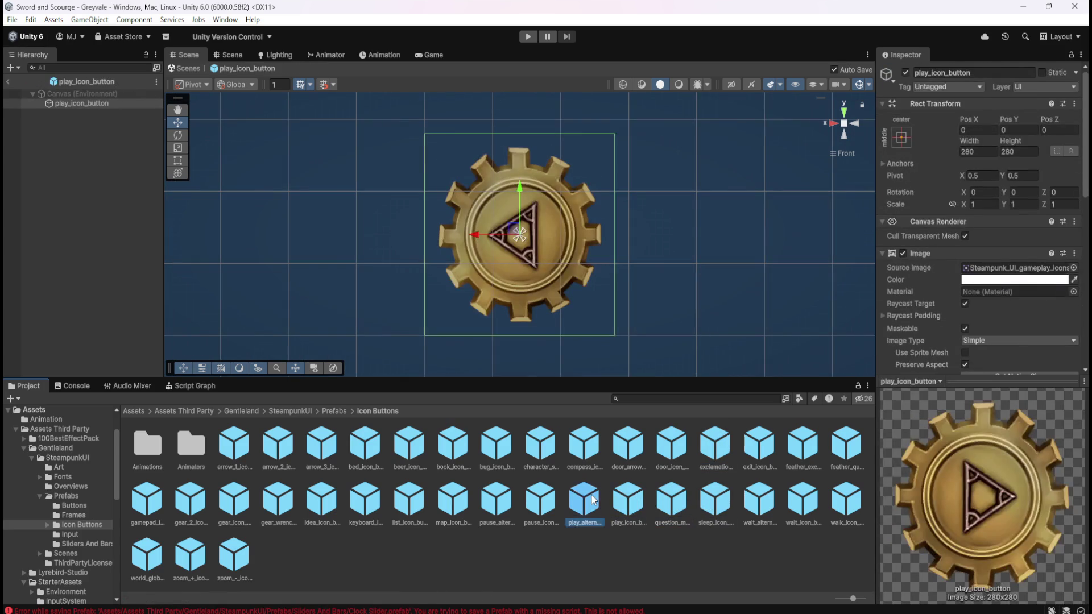
pyautogui.doubleClick(586, 499)
pyautogui.doubleClick(542, 500)
pyautogui.doubleClick(450, 502)
pyautogui.doubleClick(421, 503)
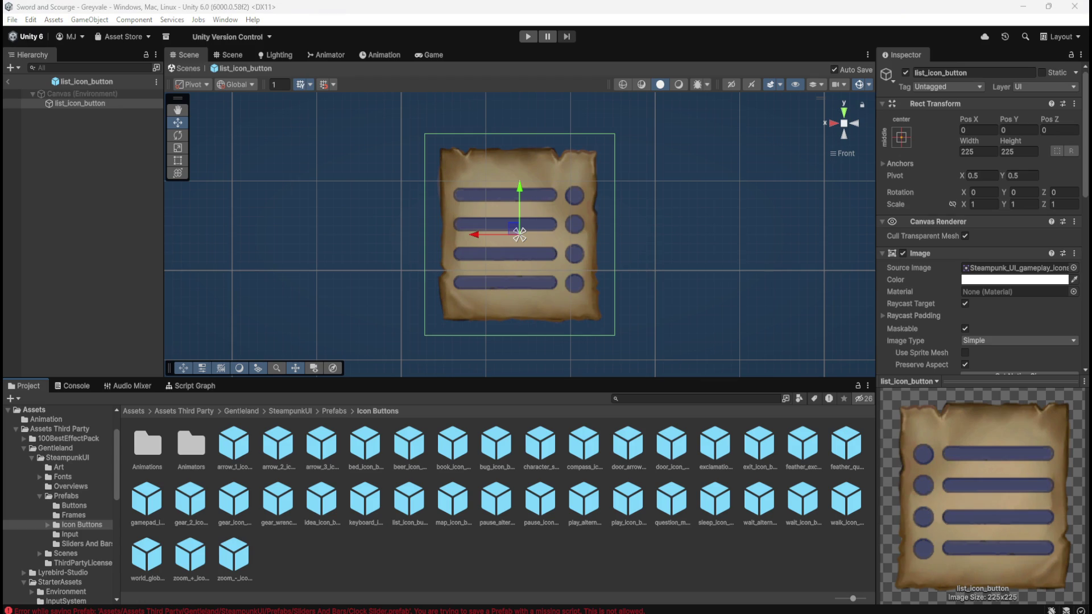
pyautogui.press('XF86AudioLowerVolume')
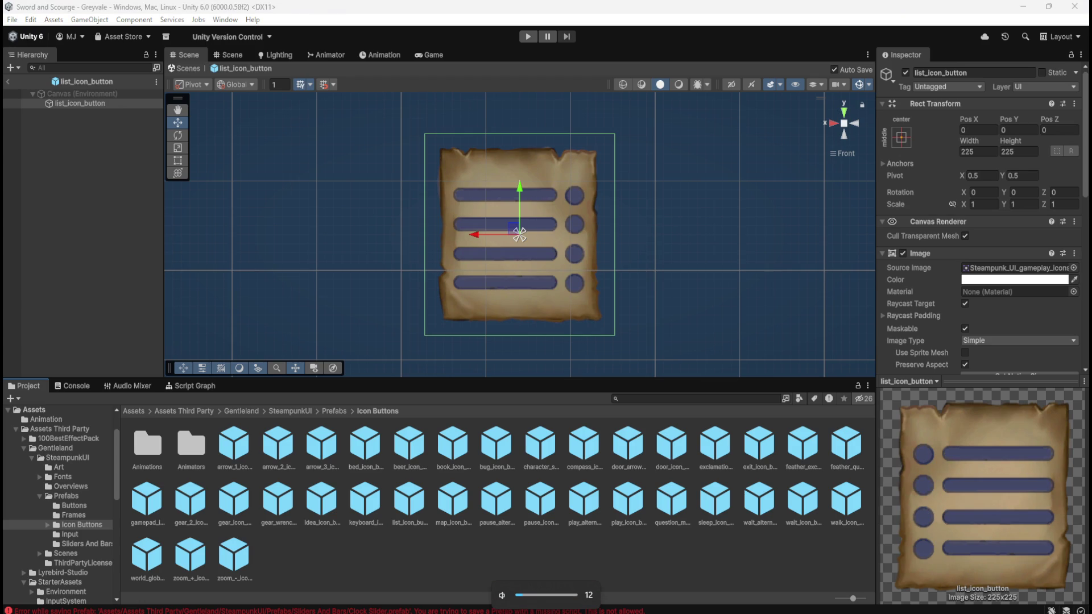
pyautogui.click(344, 413)
pyautogui.click(161, 451)
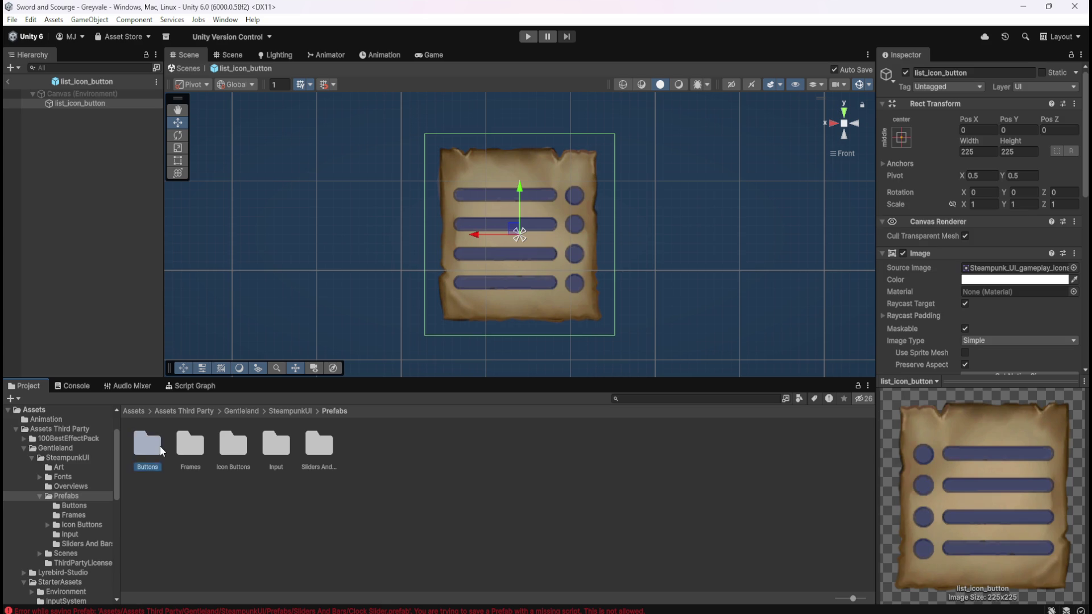
# Step: Preview Buttons 1–4 and their Alternative Color variants, ending back on Button 3
pyautogui.doubleClick(161, 451)
pyautogui.doubleClick(152, 449)
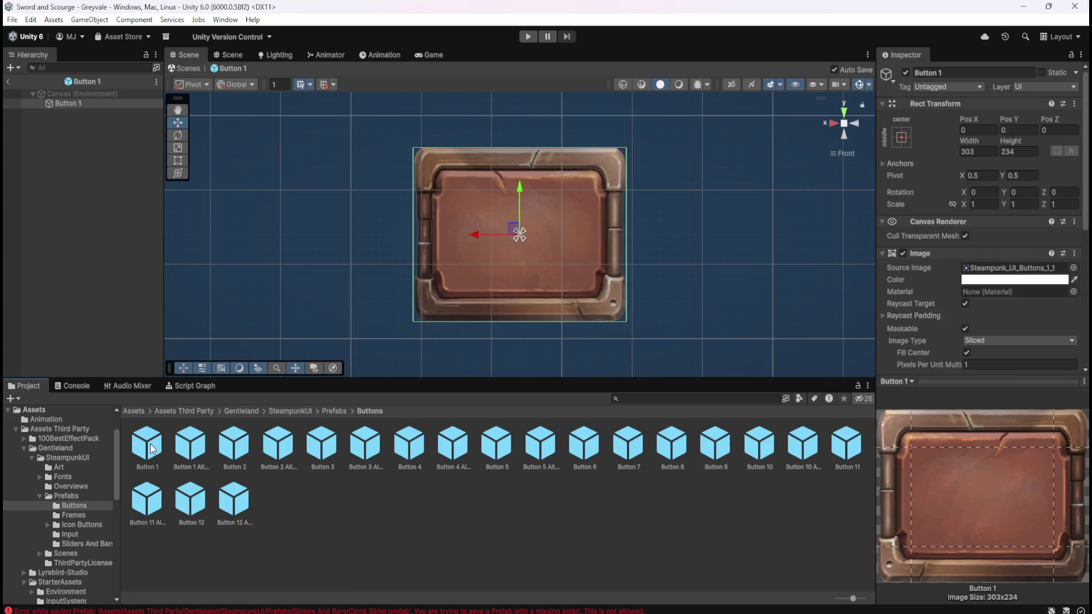
pyautogui.doubleClick(196, 444)
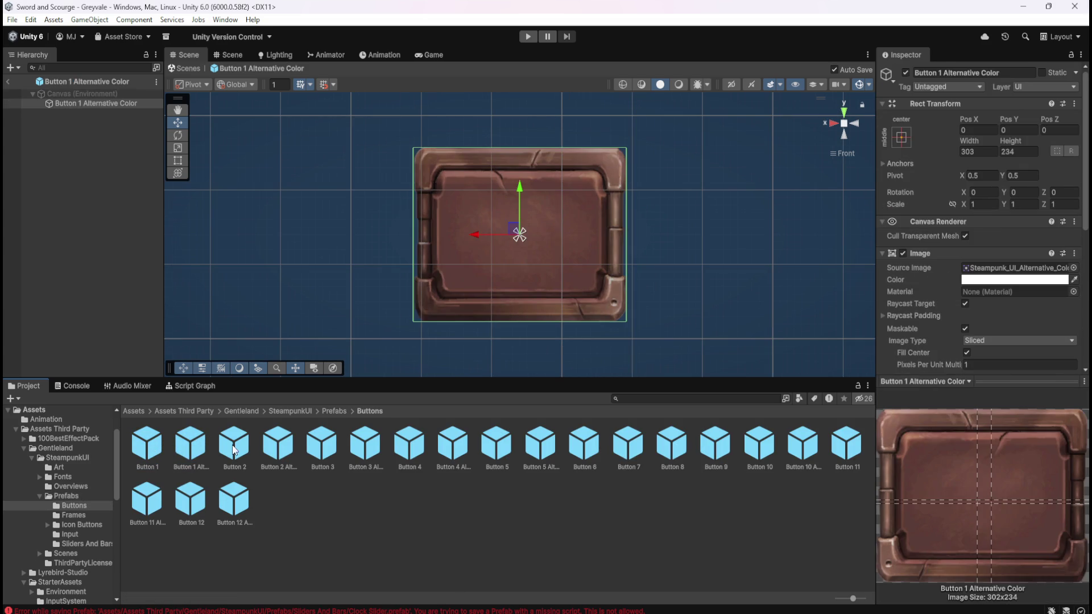
pyautogui.doubleClick(239, 450)
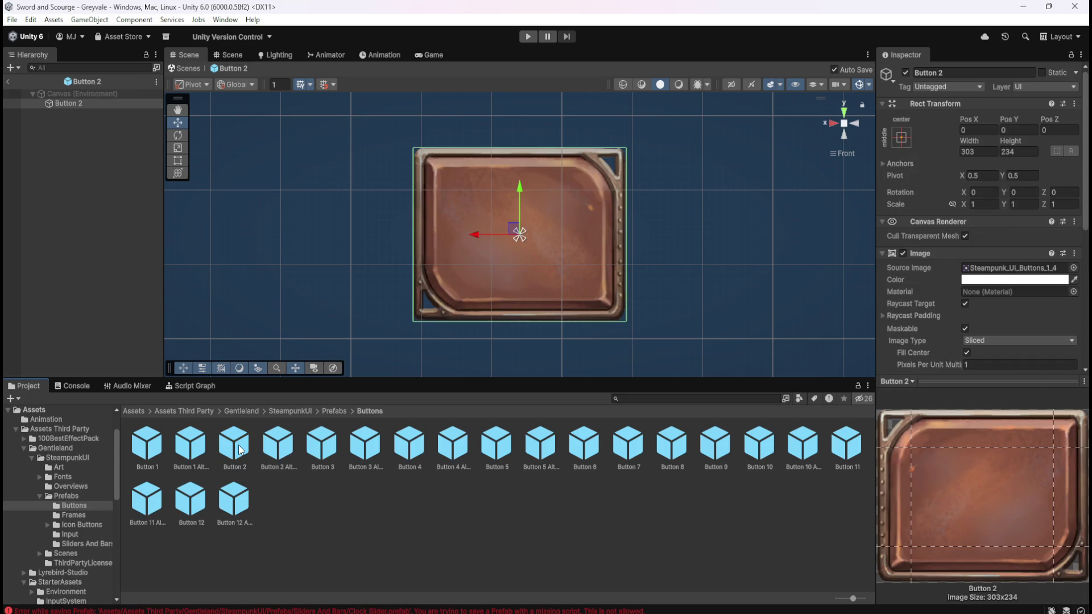
pyautogui.doubleClick(276, 449)
pyautogui.doubleClick(330, 448)
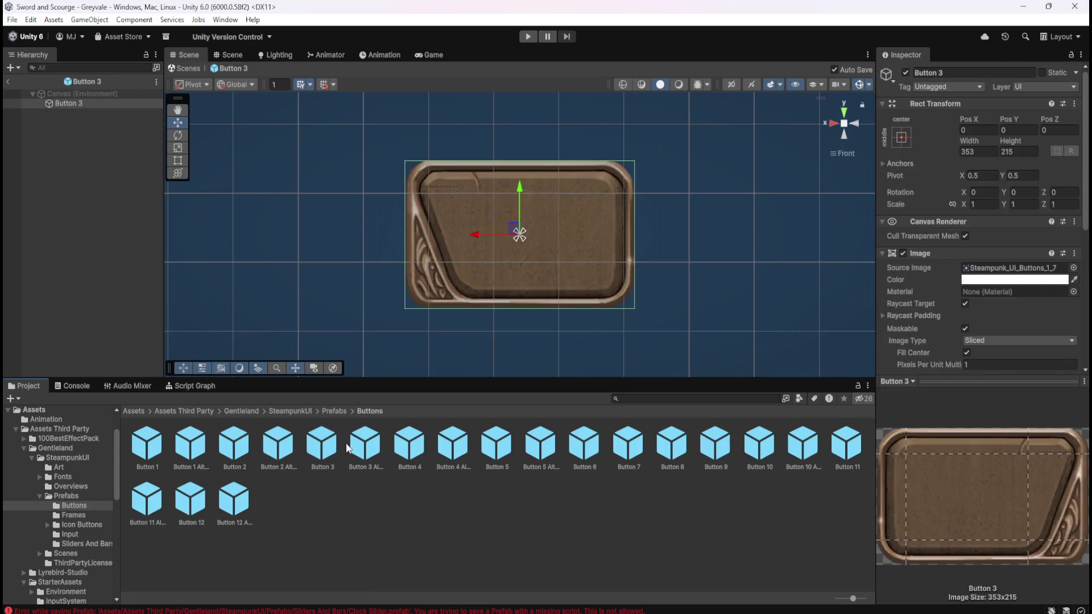
pyautogui.doubleClick(367, 449)
pyautogui.doubleClick(331, 449)
pyautogui.doubleClick(416, 443)
pyautogui.doubleClick(448, 449)
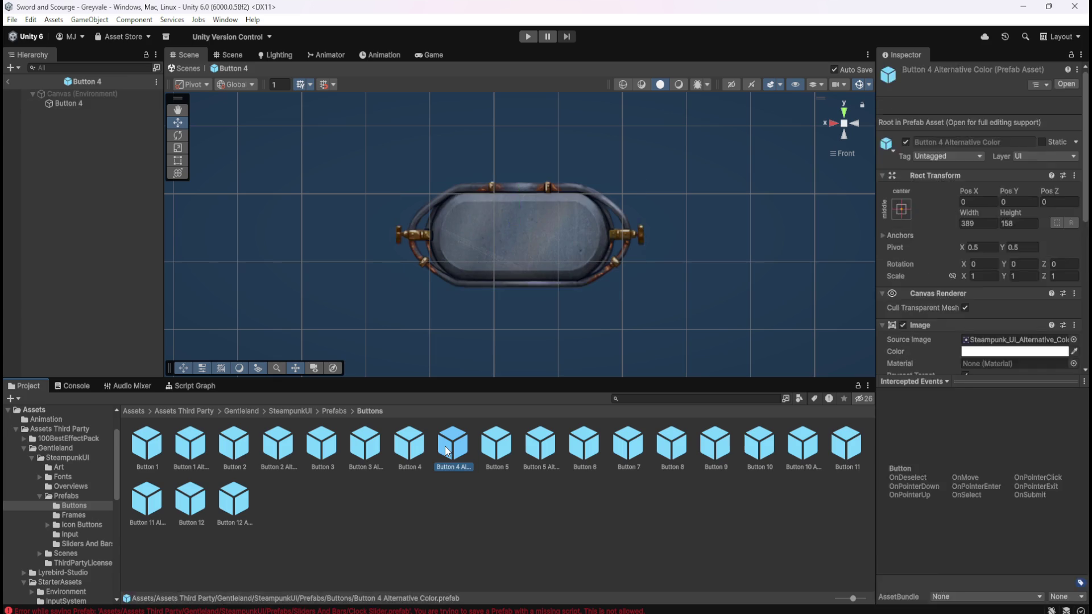
pyautogui.doubleClick(331, 450)
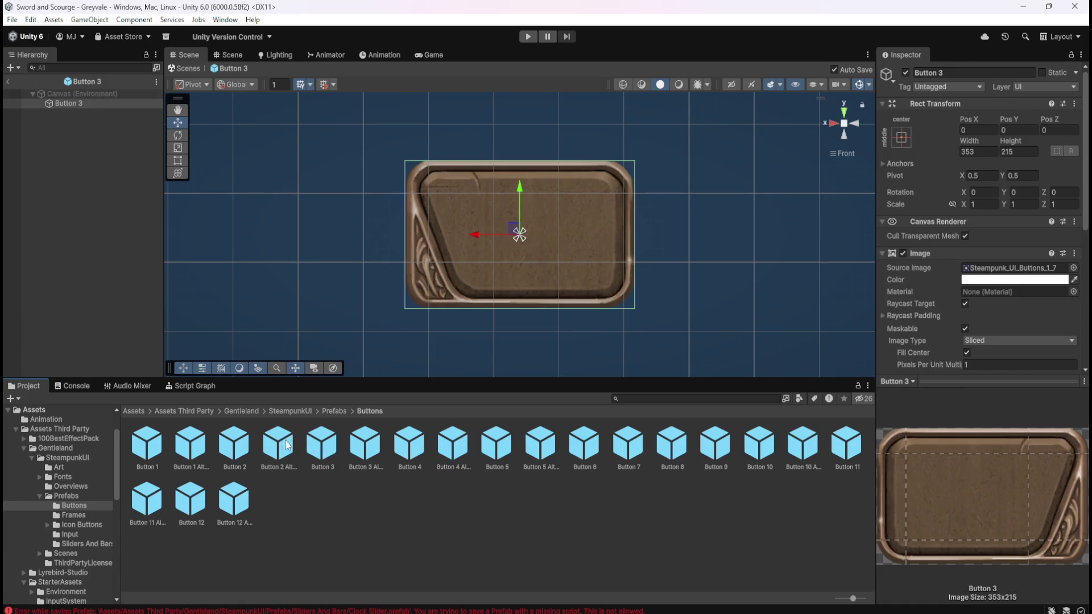
# Step: Recheck Button 2 Alternative Color against Button 3, then exit to Greyvale and centre the stats panel
pyautogui.doubleClick(288, 445)
pyautogui.doubleClick(316, 448)
pyautogui.click(9, 82)
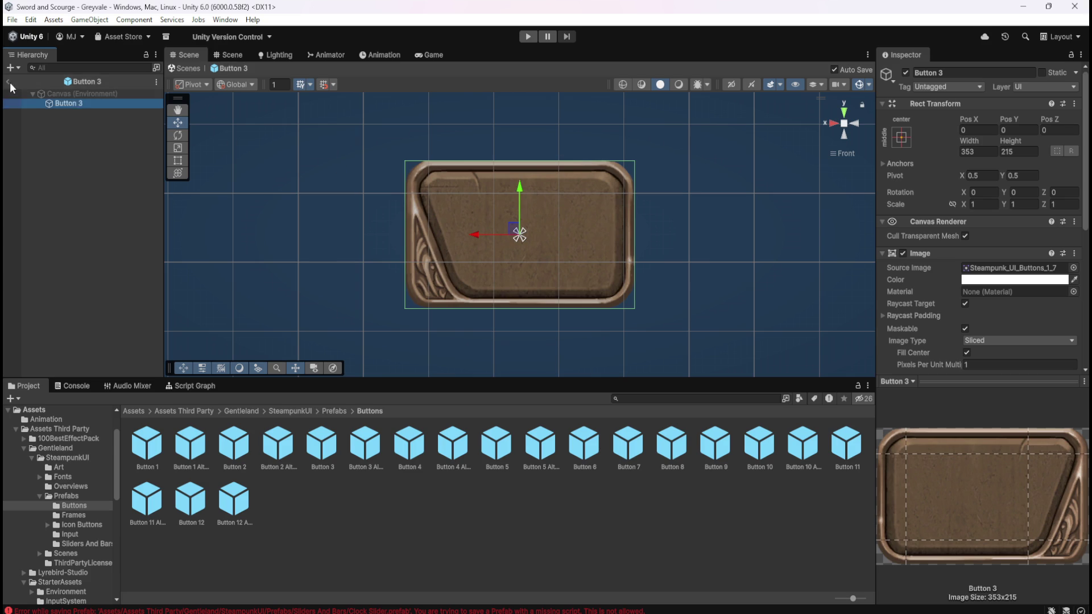
pyautogui.moveTo(537, 215); pyautogui.dragTo(581, 271)
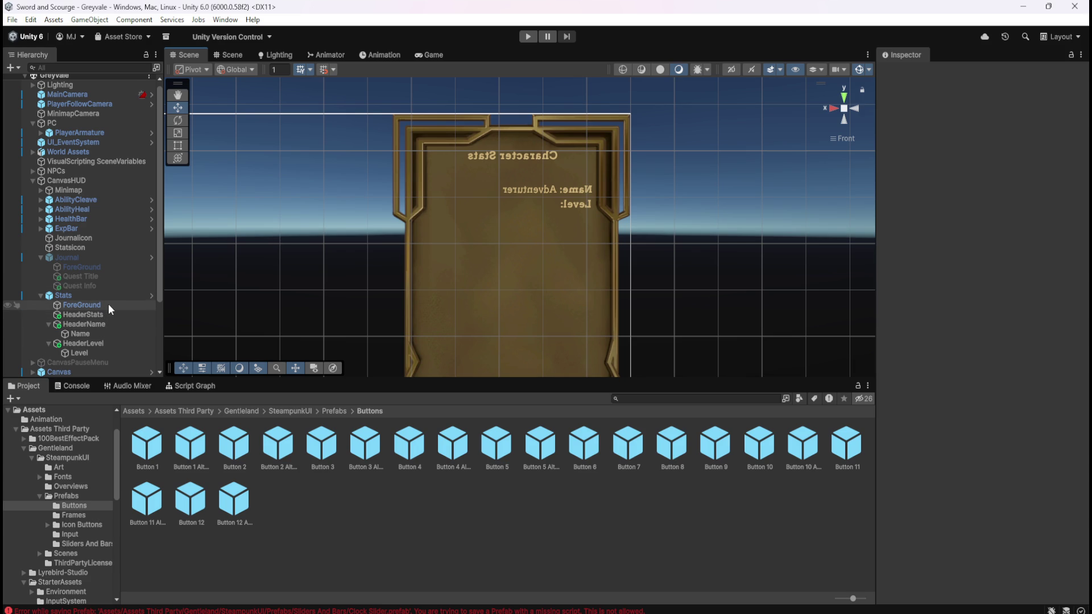
# Step: Inspect the panel's header labels, collapse HeaderName and HeaderLevel, and duplicate HeaderStats with Ctrl+D
pyautogui.click(105, 325)
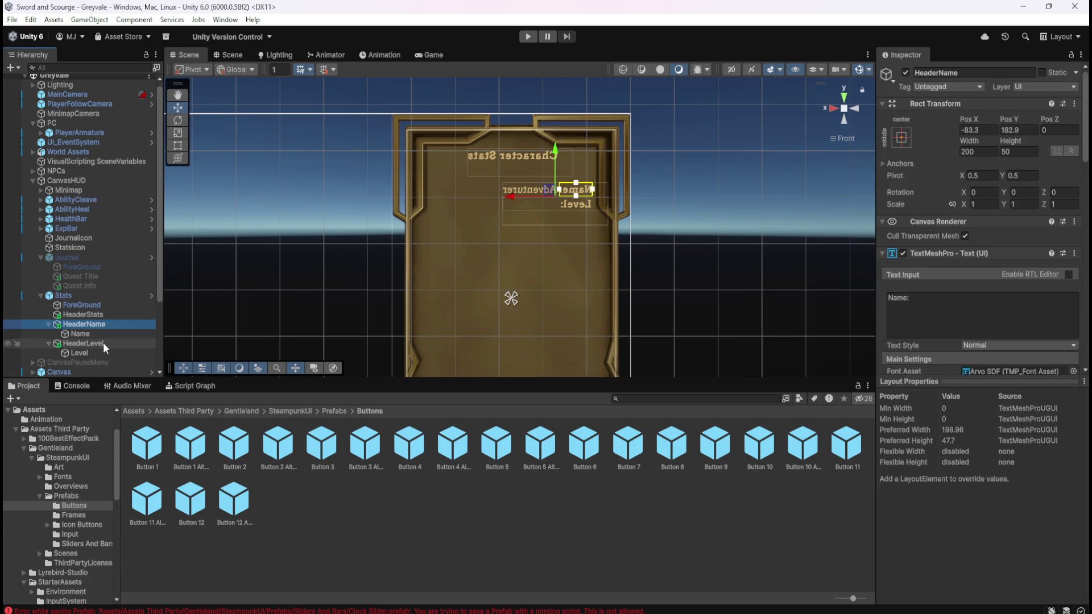
pyautogui.click(104, 343)
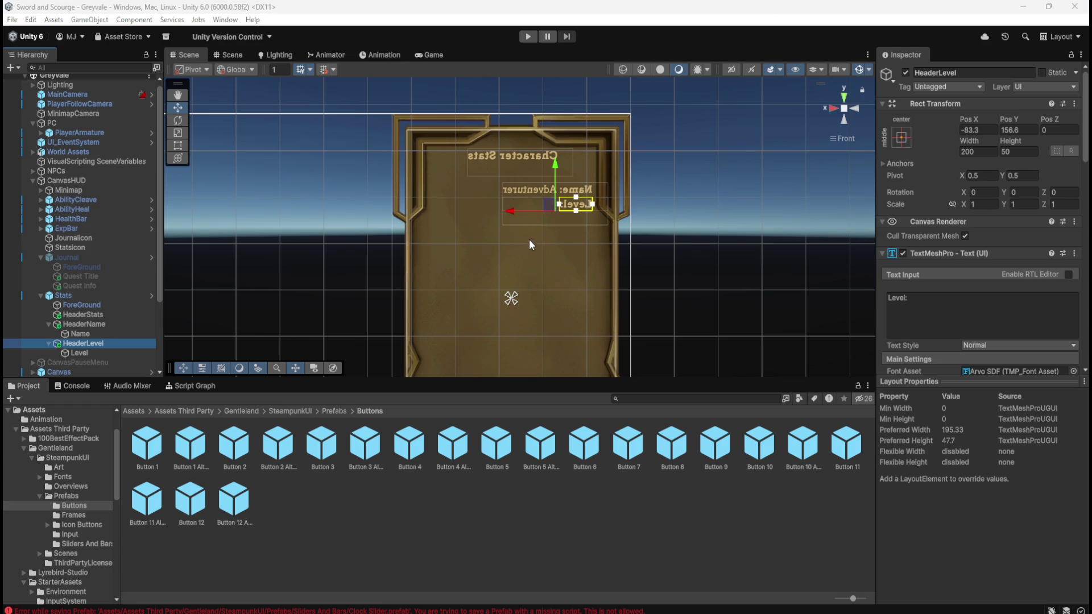
pyautogui.click(67, 314)
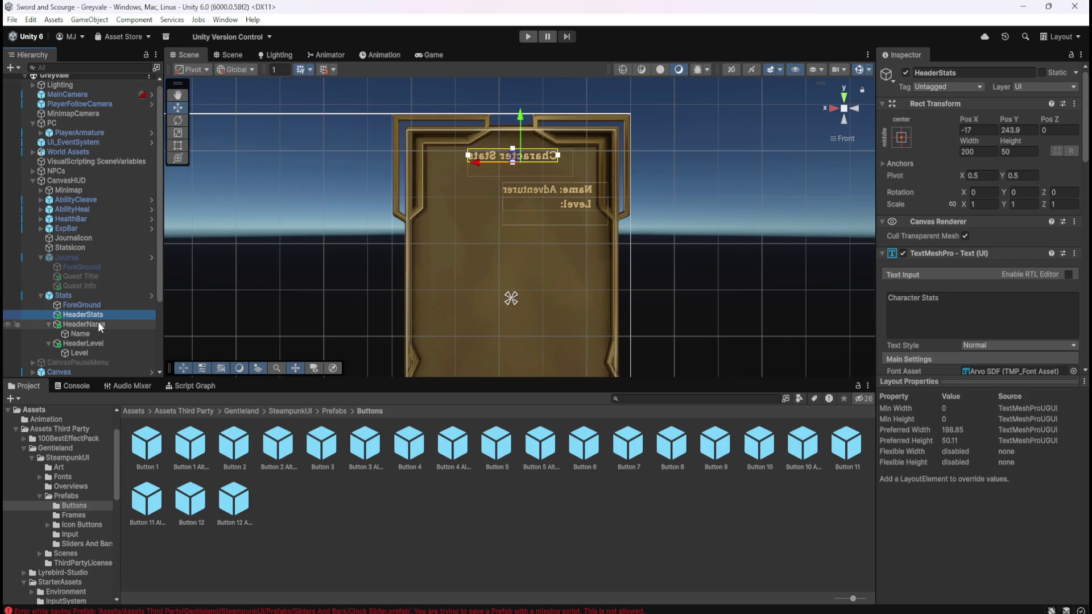
pyautogui.scroll(-2, 98, 322)
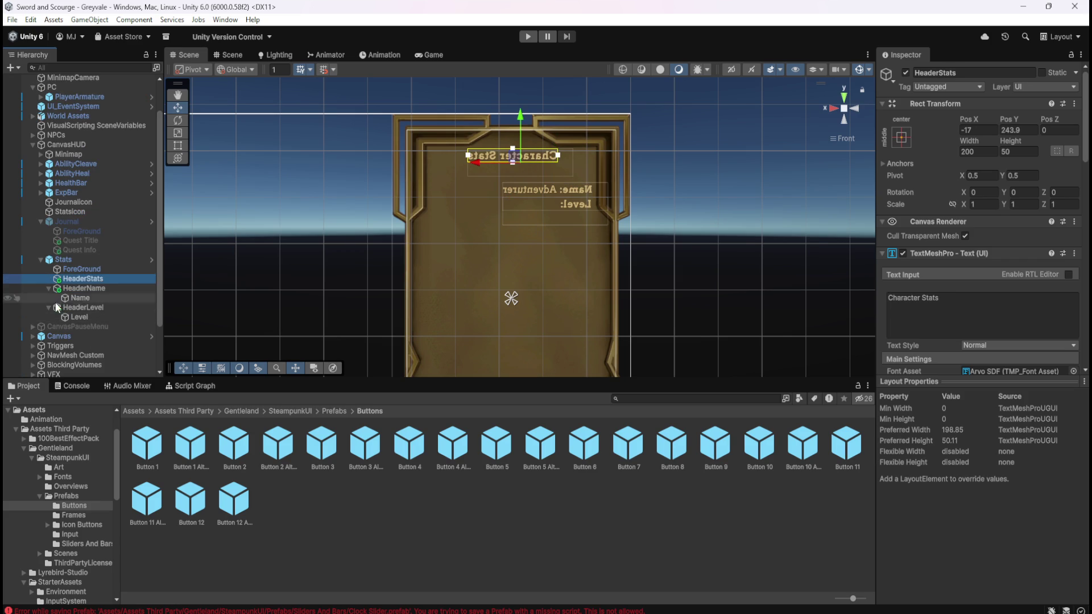
pyautogui.click(96, 270)
pyautogui.click(85, 279)
pyautogui.click(49, 289)
pyautogui.click(49, 298)
pyautogui.click(74, 289)
pyautogui.click(93, 278)
pyautogui.hotkey('ctrl', 'd')
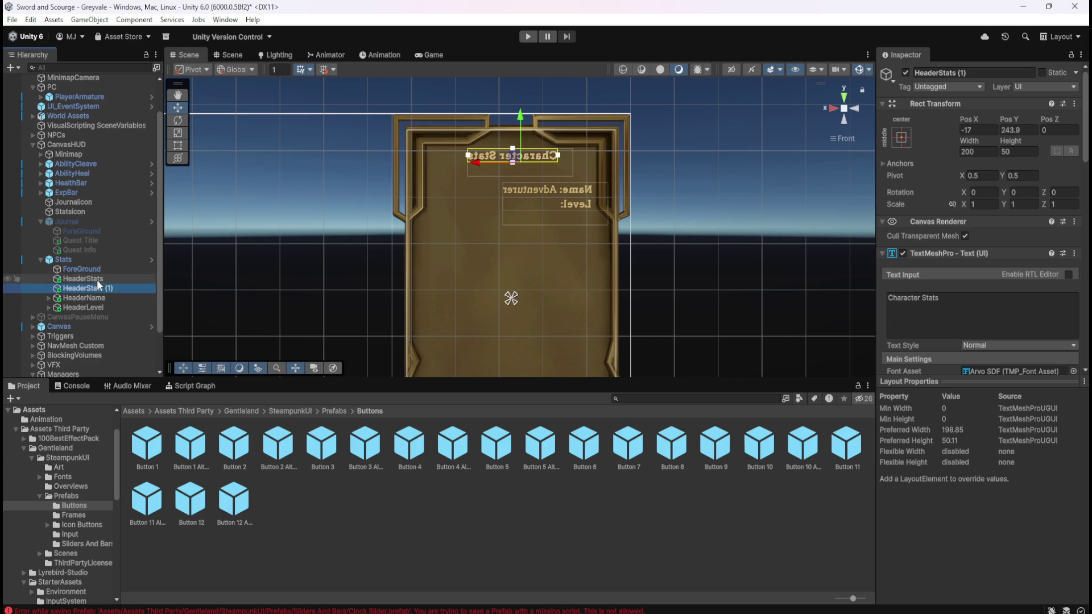
# Step: Rename the HeaderStats copy to HeaderPrimary
pyautogui.click(103, 288)
pyautogui.click(102, 288)
pyautogui.click(117, 292)
pyautogui.press('BackSpace')
pyautogui.press('BackSpace')
pyautogui.press('BackSpace')
pyautogui.press('BackSpace')
pyautogui.press('BackSpace')
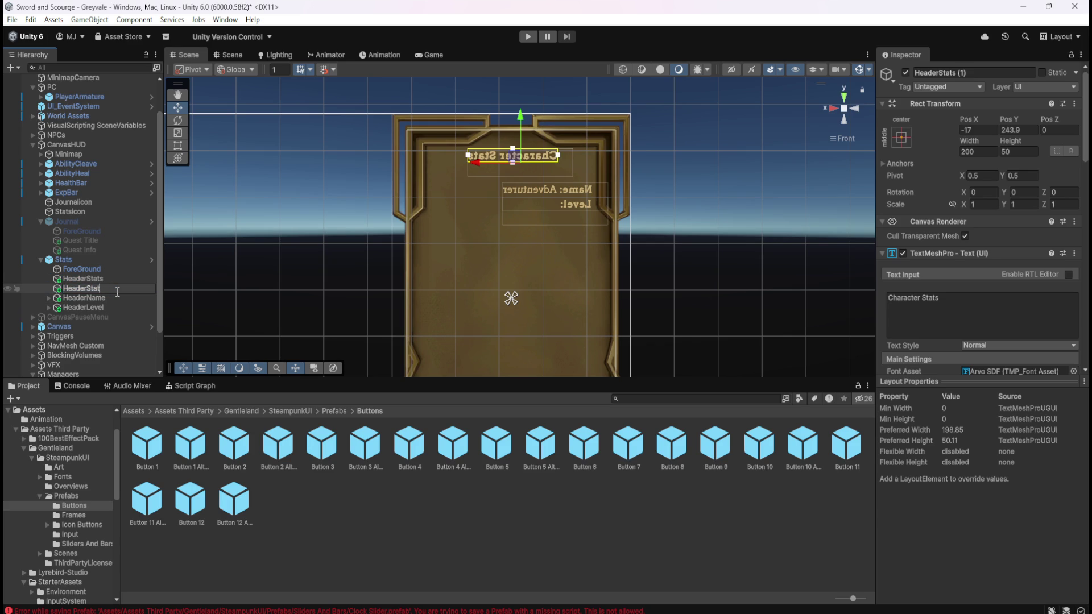
pyautogui.write('Primary')
pyautogui.press('Return')
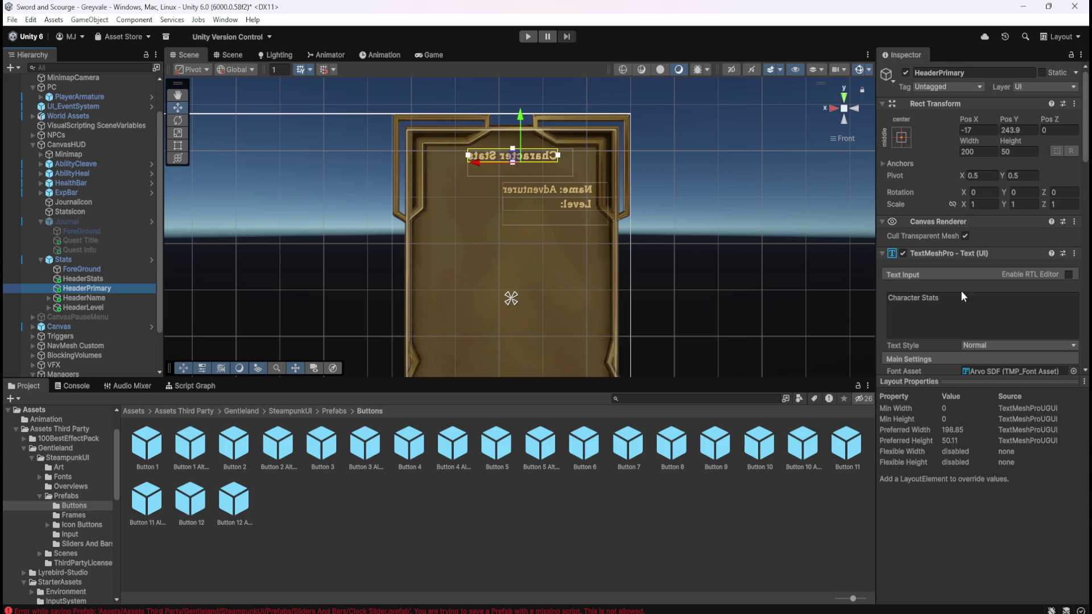
# Step: Set the label's text to 'Primary' and place it just below the Level label
pyautogui.click(974, 311)
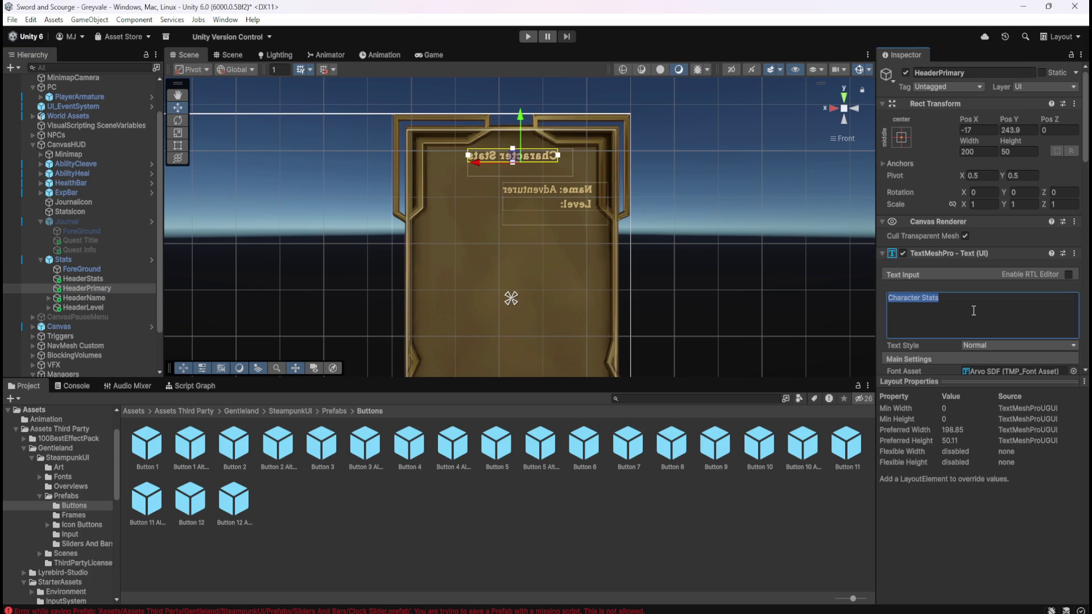
pyautogui.write('Primary')
pyautogui.moveTo(521, 121); pyautogui.dragTo(524, 210)
pyautogui.scroll(3, 534, 246)
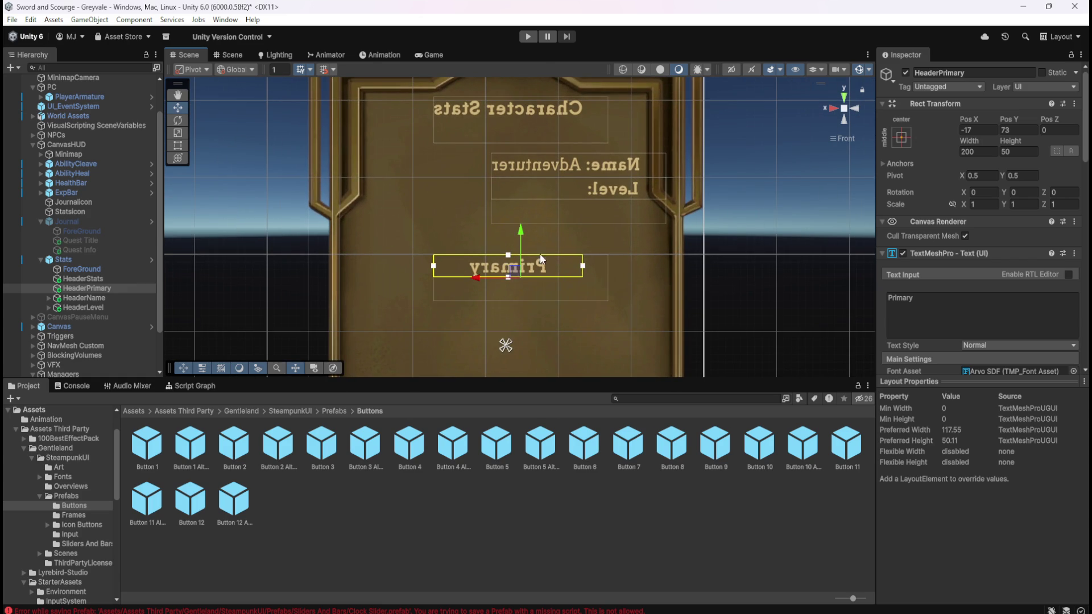
pyautogui.moveTo(521, 232); pyautogui.dragTo(547, 188)
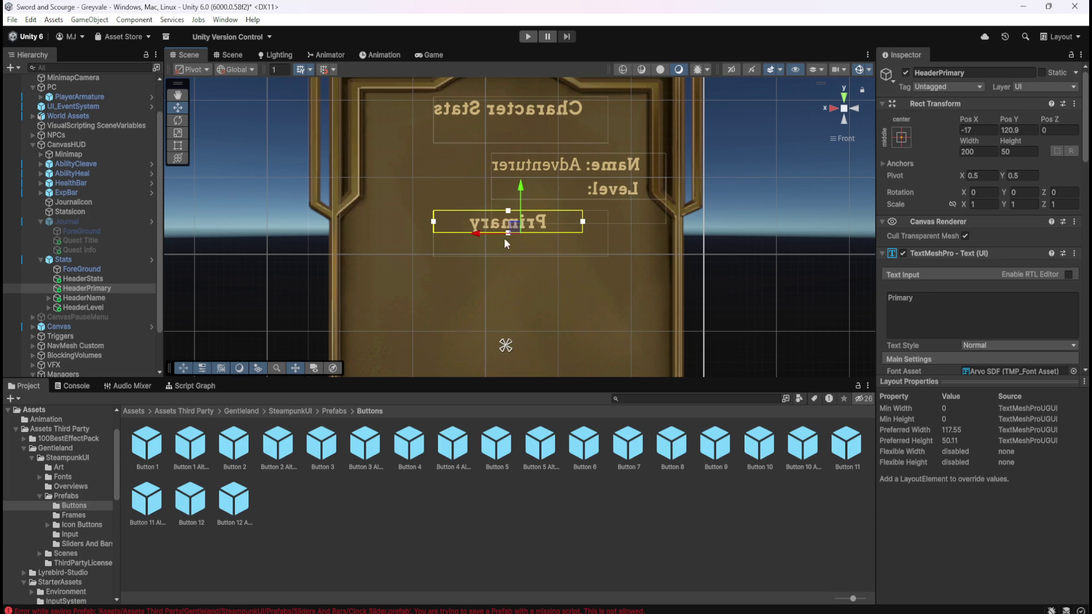
pyautogui.doubleClick(322, 450)
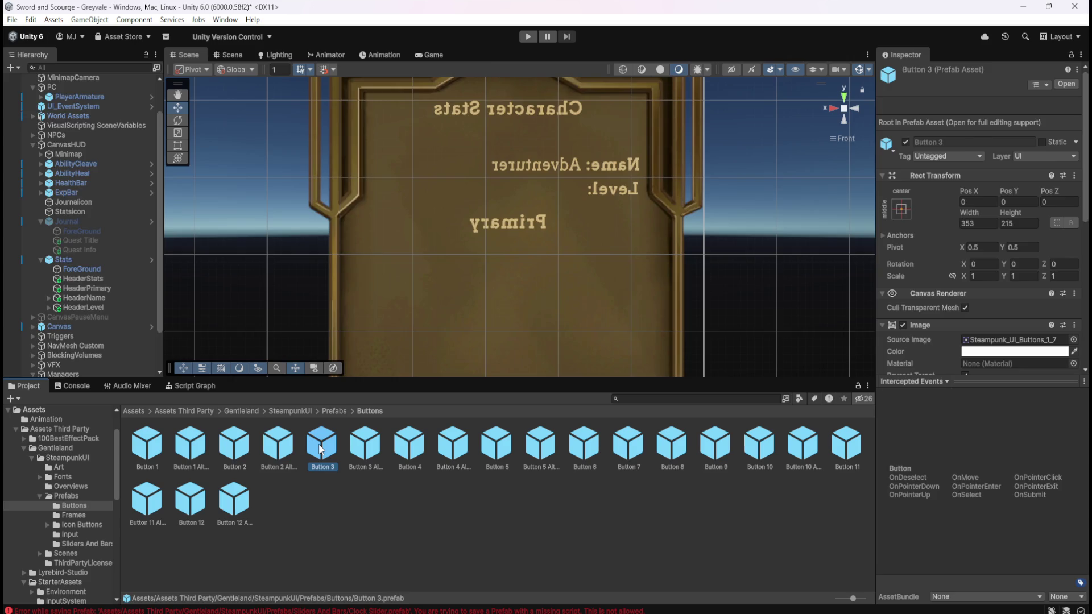
# Step: Review Button 3's Button component, return to the Greyvale scene and save it
pyautogui.scroll(-5, 901, 324)
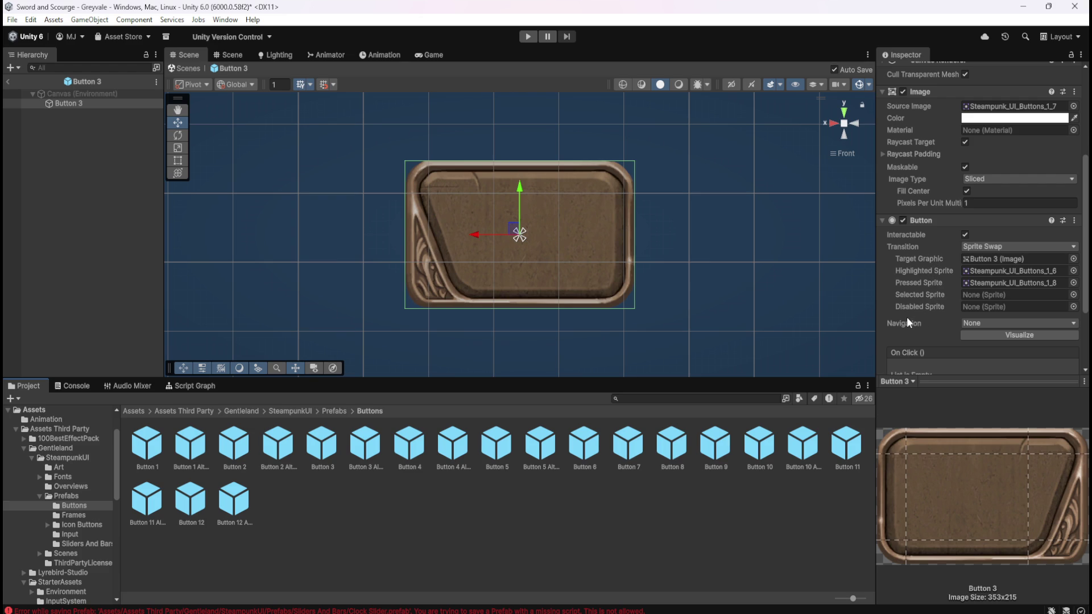
pyautogui.click(8, 81)
pyautogui.hotkey('ctrl', 's')
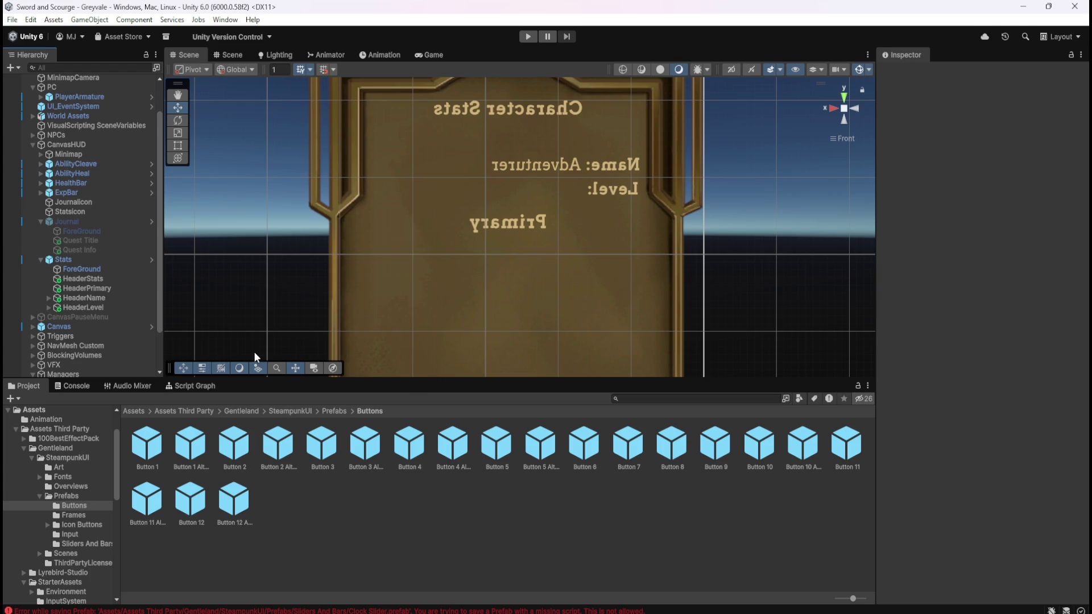
pyautogui.click(93, 288)
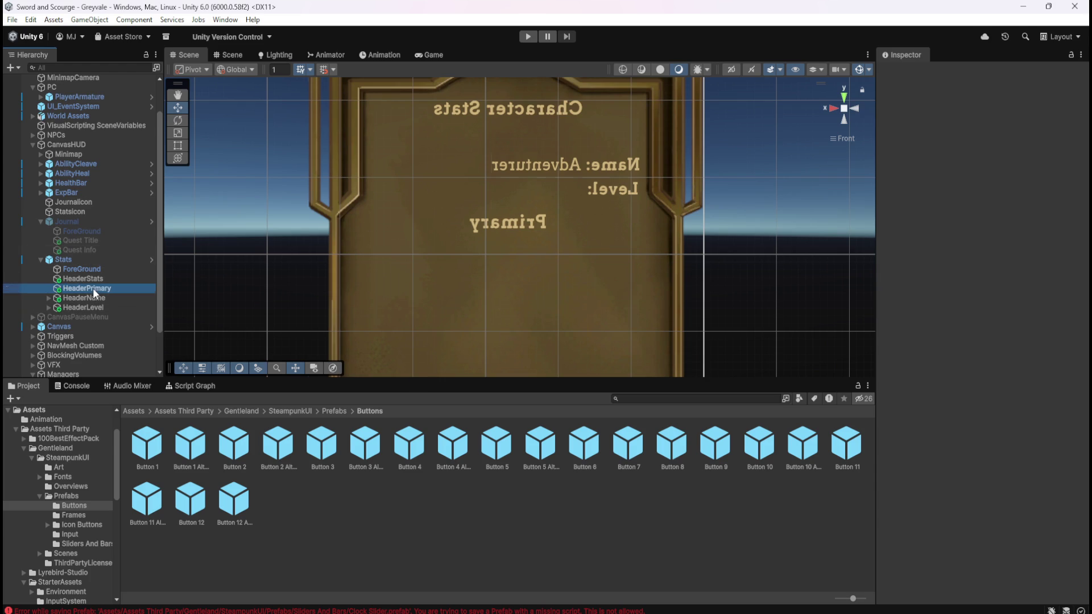
# Step: Inspect the header labels and expand HeaderLevel to reveal its Level child
pyautogui.click(90, 298)
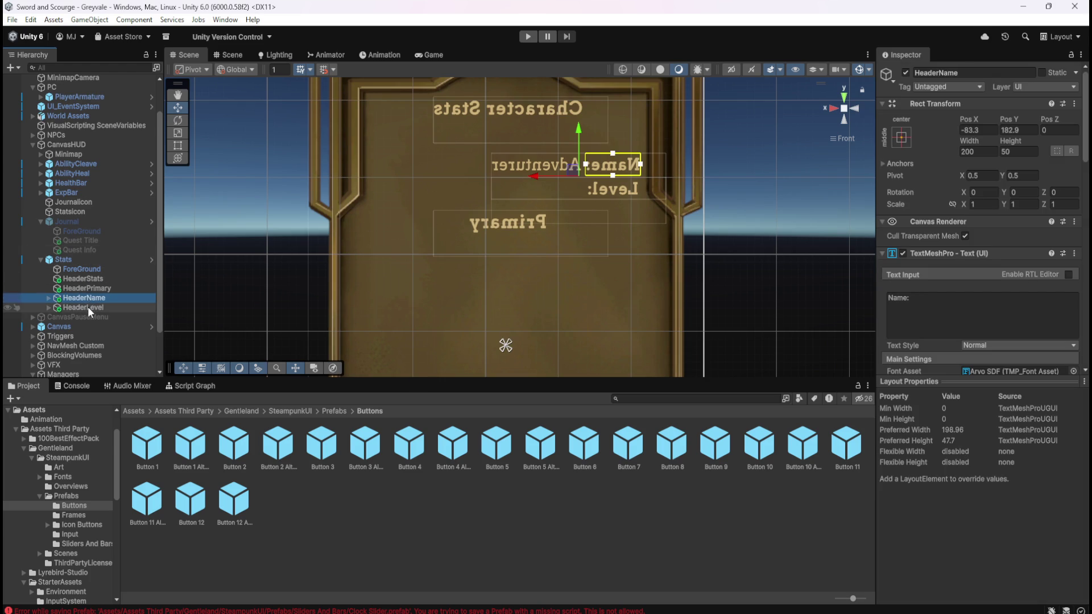
pyautogui.click(88, 306)
pyautogui.click(104, 278)
pyautogui.click(100, 288)
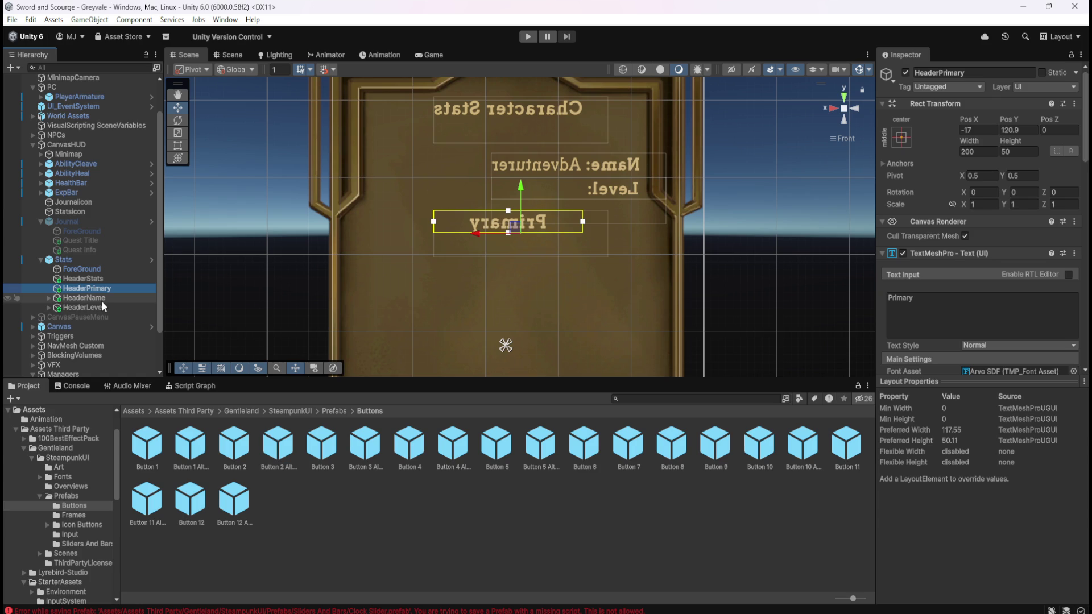
pyautogui.click(101, 300)
pyautogui.click(95, 306)
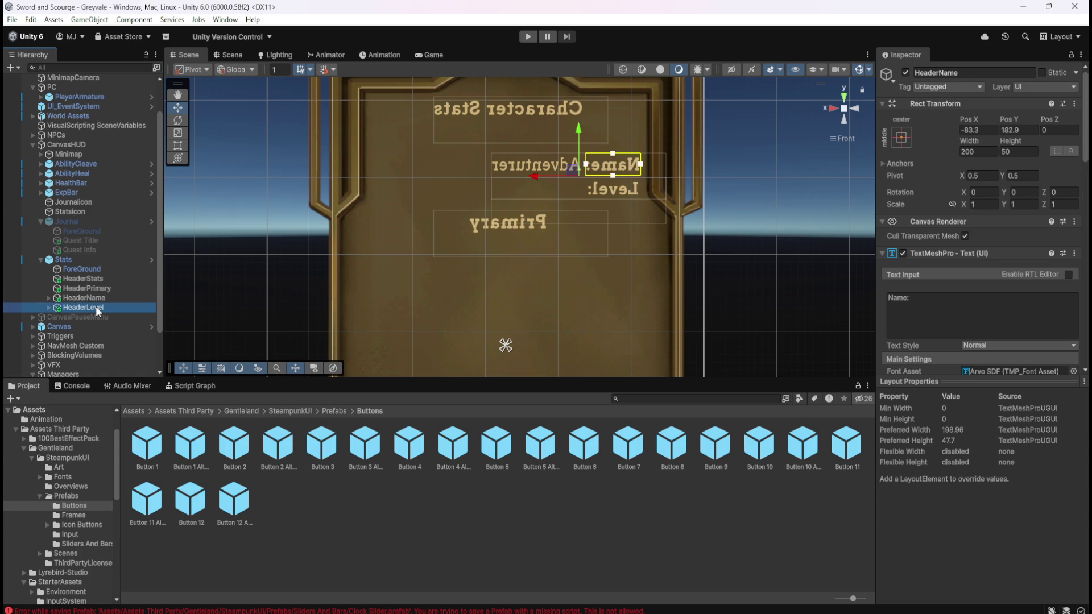
pyautogui.click(48, 308)
pyautogui.click(48, 308)
pyautogui.click(47, 305)
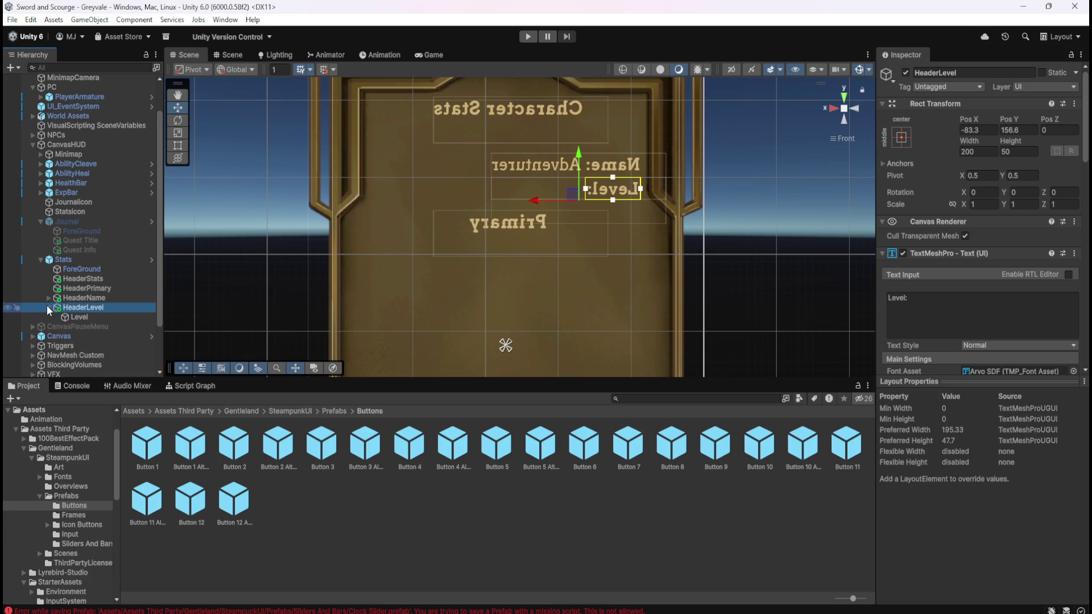
pyautogui.click(49, 305)
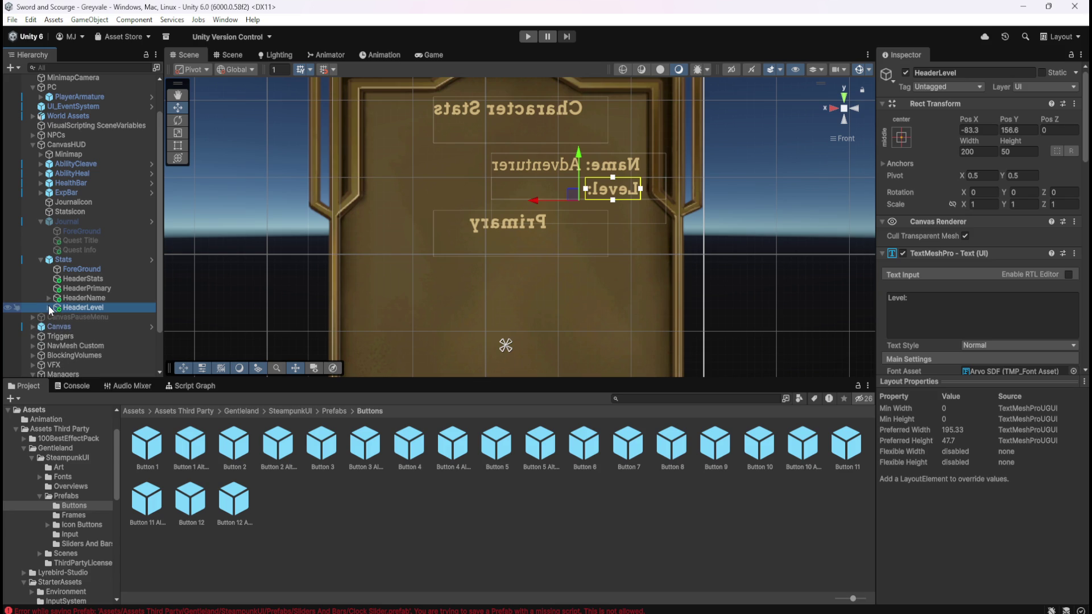
pyautogui.click(49, 307)
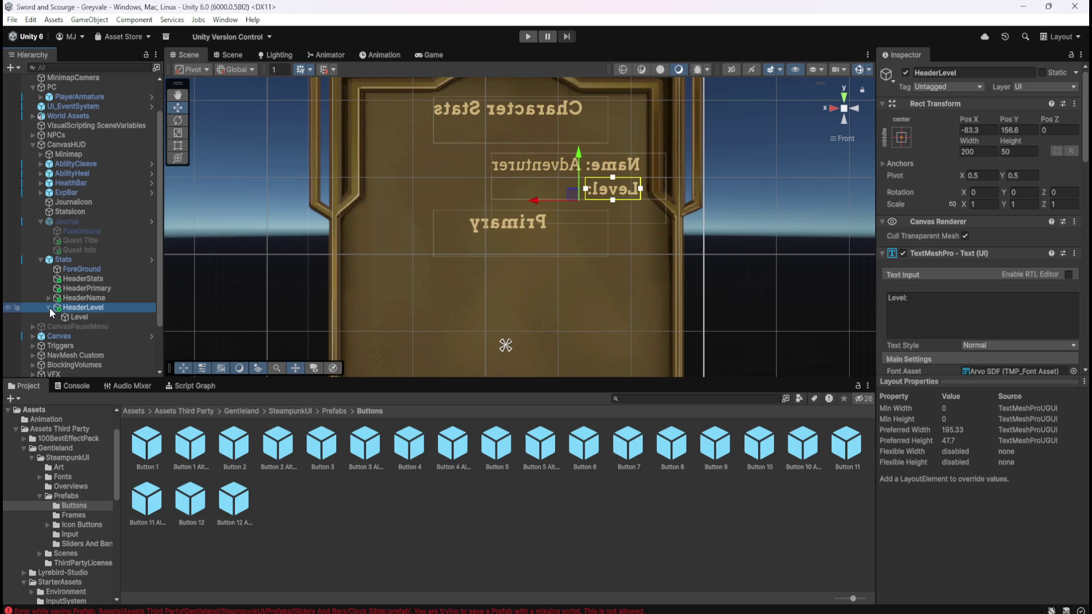
# Step: Select HeaderLevel and duplicate it with Ctrl+D
pyautogui.click(77, 318)
pyautogui.click(88, 305)
pyautogui.click(50, 307)
pyautogui.click(78, 299)
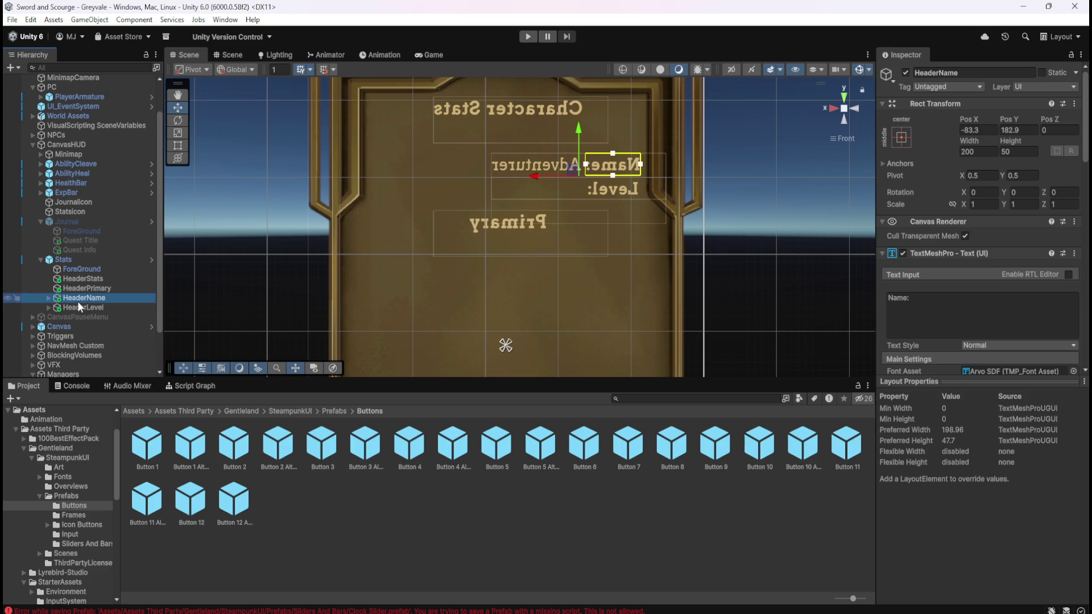
pyautogui.click(80, 307)
pyautogui.click(88, 299)
pyautogui.click(84, 307)
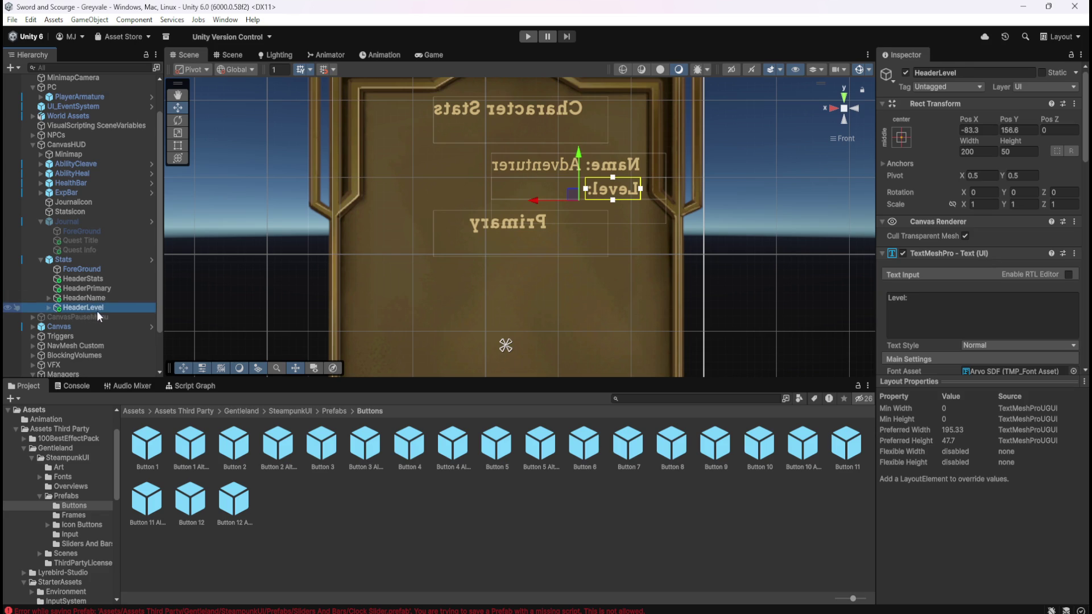
pyautogui.hotkey('ctrl', 'd')
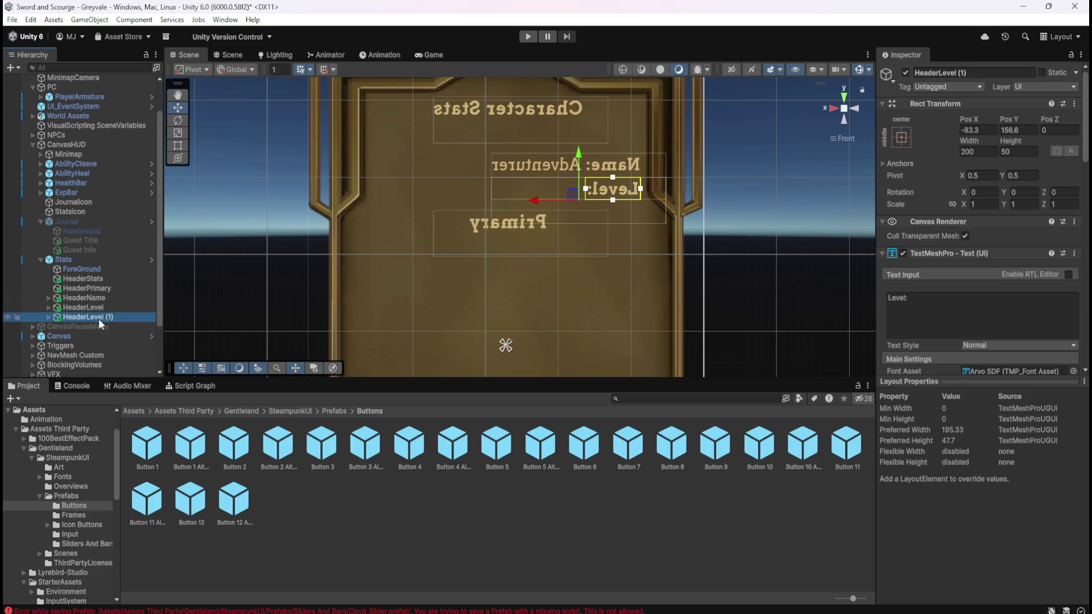
# Step: Rename the HeaderLevel (1) copy to HeaderHealth and its child text object to Health
pyautogui.click(102, 311)
pyautogui.click(115, 316)
pyautogui.click(115, 316)
pyautogui.press('BackSpace')
pyautogui.press('BackSpace')
pyautogui.press('BackSpace')
pyautogui.press('BackSpace')
pyautogui.press('BackSpace')
pyautogui.press('BackSpace')
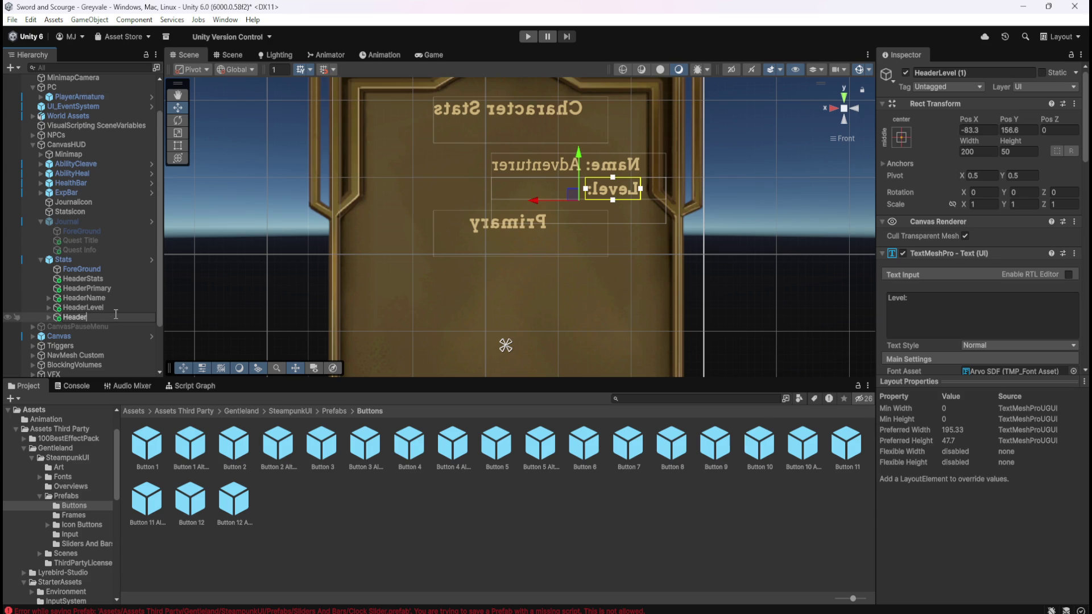
pyautogui.write('Health')
pyautogui.press('Return')
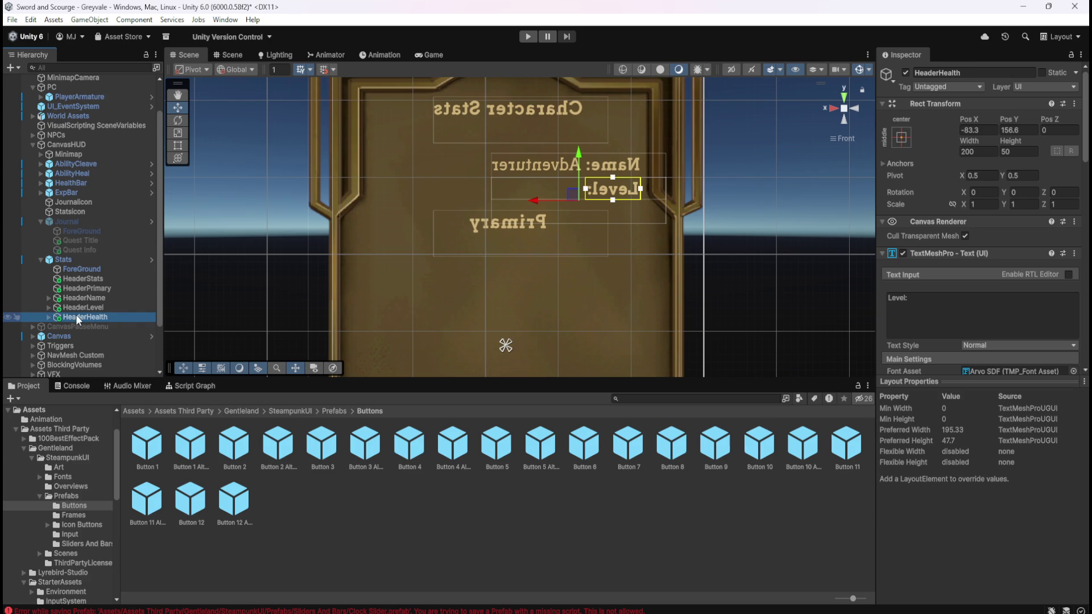
pyautogui.click(49, 317)
pyautogui.click(79, 327)
pyautogui.click(79, 327)
pyautogui.write('Health')
pyautogui.press('Return')
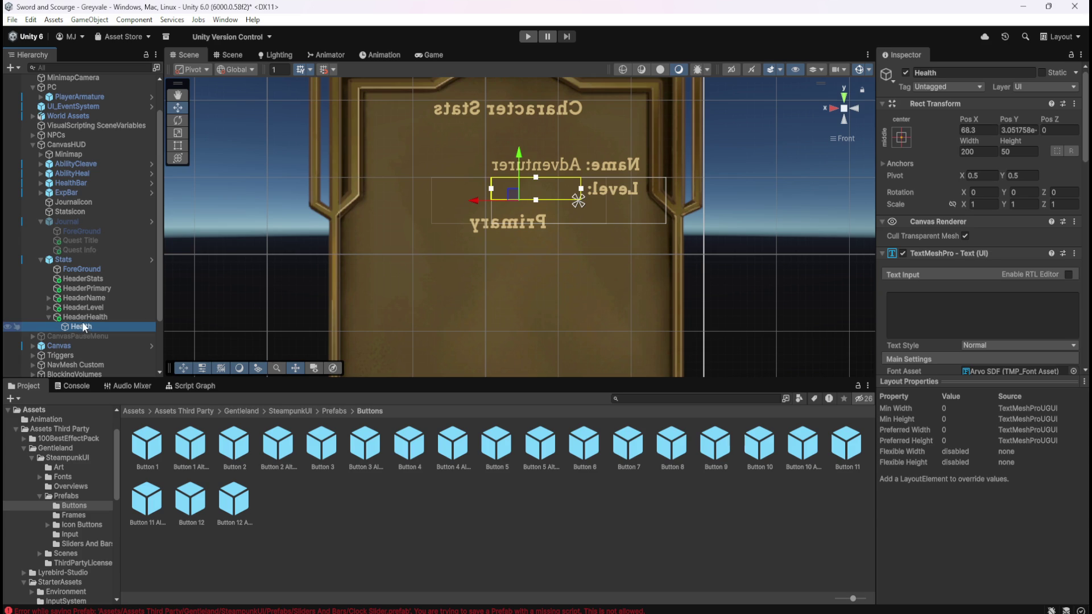
# Step: Change the label text to 'Health:' and move it below the Primary heading
pyautogui.click(98, 316)
pyautogui.click(995, 311)
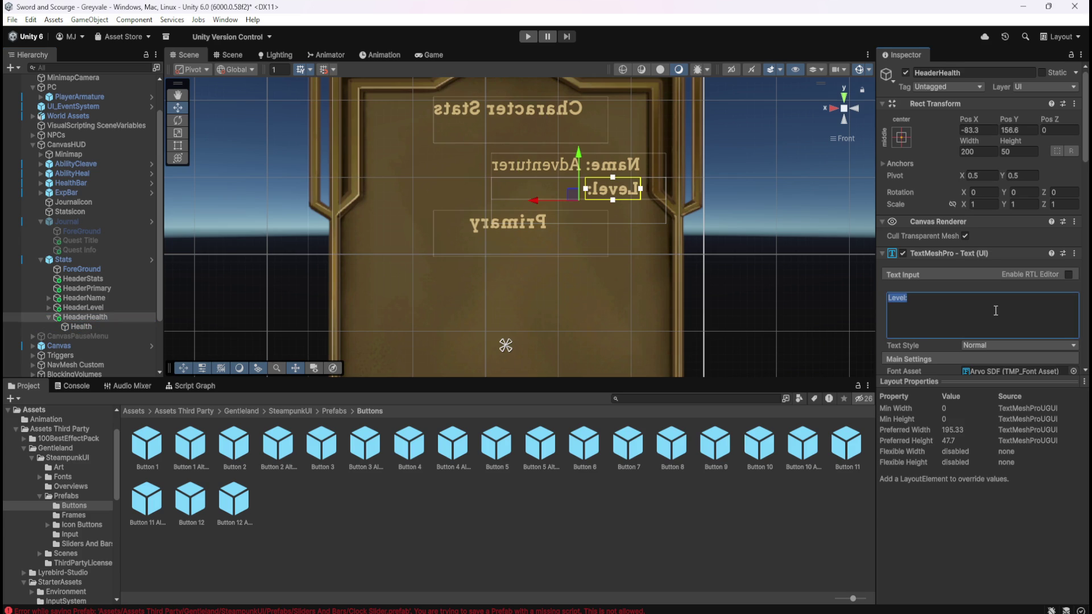
pyautogui.press('Home')
pyautogui.hotkey('shift', 'Right')
pyautogui.hotkey('shift', 'Right')
pyautogui.hotkey('shift', 'Right')
pyautogui.write('Health')
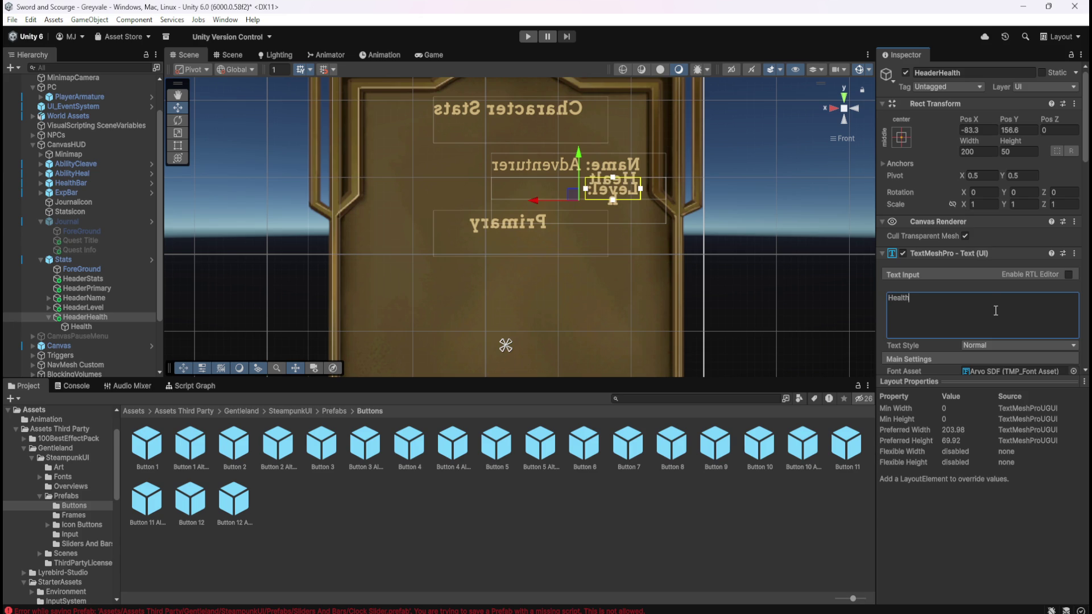
pyautogui.click(105, 317)
pyautogui.moveTo(589, 148)
pyautogui.mouseDown()
pyautogui.moveTo(564, 239)
pyautogui.moveTo(572, 233)
pyautogui.mouseUp()
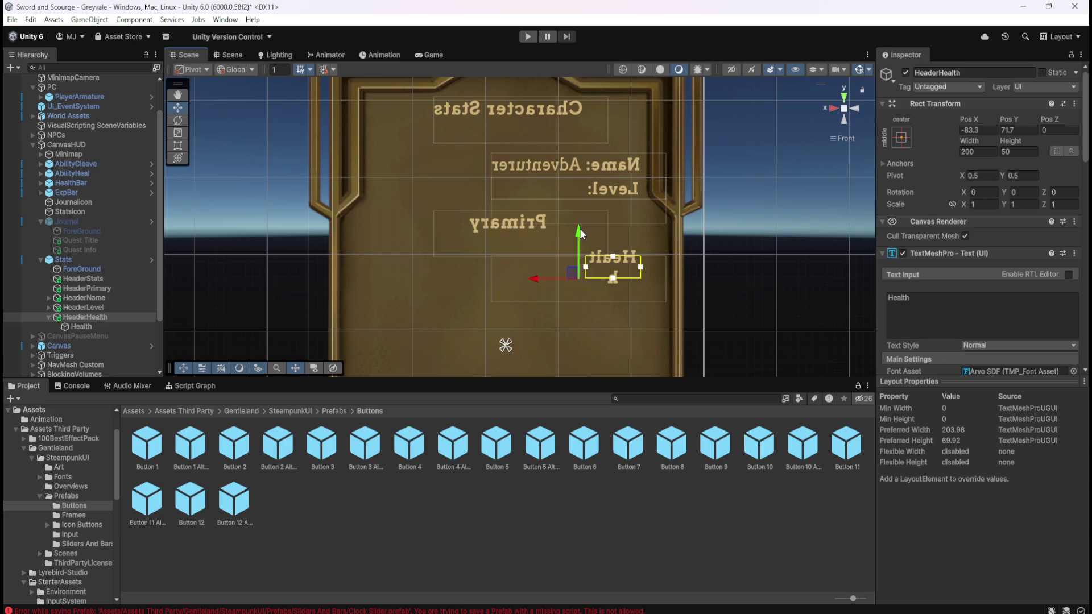
pyautogui.click(936, 306)
pyautogui.click(948, 310)
pyautogui.write(':')
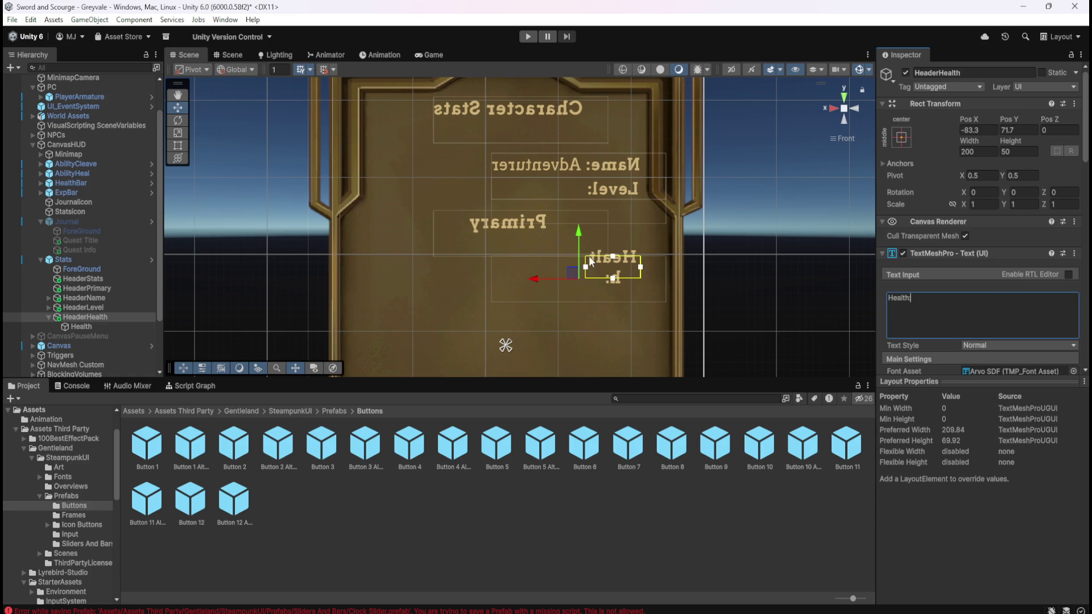
pyautogui.moveTo(583, 263); pyautogui.dragTo(581, 266)
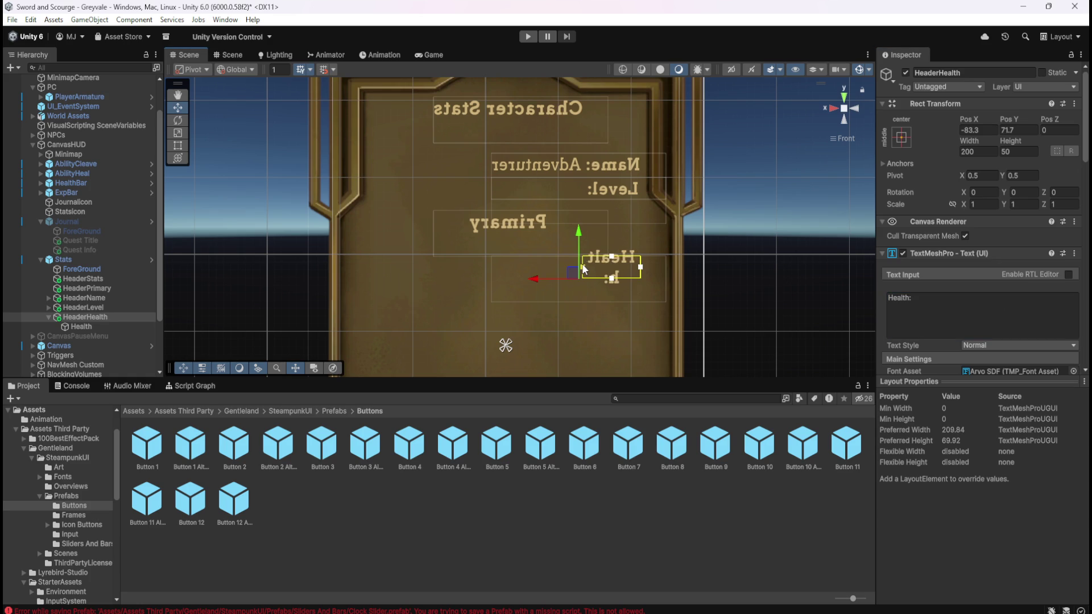
# Step: Resize the Health: label's text box from its edge and corner
pyautogui.scroll(-4, 961, 306)
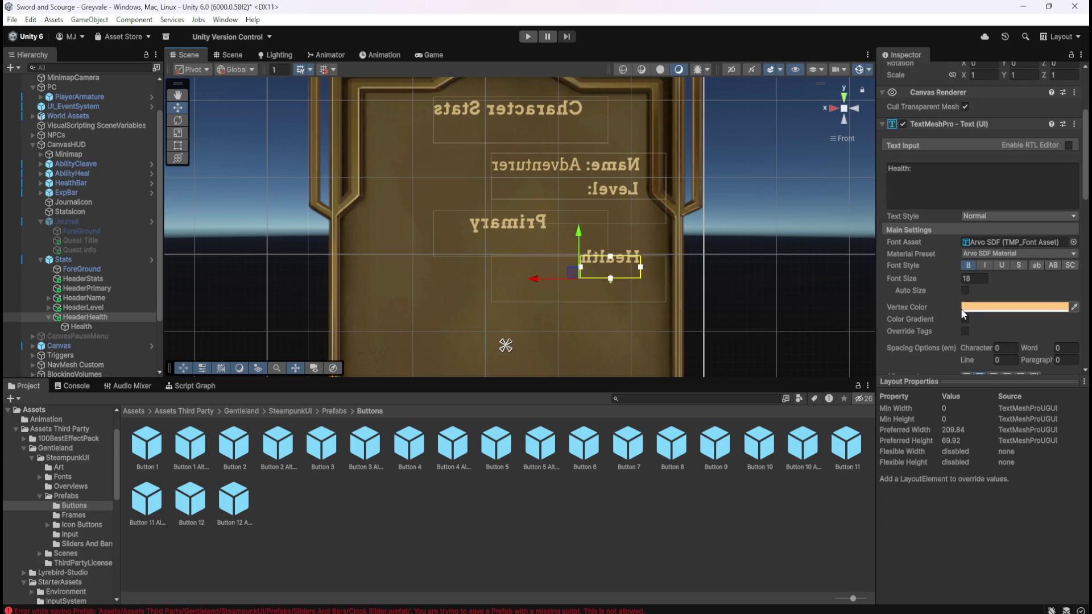
pyautogui.scroll(-2, 941, 308)
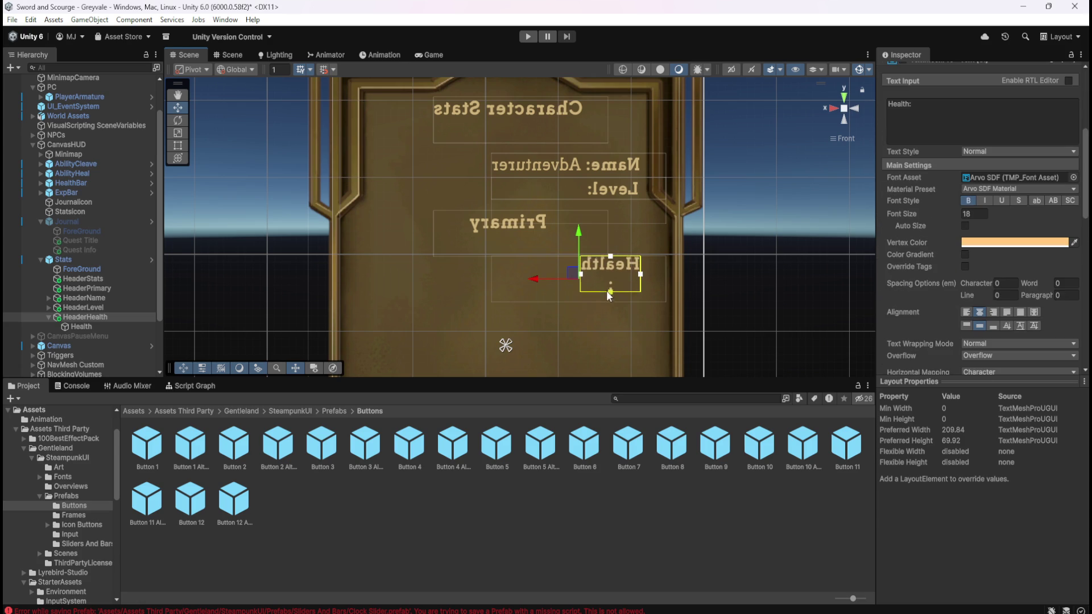
pyautogui.moveTo(606, 294); pyautogui.dragTo(606, 299)
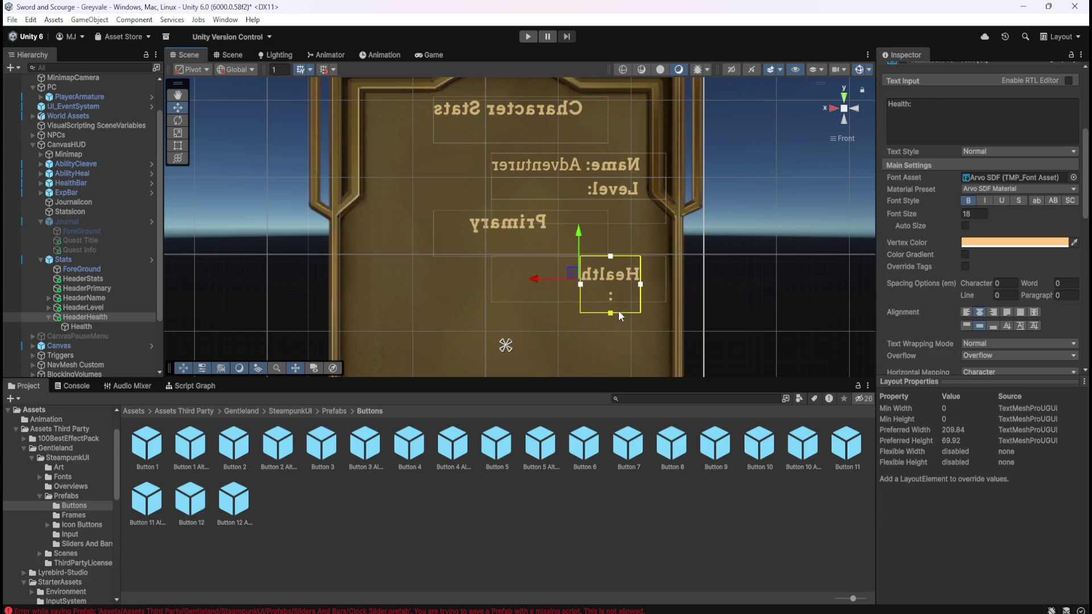
pyautogui.click(606, 300)
pyautogui.click(606, 272)
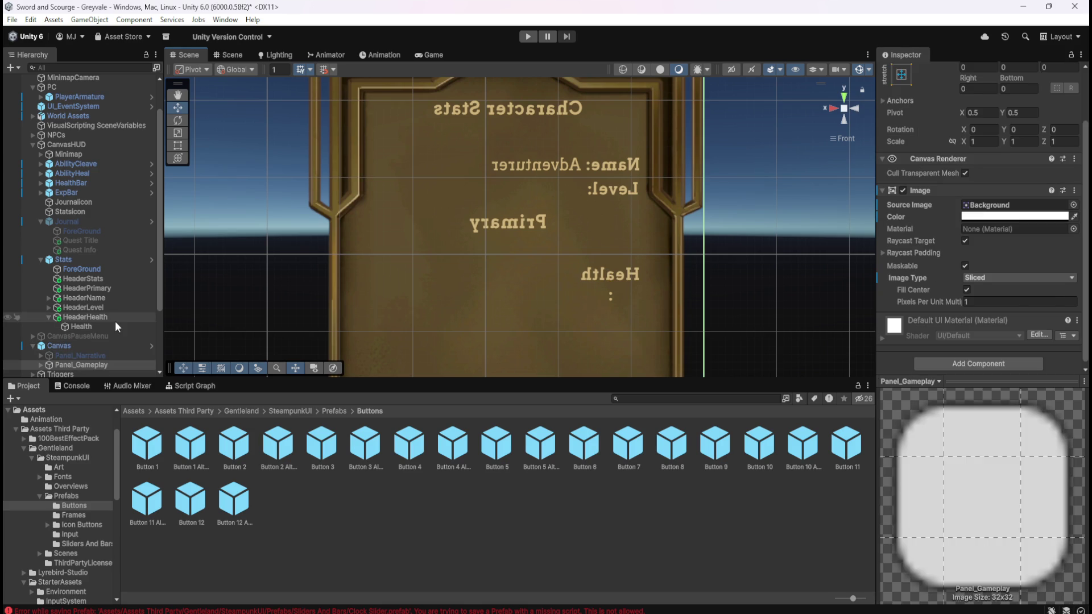
pyautogui.click(114, 319)
pyautogui.moveTo(580, 285)
pyautogui.mouseDown()
pyautogui.moveTo(565, 285)
pyautogui.moveTo(577, 284)
pyautogui.mouseUp()
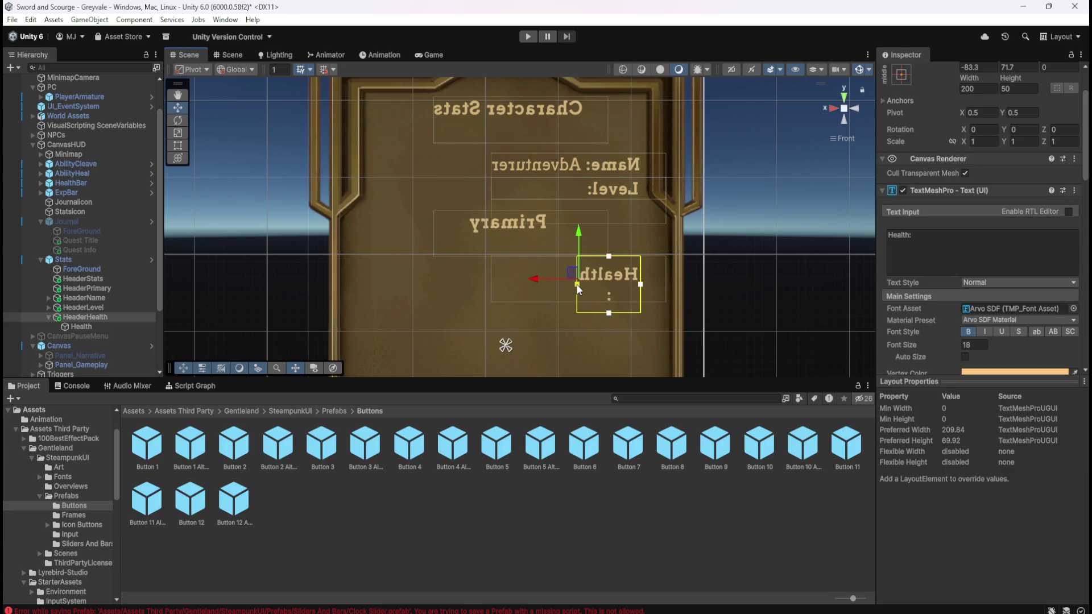
# Step: Undo the stray resizes, widen the box so Health: fits on one line, save, and play
pyautogui.hotkey('ctrl', 'z')
pyautogui.hotkey('ctrl', 'z')
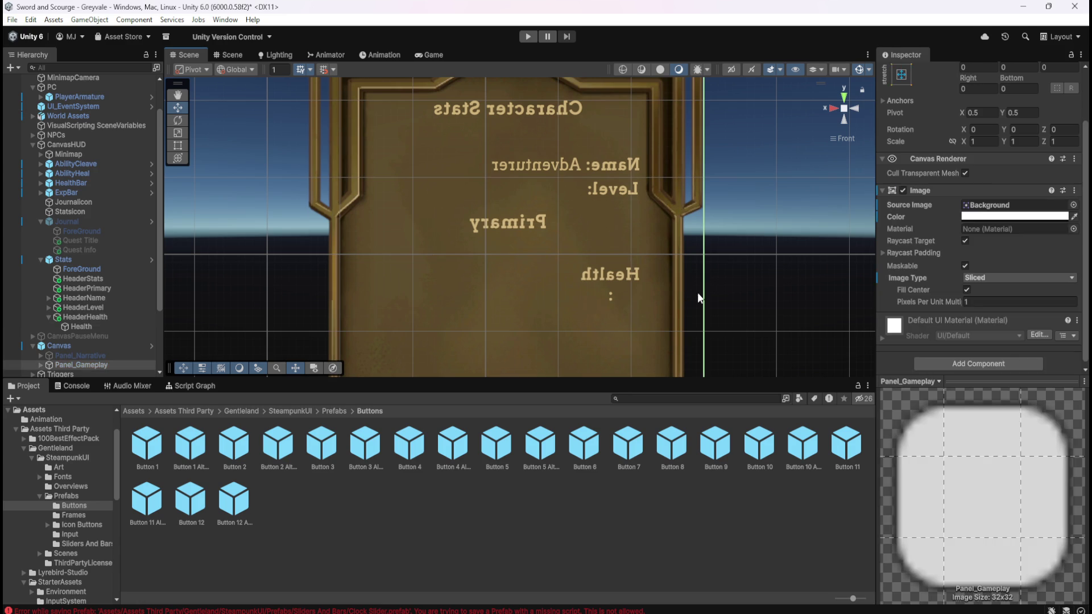
pyautogui.click(646, 276)
pyautogui.hotkey('ctrl', 'z')
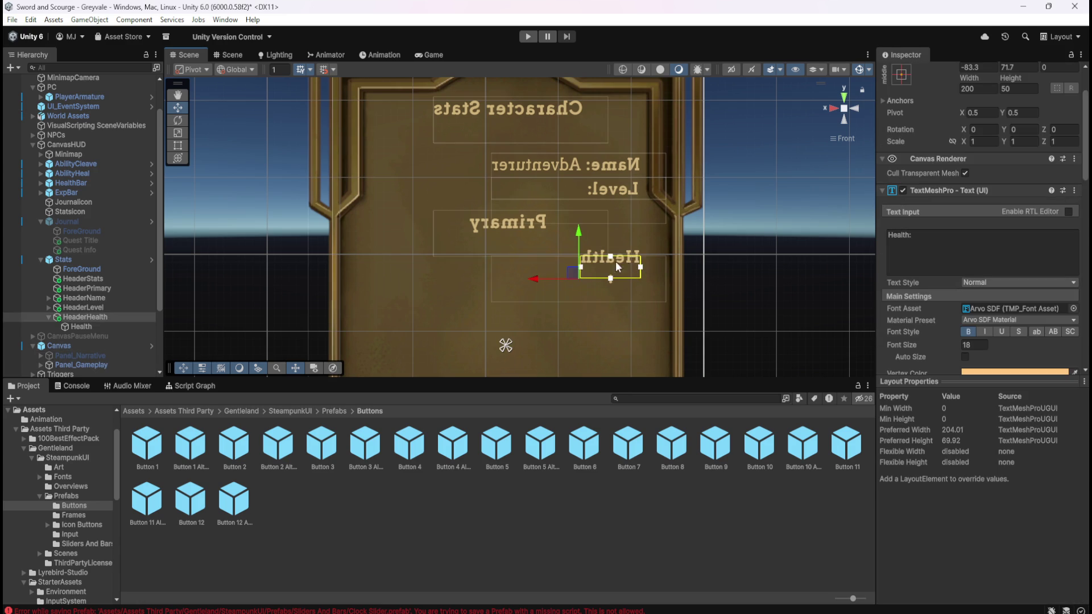
pyautogui.moveTo(580, 266); pyautogui.dragTo(577, 271)
pyautogui.hotkey('ctrl', 's')
pyautogui.click(528, 37)
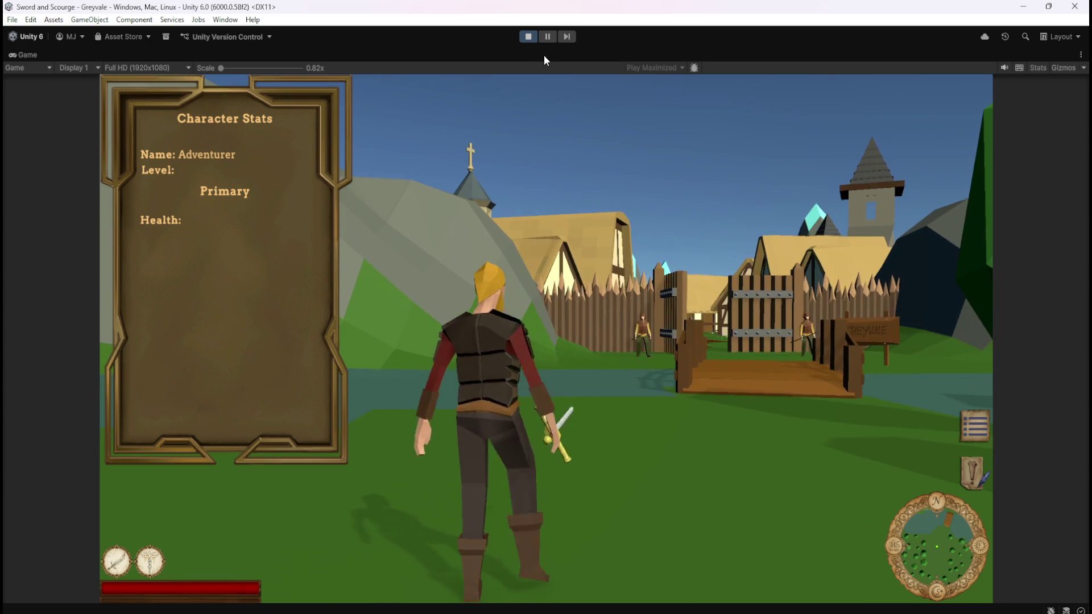
# Step: Exit Play mode to return to the Greyvale scene editor
pyautogui.click(528, 36)
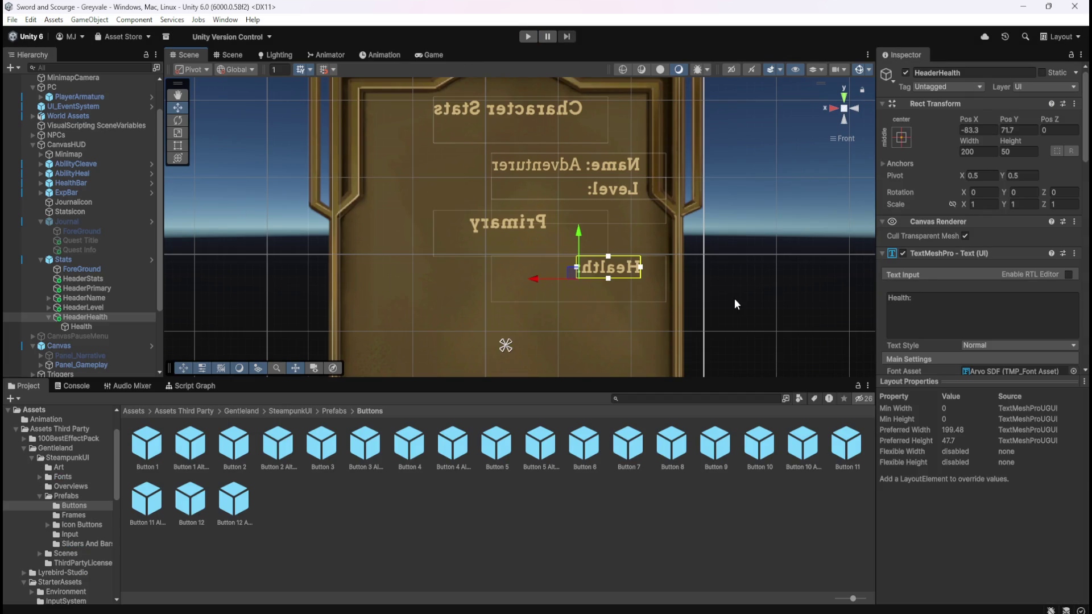
# Step: Compare the HeaderHealth and HeaderLevel labels with their Health and Level child texts
pyautogui.click(79, 326)
pyautogui.click(92, 317)
pyautogui.click(87, 326)
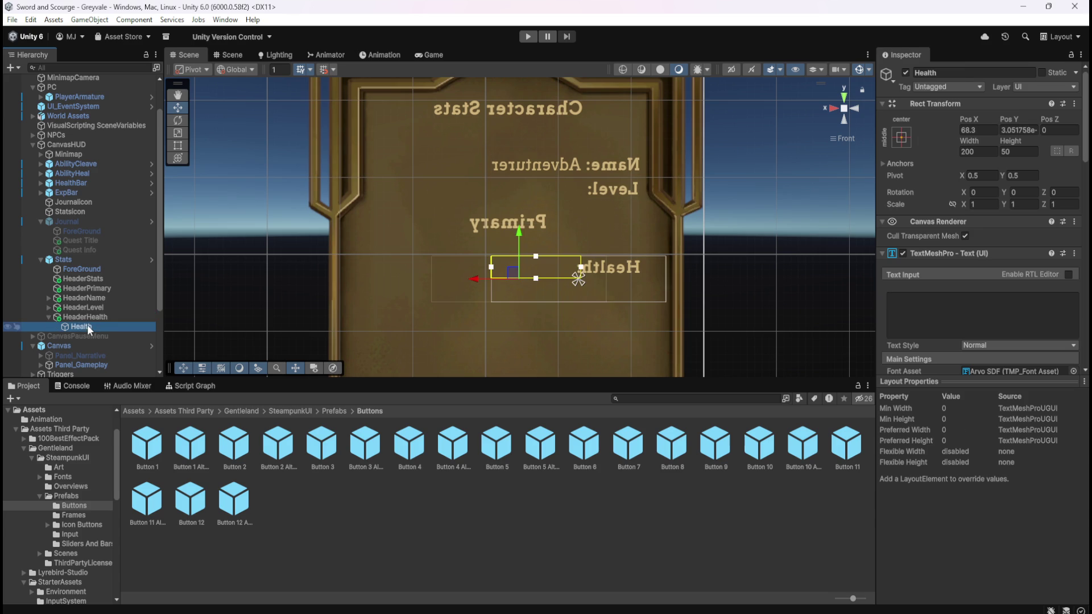
pyautogui.scroll(-7, 944, 337)
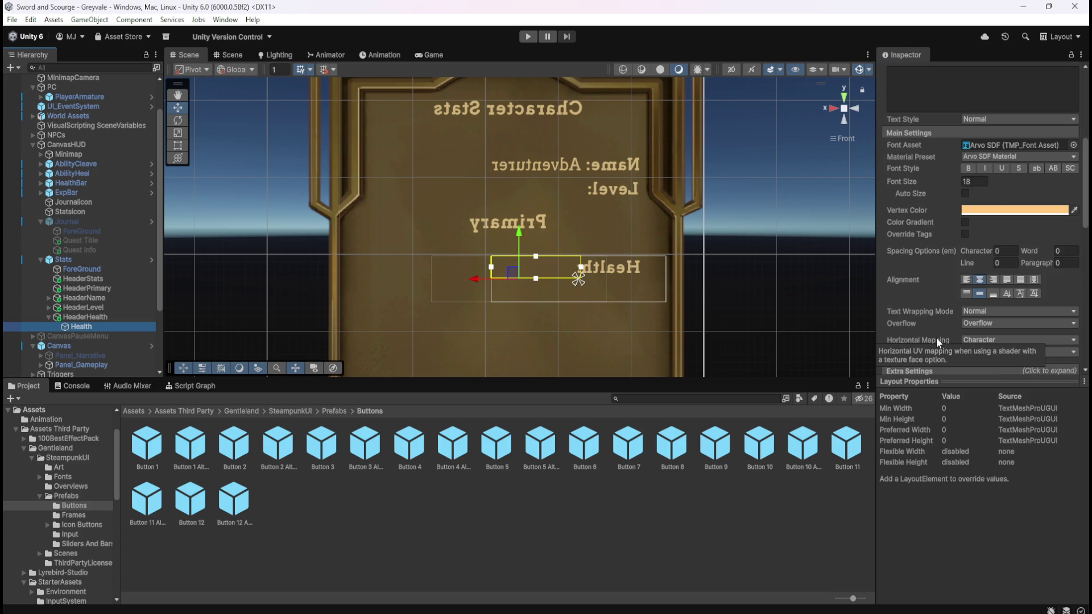
pyautogui.scroll(4, 936, 337)
pyautogui.scroll(-3, 936, 336)
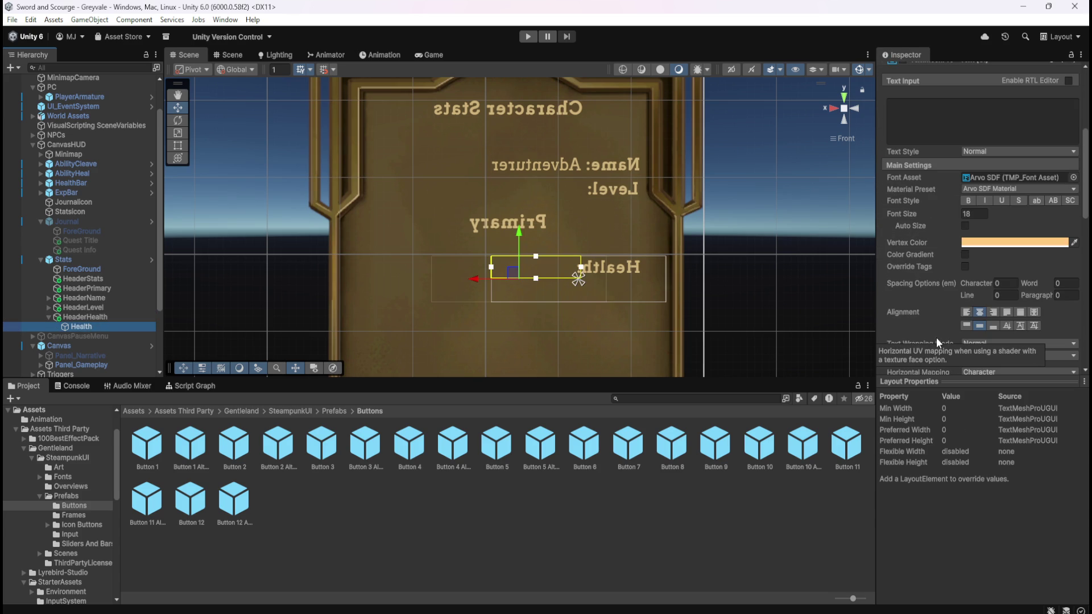
pyautogui.click(49, 308)
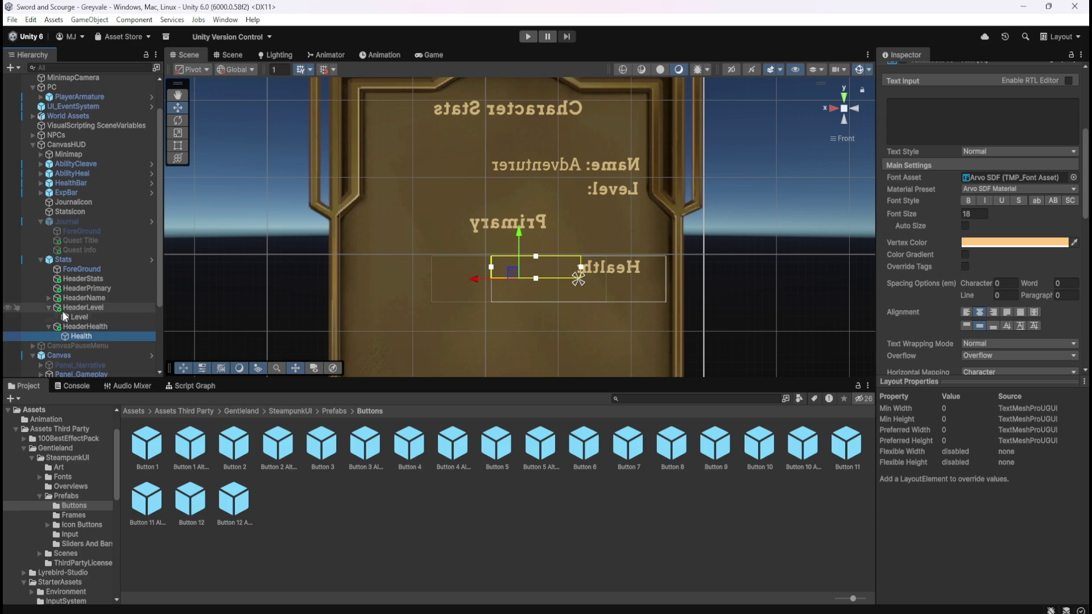
pyautogui.click(80, 317)
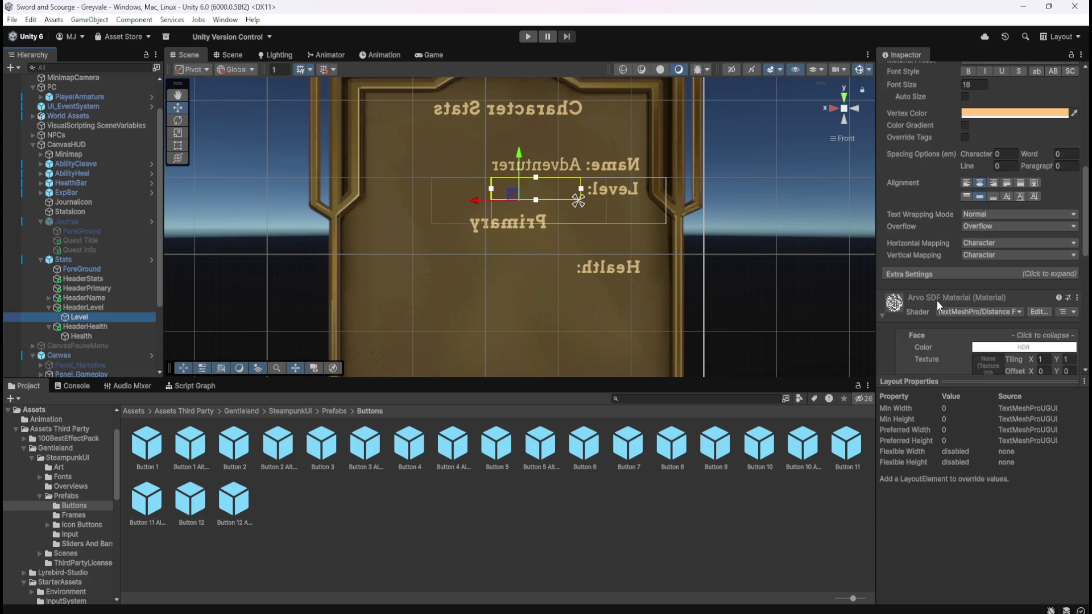
pyautogui.scroll(-1, 937, 300)
pyautogui.click(81, 336)
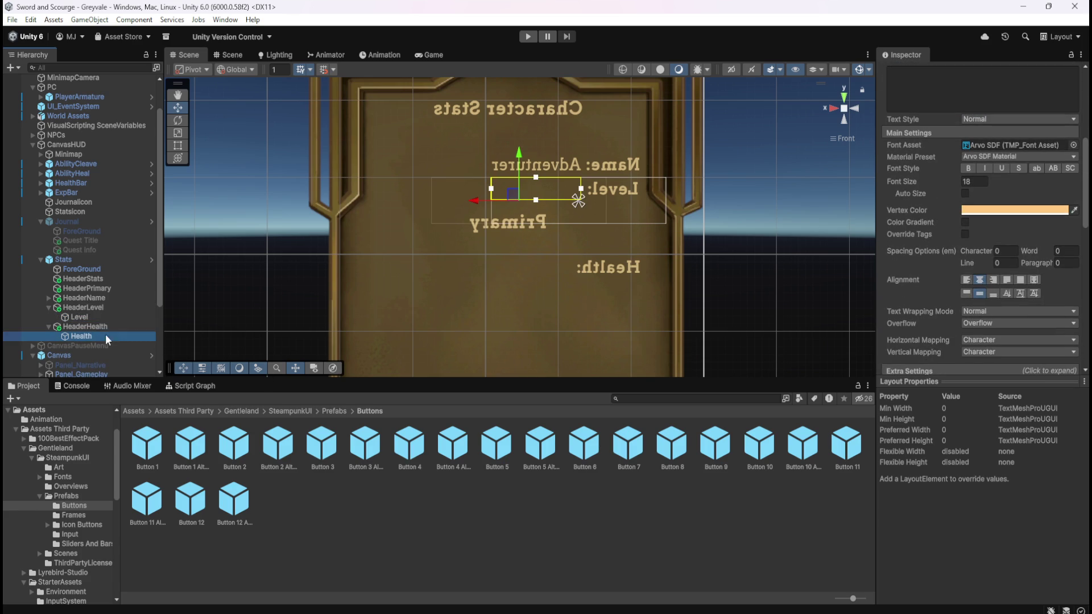
pyautogui.scroll(3, 943, 275)
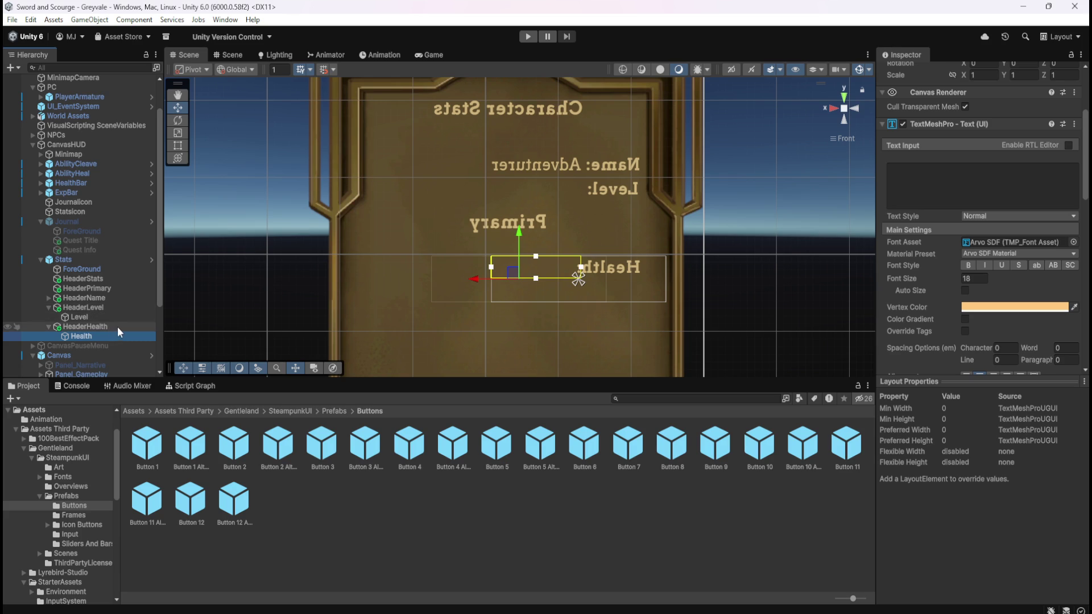
# Step: Add the SteampunkUI Button 3 prefab as a child of HeaderHealth
pyautogui.click(48, 307)
pyautogui.click(84, 316)
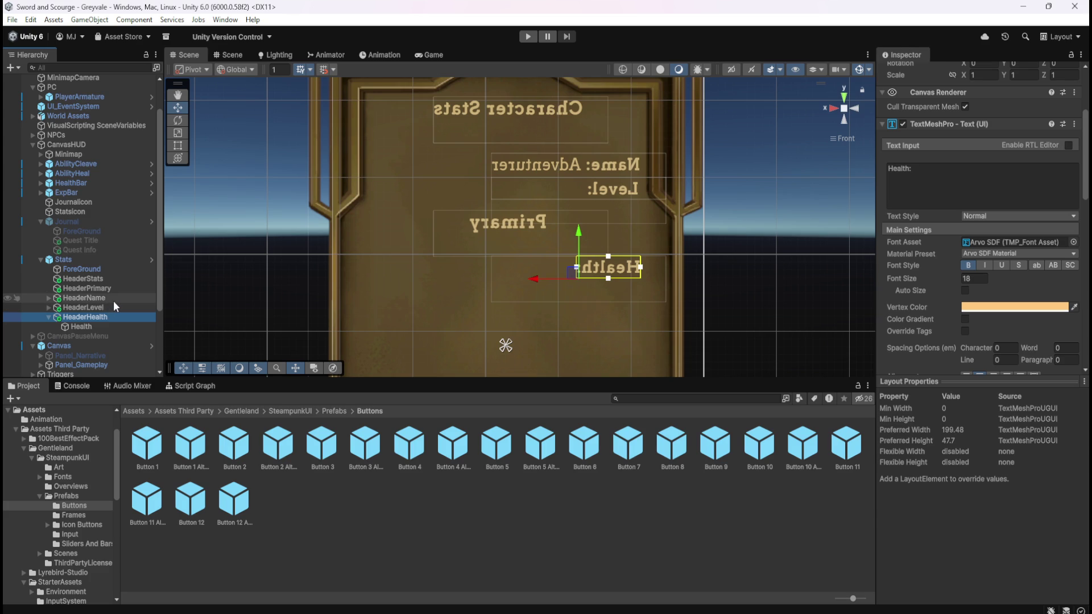
pyautogui.click(78, 329)
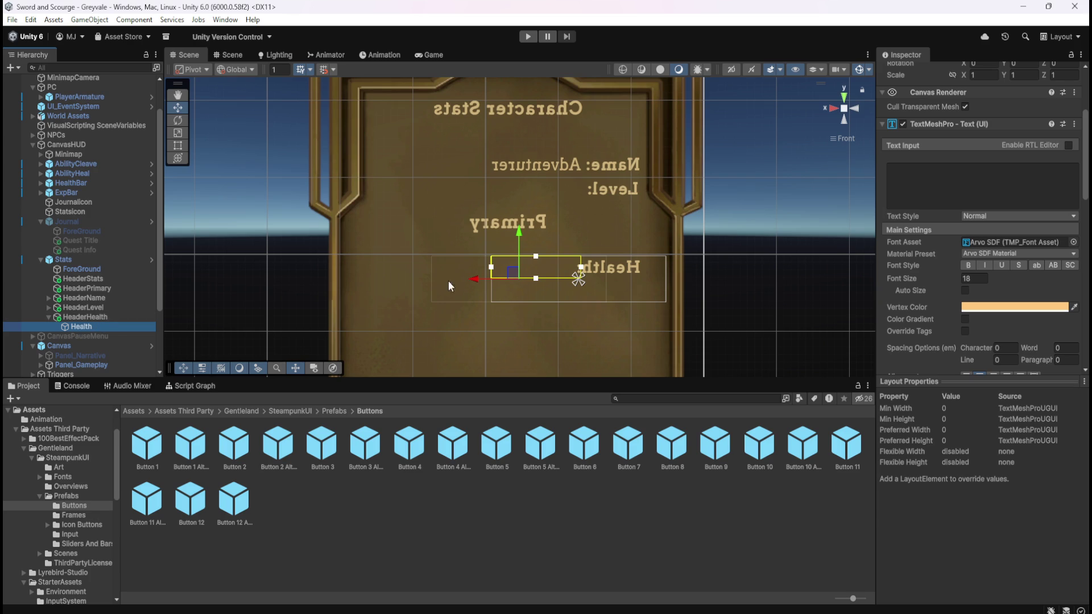
pyautogui.click(106, 319)
pyautogui.click(80, 308)
pyautogui.click(84, 317)
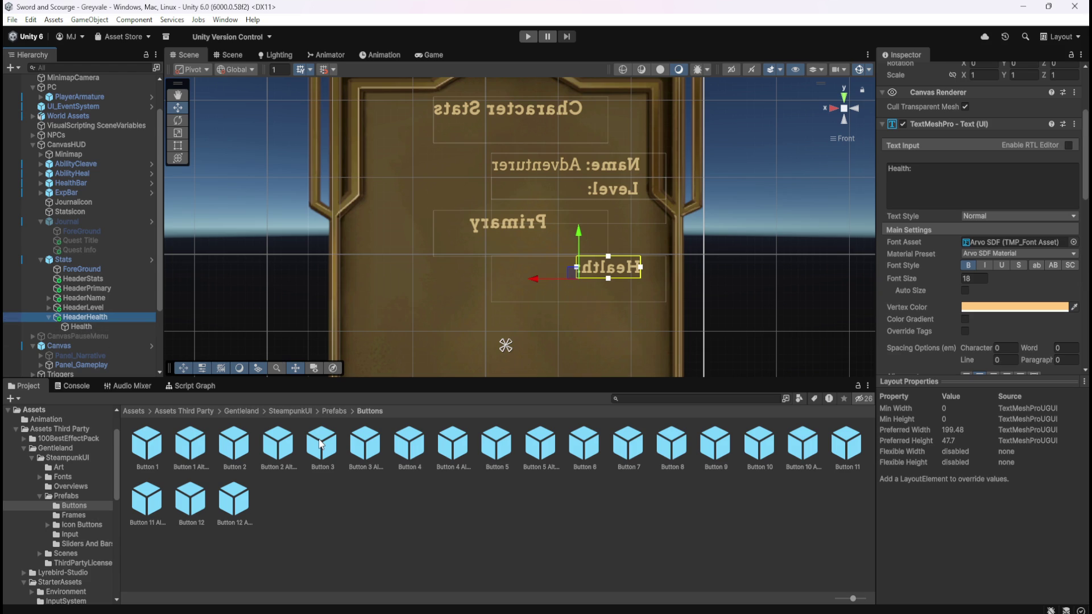
pyautogui.moveTo(320, 444); pyautogui.dragTo(96, 317)
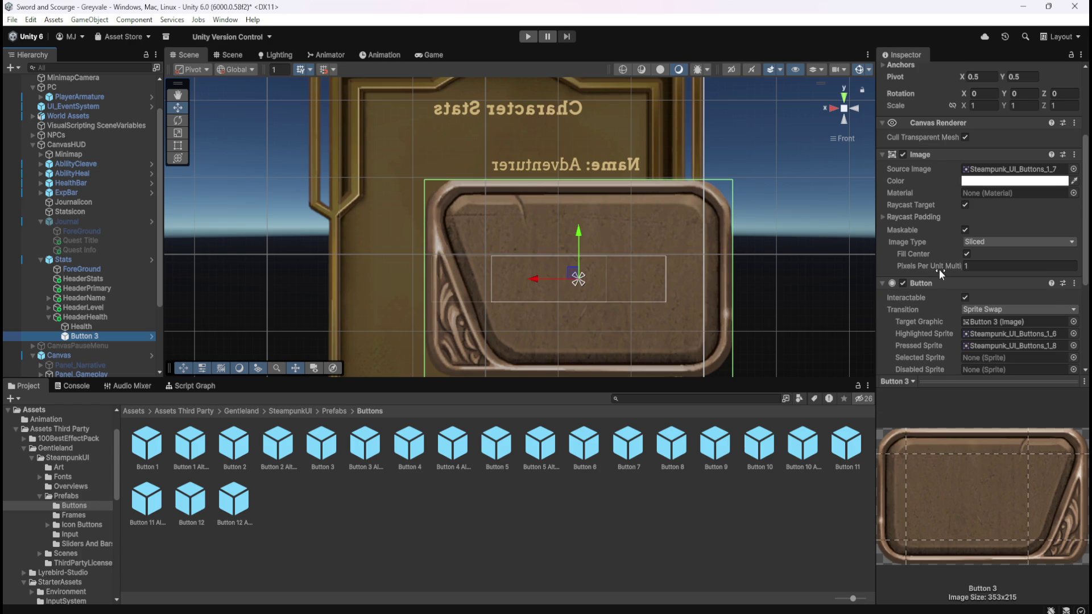
# Step: Set Button 3's scale to 0.13 on all axes
pyautogui.scroll(3, 940, 269)
pyautogui.click(965, 171)
pyautogui.moveTo(964, 171); pyautogui.dragTo(950, 175)
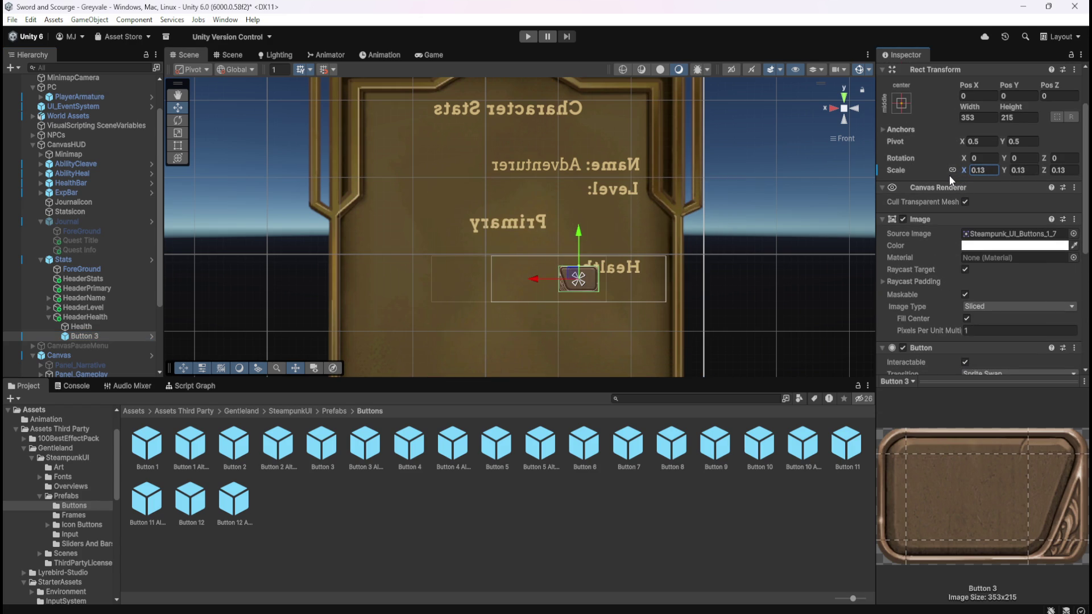
# Step: Switch the Scene view to 2D and save the scene
pyautogui.click(732, 71)
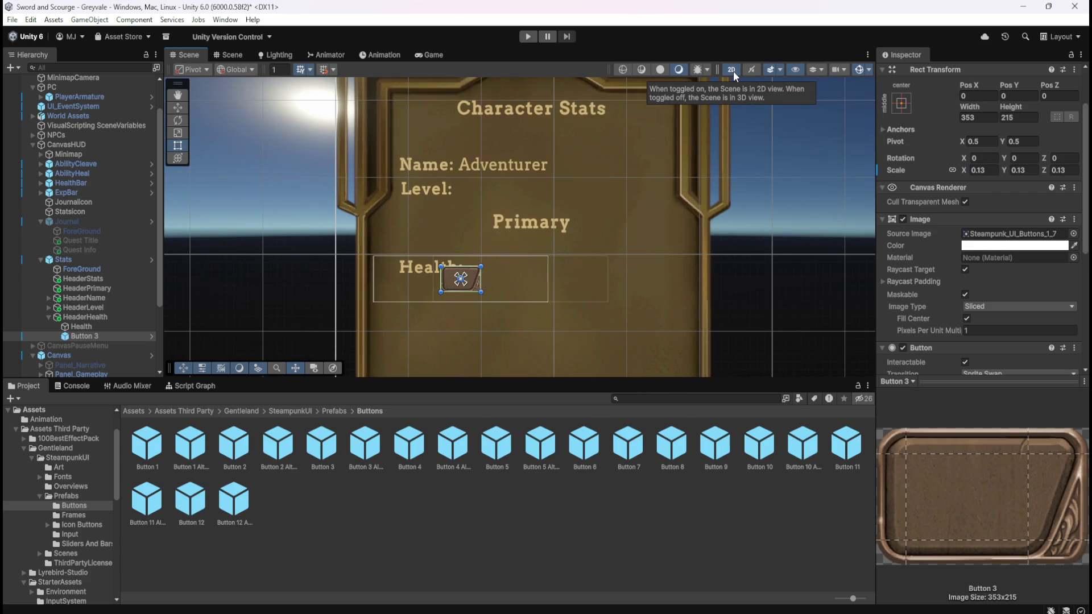
pyautogui.click(733, 71)
pyautogui.click(732, 70)
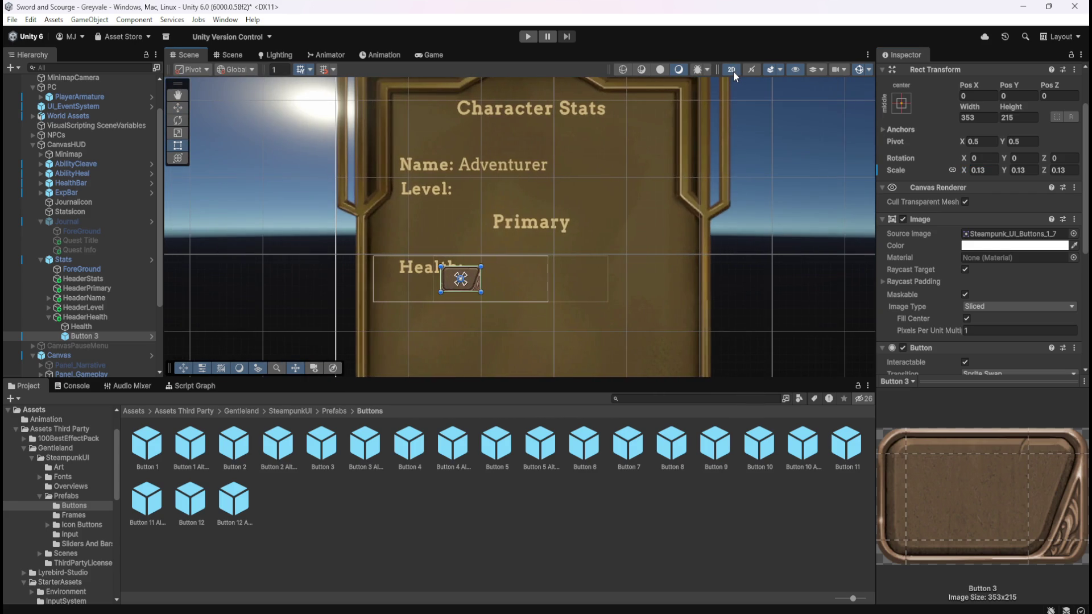
pyautogui.click(733, 70)
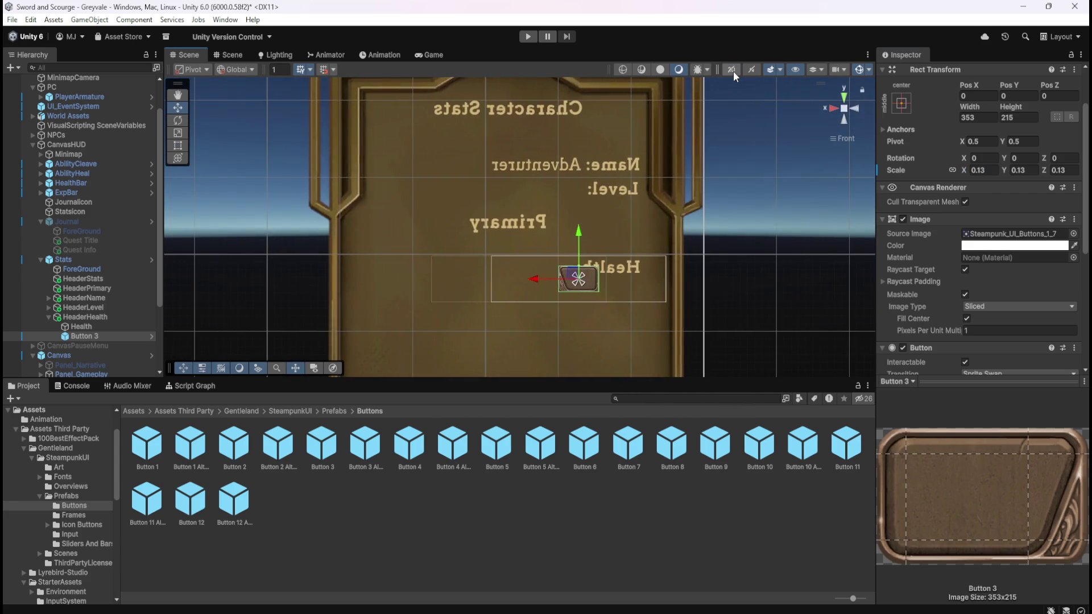
pyautogui.click(733, 71)
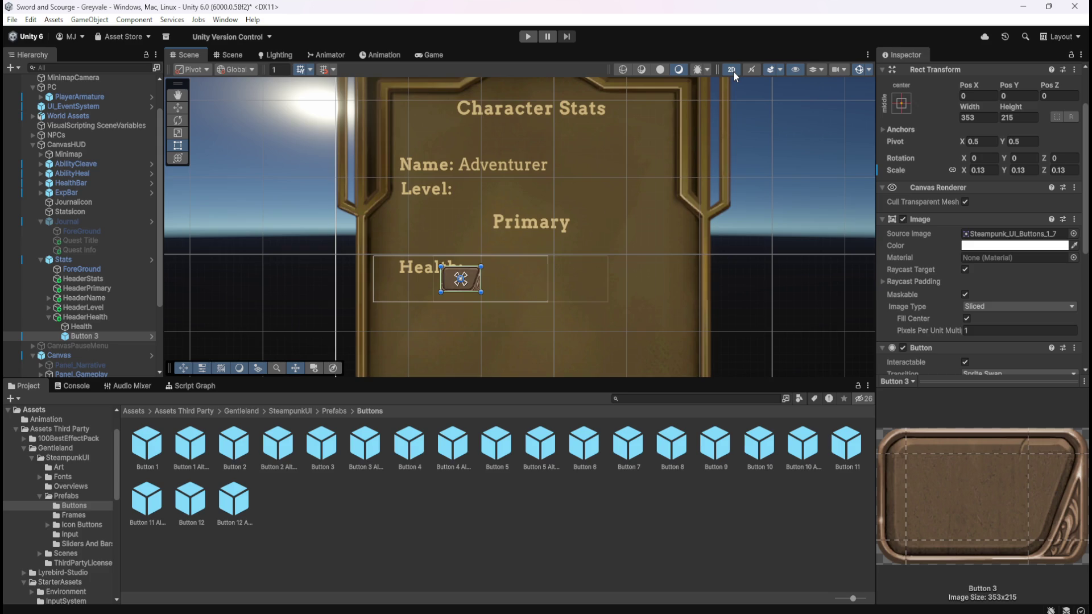
pyautogui.click(732, 71)
pyautogui.click(733, 70)
pyautogui.click(732, 72)
pyautogui.click(732, 73)
pyautogui.click(733, 73)
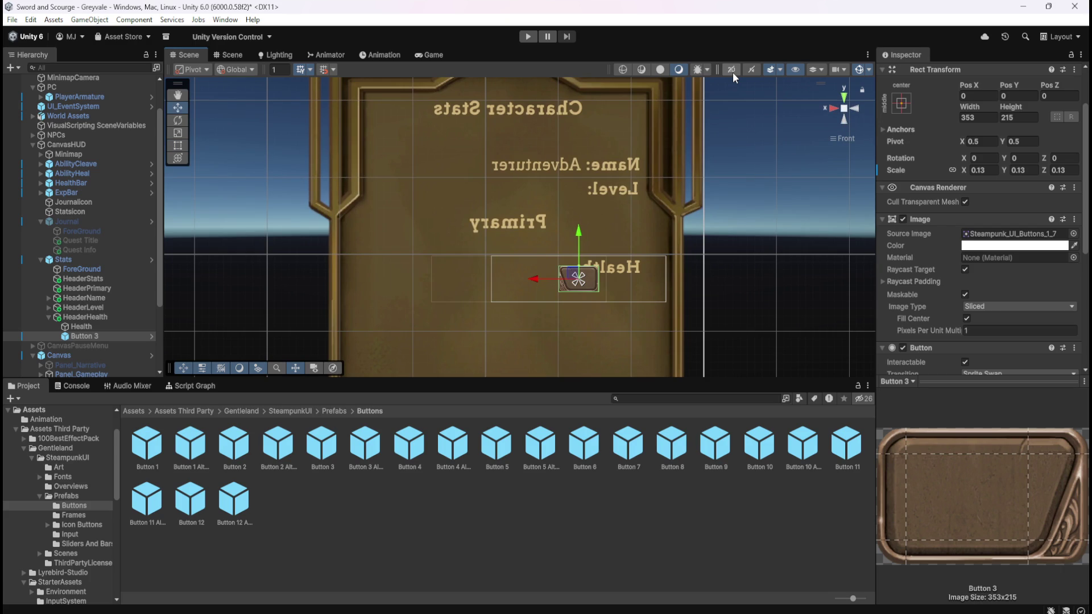
pyautogui.click(733, 73)
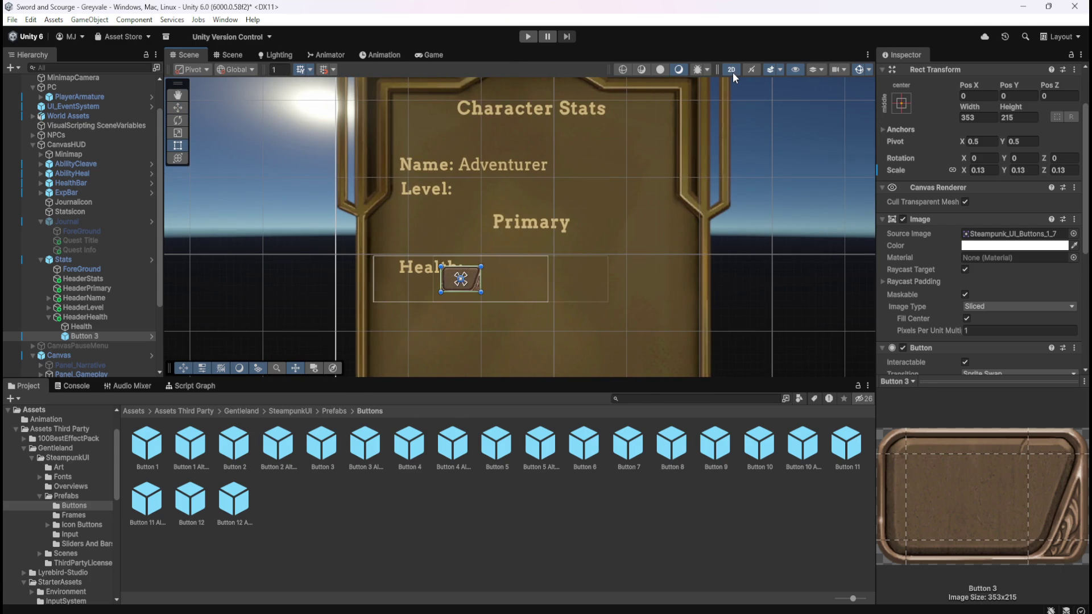
pyautogui.click(733, 73)
pyautogui.click(733, 72)
pyautogui.hotkey('ctrl', 's')
pyautogui.scroll(1, 486, 263)
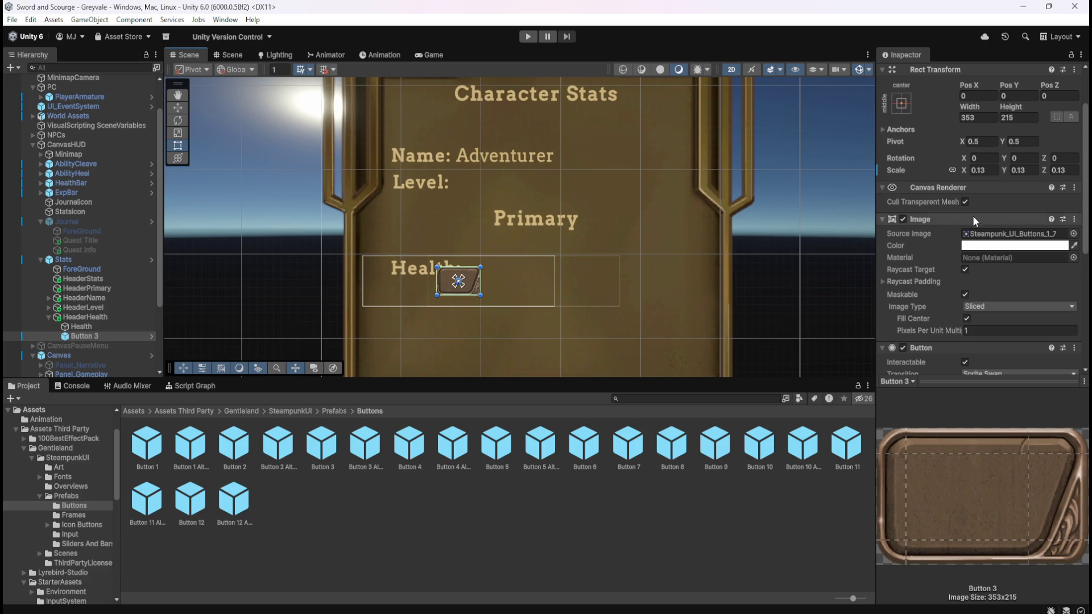
# Step: Move Button 3 to Pos X 28, Pos Y 12.4, right beside the Health: label
pyautogui.click(128, 328)
pyautogui.click(105, 335)
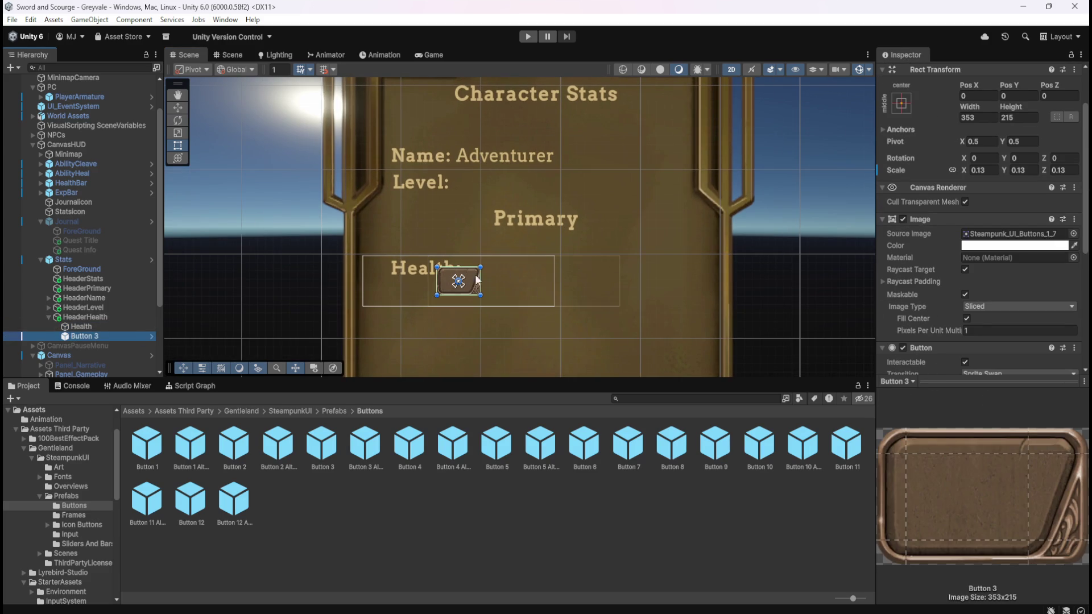
pyautogui.click(175, 108)
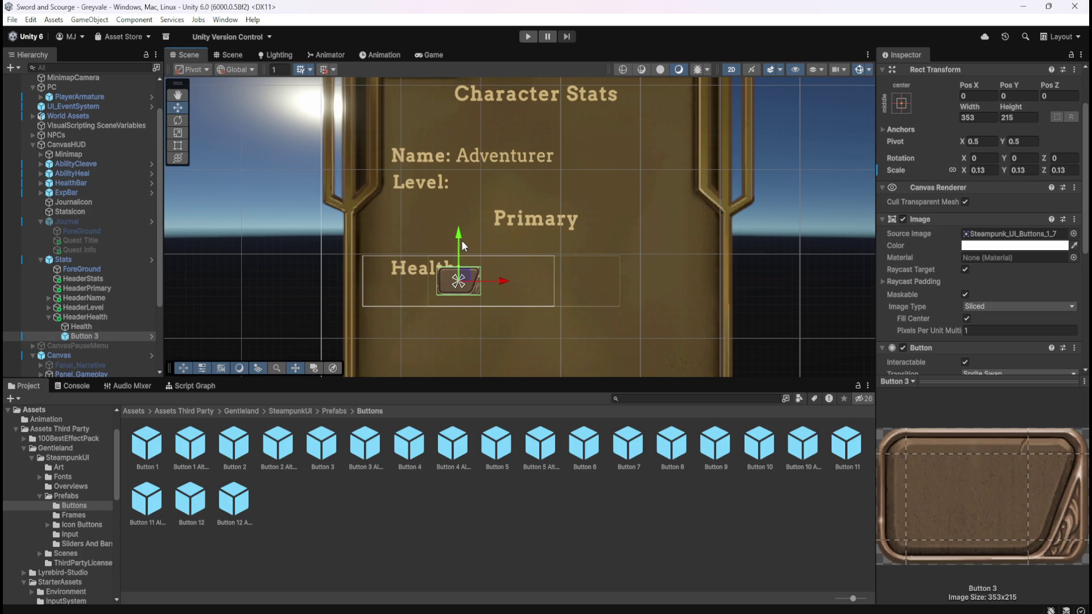
pyautogui.moveTo(462, 240)
pyautogui.mouseDown()
pyautogui.moveTo(479, 226)
pyautogui.moveTo(459, 219)
pyautogui.moveTo(480, 217)
pyautogui.mouseUp()
pyautogui.scroll(2, 445, 272)
pyautogui.scroll(3, 446, 272)
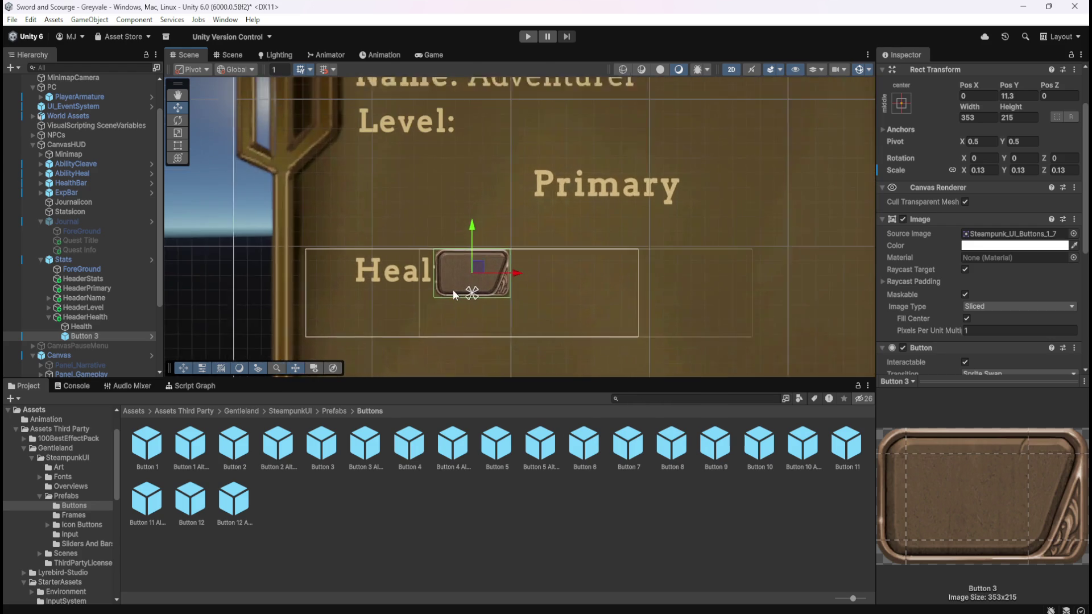
pyautogui.moveTo(480, 222); pyautogui.dragTo(483, 220)
pyautogui.moveTo(525, 268)
pyautogui.mouseDown()
pyautogui.moveTo(612, 279)
pyautogui.moveTo(578, 274)
pyautogui.mouseUp()
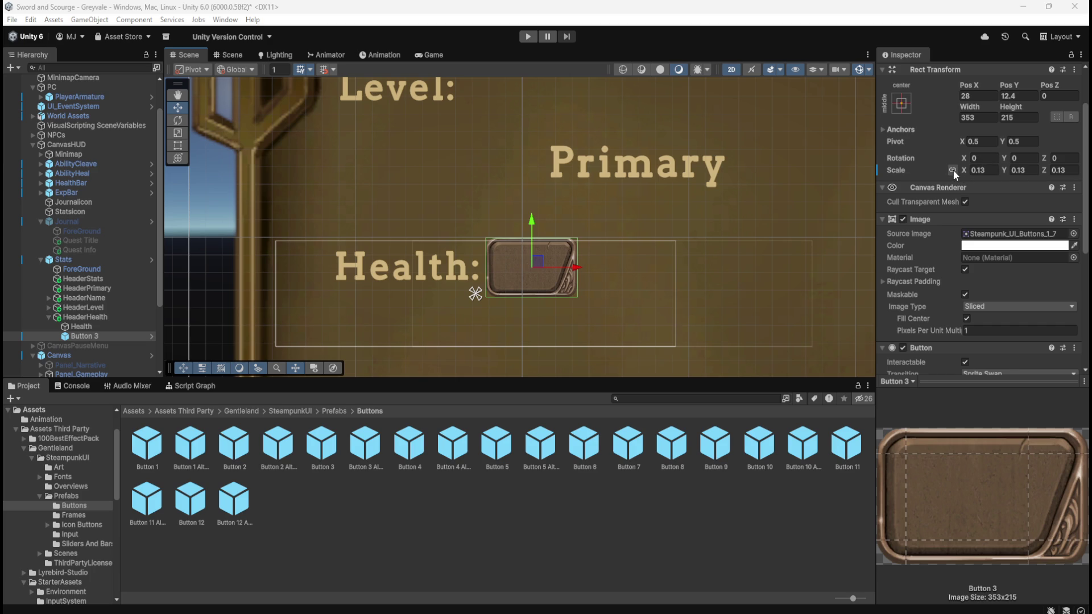
# Step: Set Button 3's scale to X 0.06 and Y 0.1
pyautogui.click(974, 170)
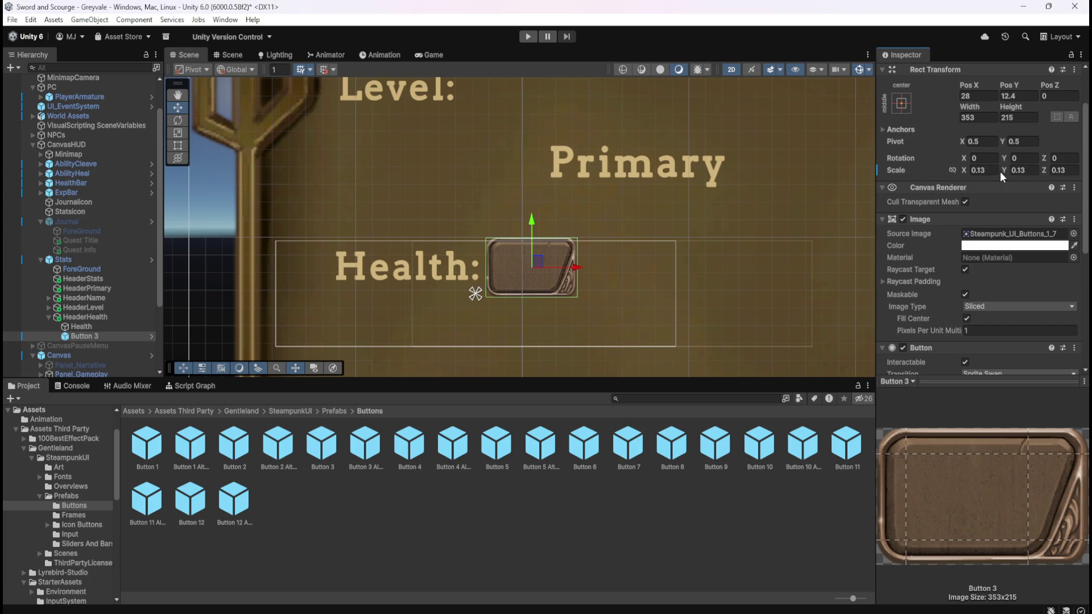
pyautogui.moveTo(1004, 171); pyautogui.dragTo(1005, 174)
pyautogui.doubleClick(1025, 175)
pyautogui.write('0.11')
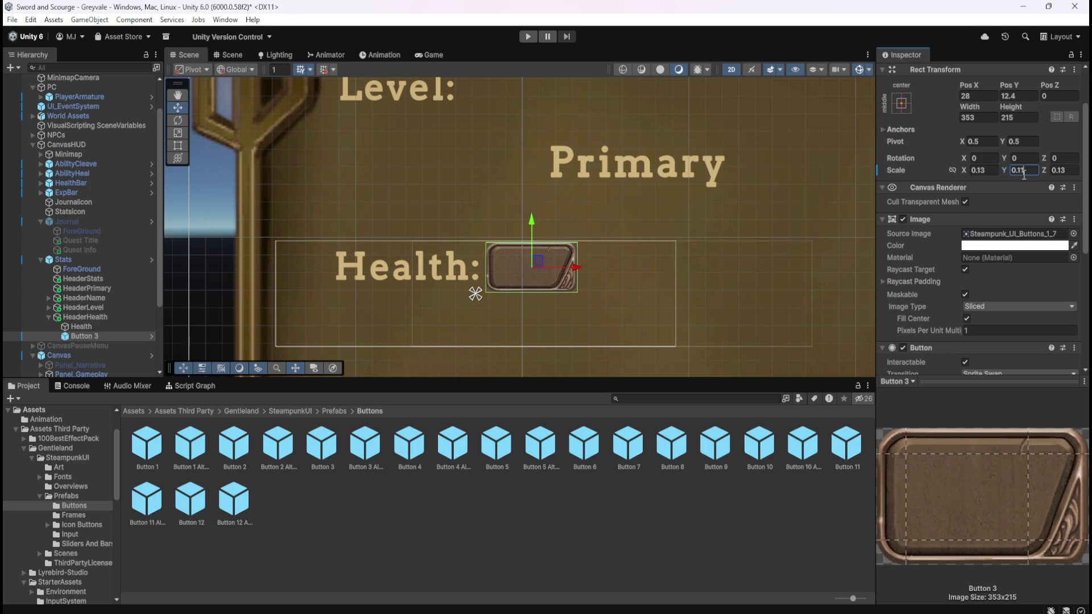
pyautogui.press('BackSpace')
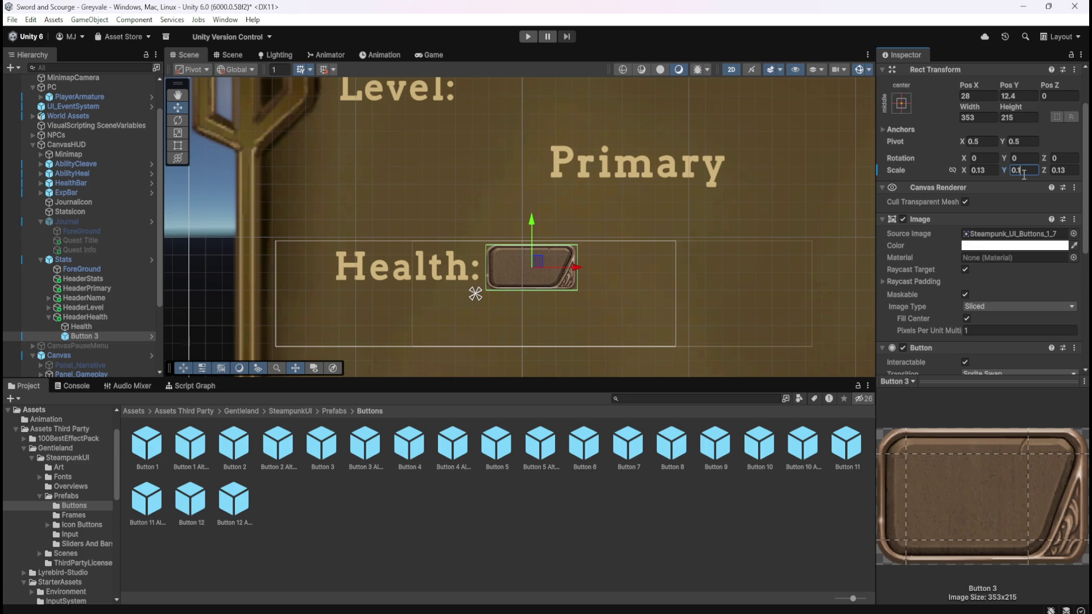
pyautogui.click(993, 173)
pyautogui.write('0.1')
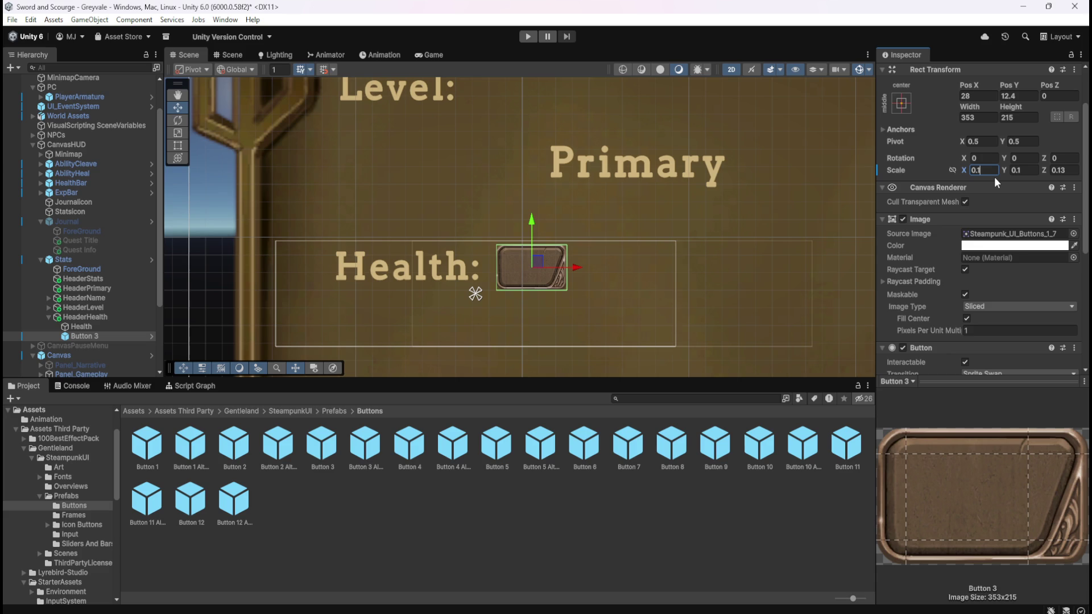
pyautogui.press('BackSpace')
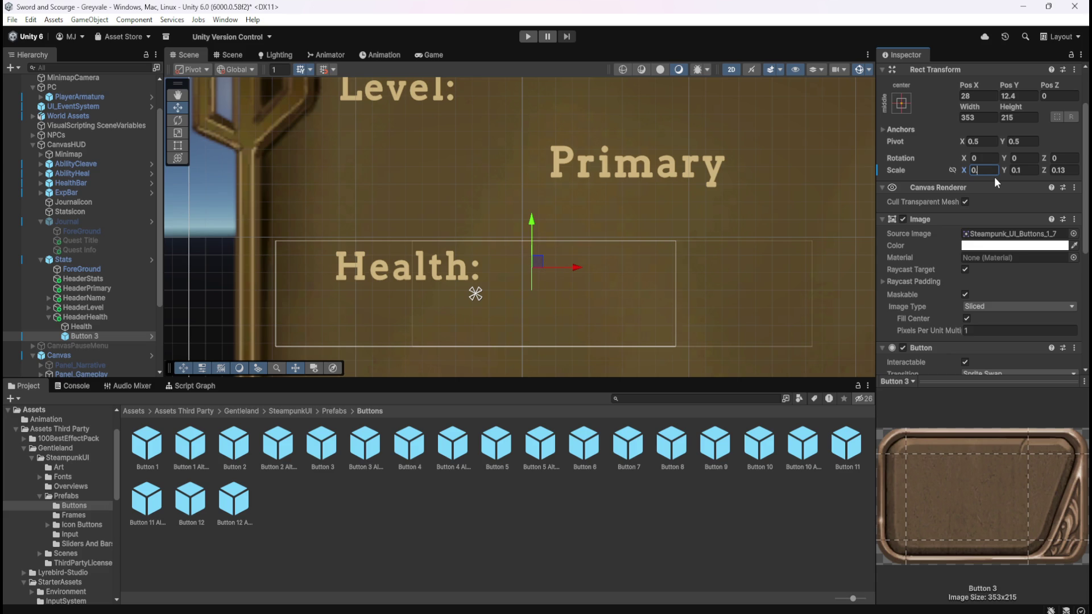
pyautogui.write('05')
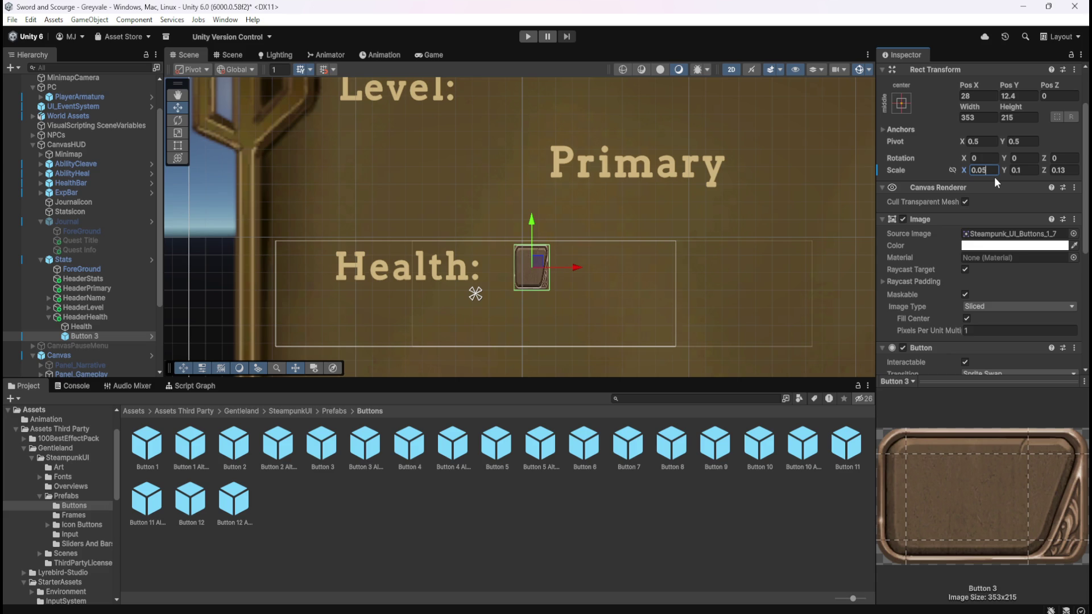
pyautogui.press('BackSpace')
pyautogui.write('7')
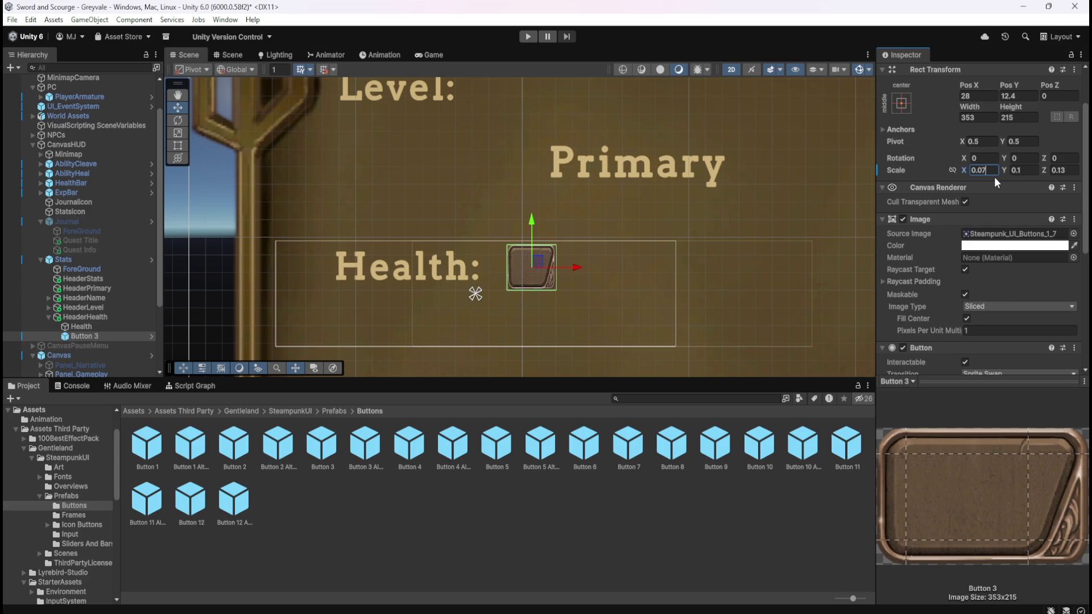
pyautogui.press('BackSpace')
pyautogui.write('5')
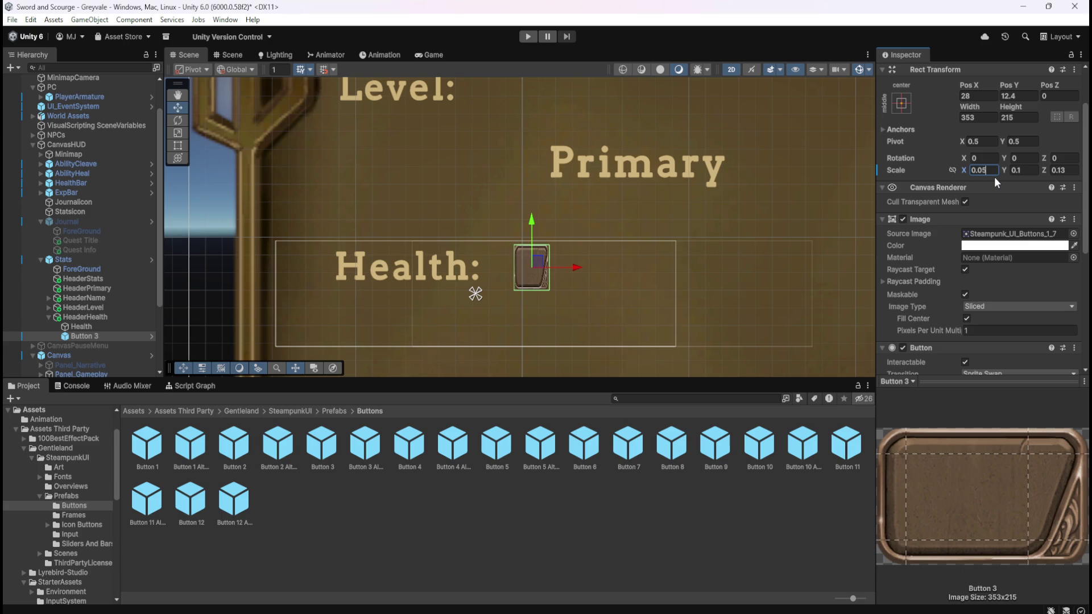
pyautogui.press('BackSpace')
pyautogui.write('6')
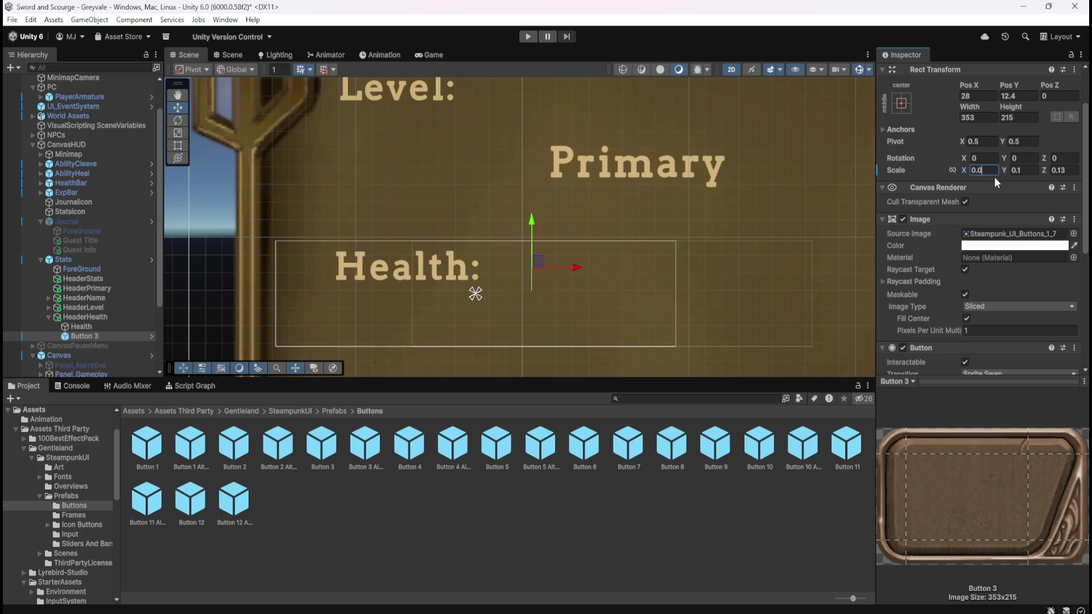
pyautogui.press('BackSpace')
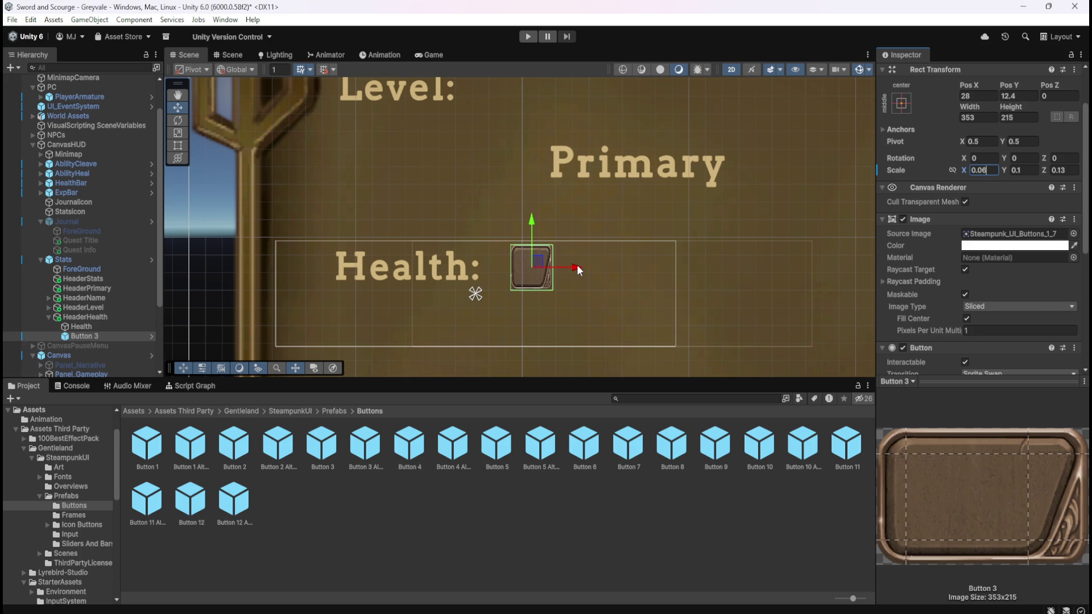
# Step: Move the button left to Pos X -48.6, Pos Y 13, over the Health: text
pyautogui.moveTo(577, 265); pyautogui.dragTo(548, 272)
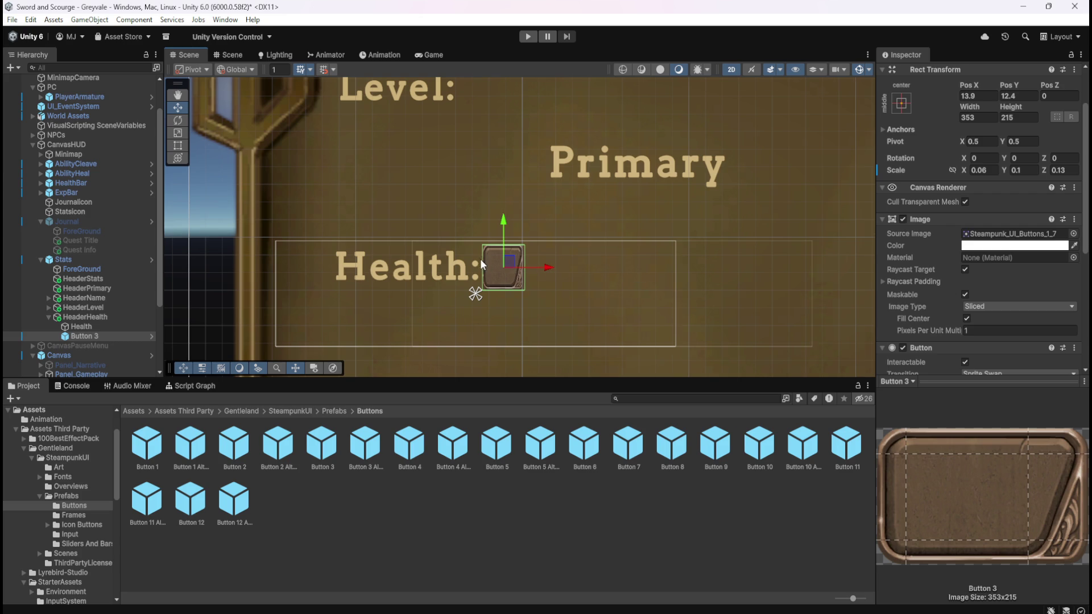
pyautogui.scroll(5, 481, 258)
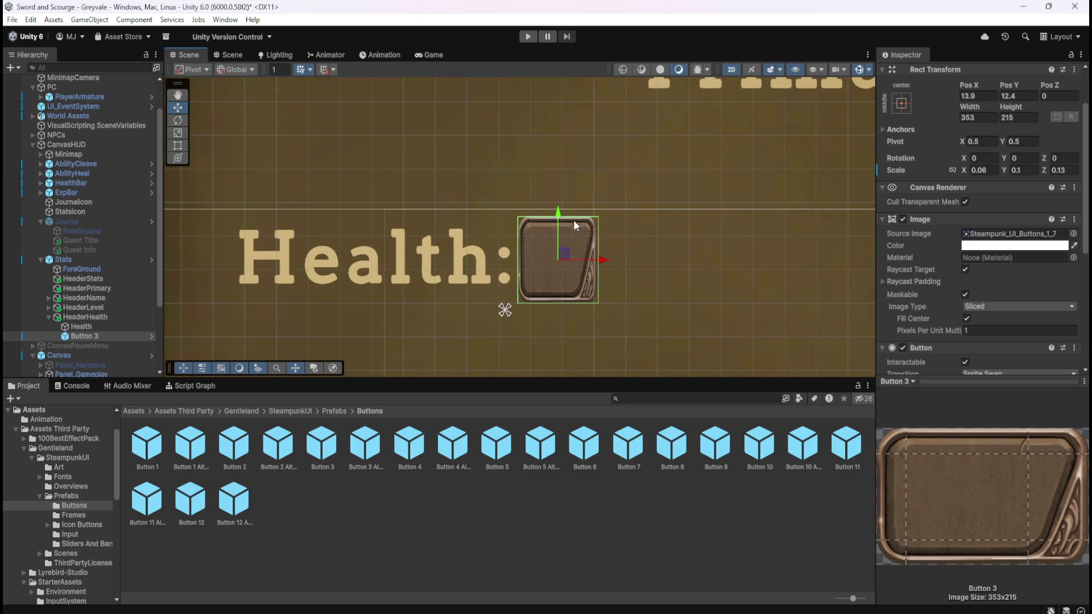
pyautogui.moveTo(598, 259); pyautogui.dragTo(363, 271)
pyautogui.moveTo(321, 215)
pyautogui.mouseDown()
pyautogui.moveTo(326, 225)
pyautogui.moveTo(351, 210)
pyautogui.mouseUp()
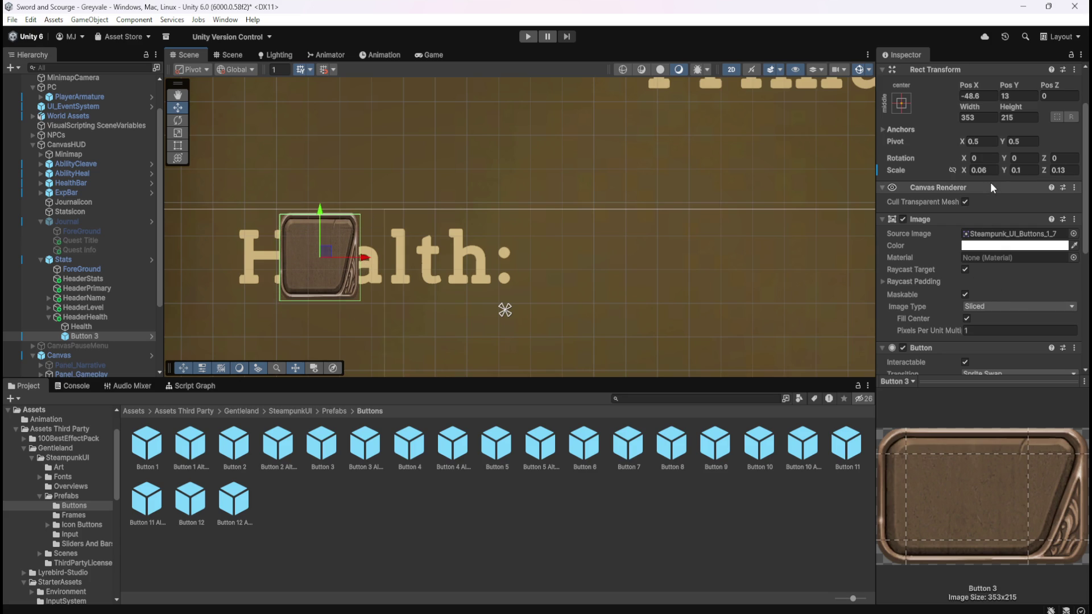
pyautogui.click(1015, 170)
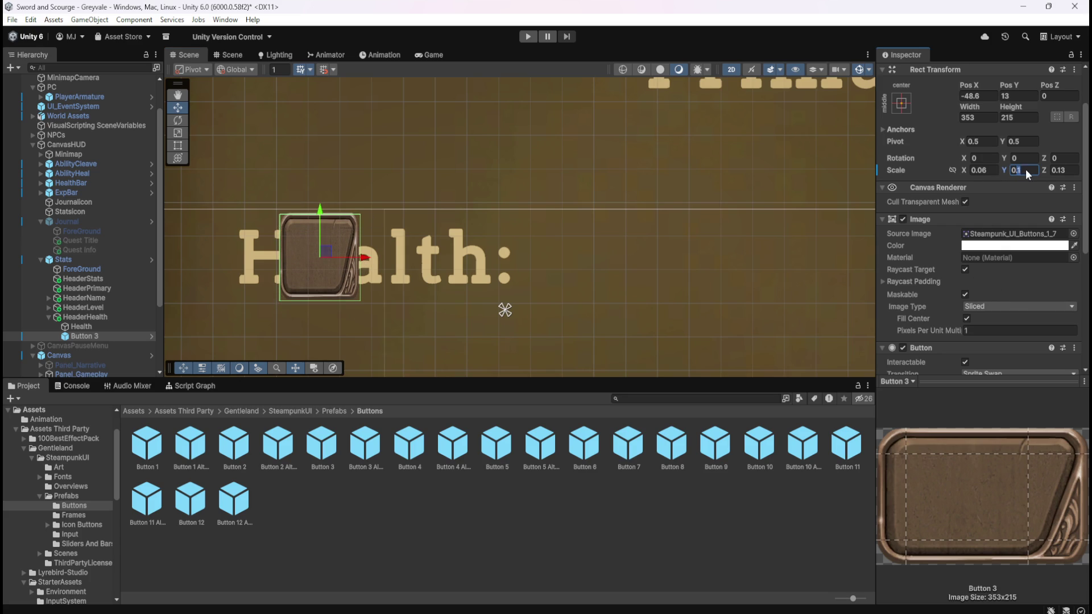